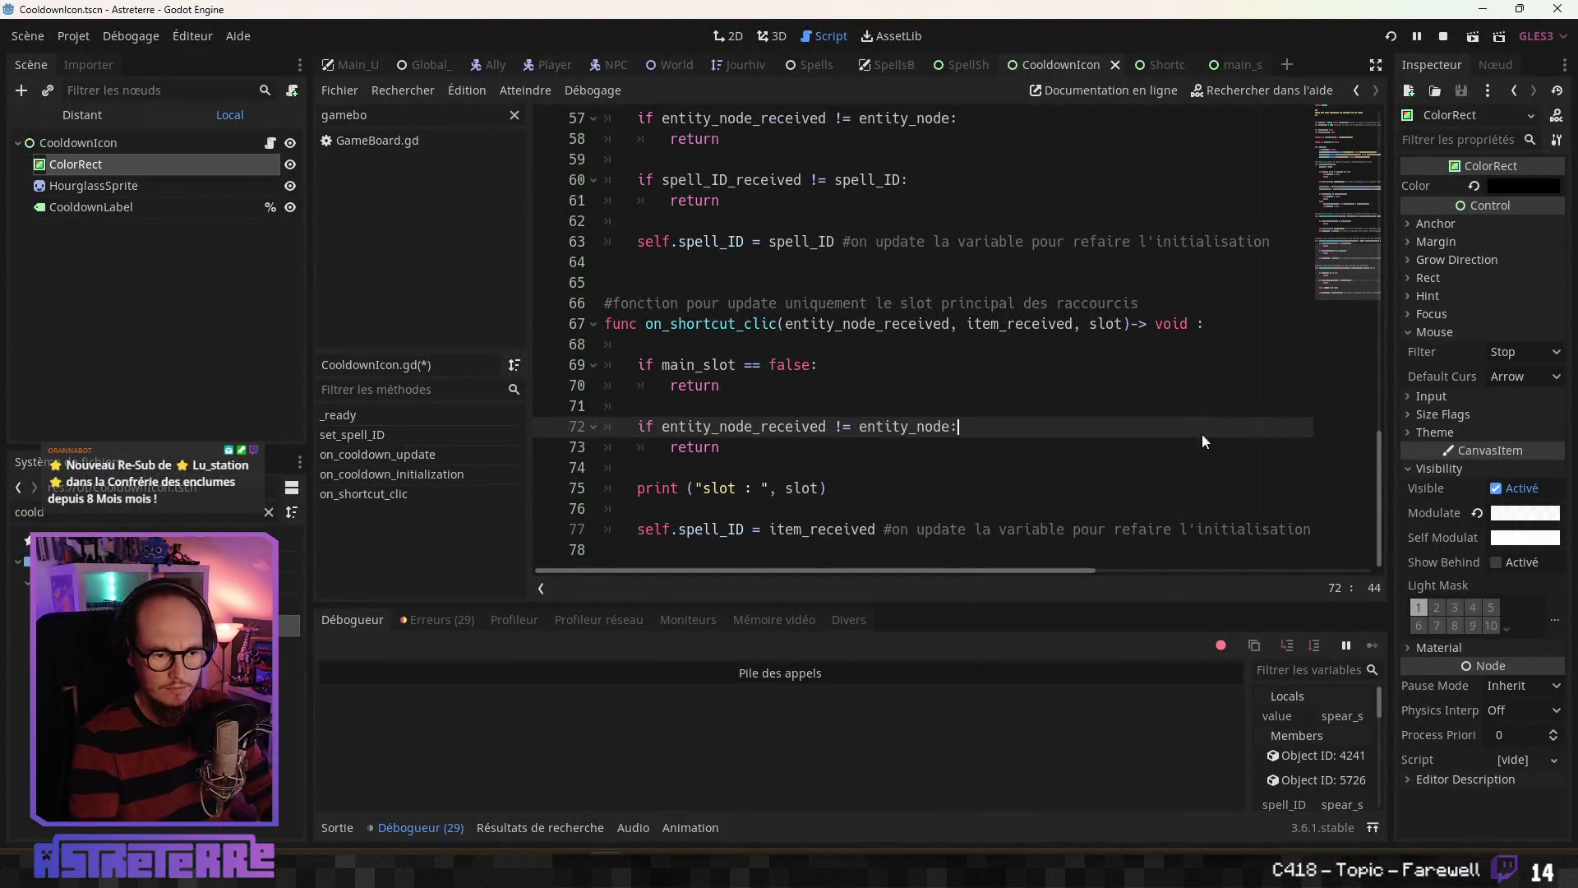
Step: Save the CooldownIcon script and launch Astreterre in debug mode with F5
key("F5")
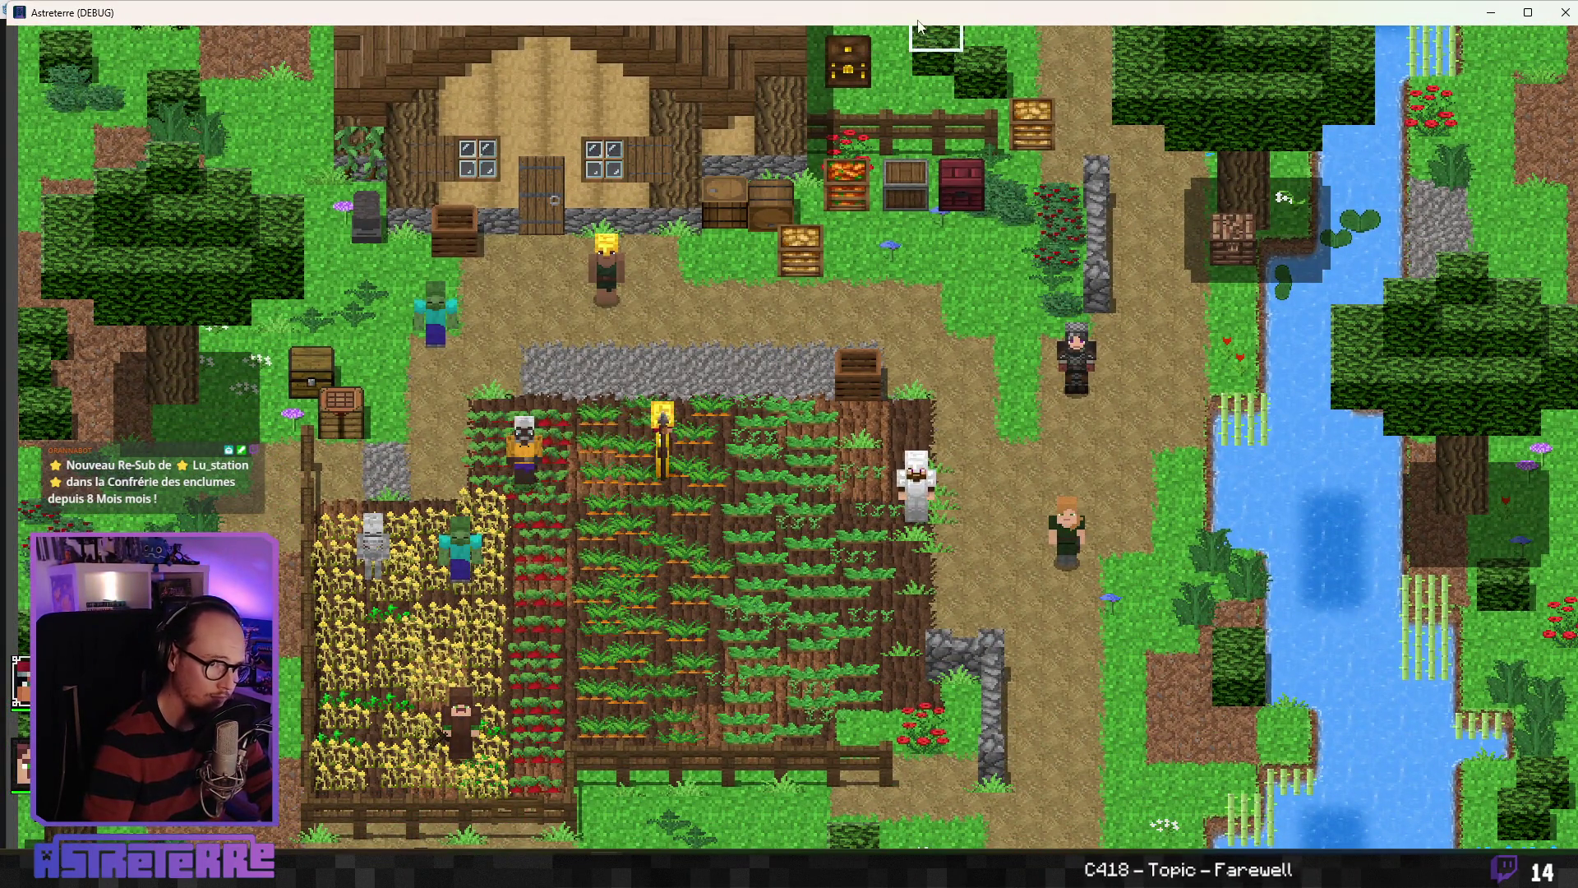
Step: Move the gold helmet, chestplate and leggings from equipment into the bag, then go back to Godot
key("i")
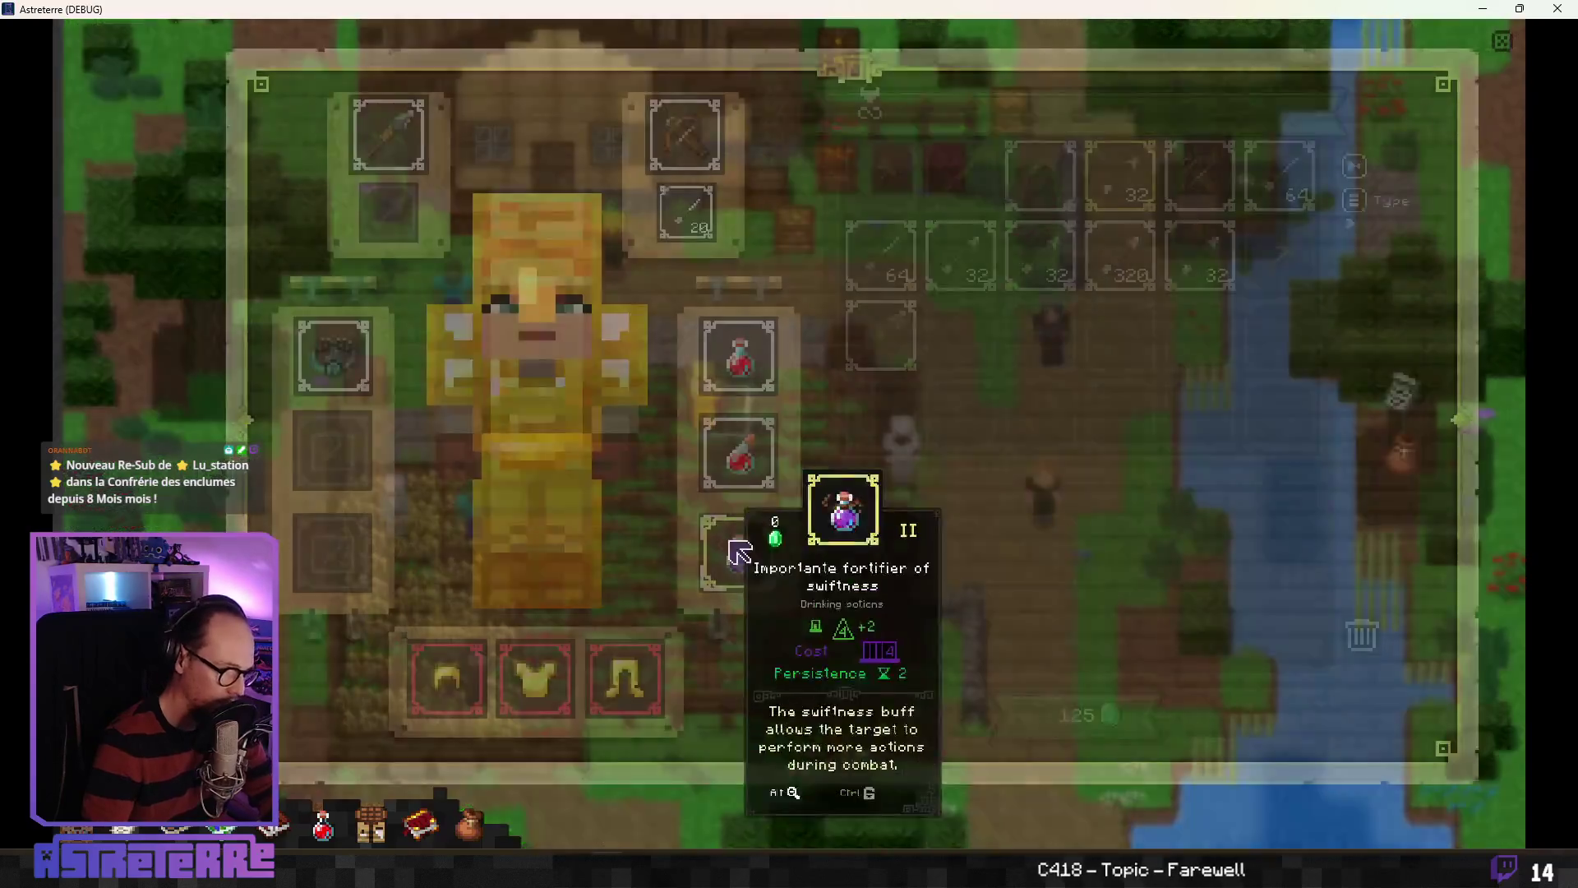
left_click(448, 678)
left_click(538, 690)
left_click(618, 678)
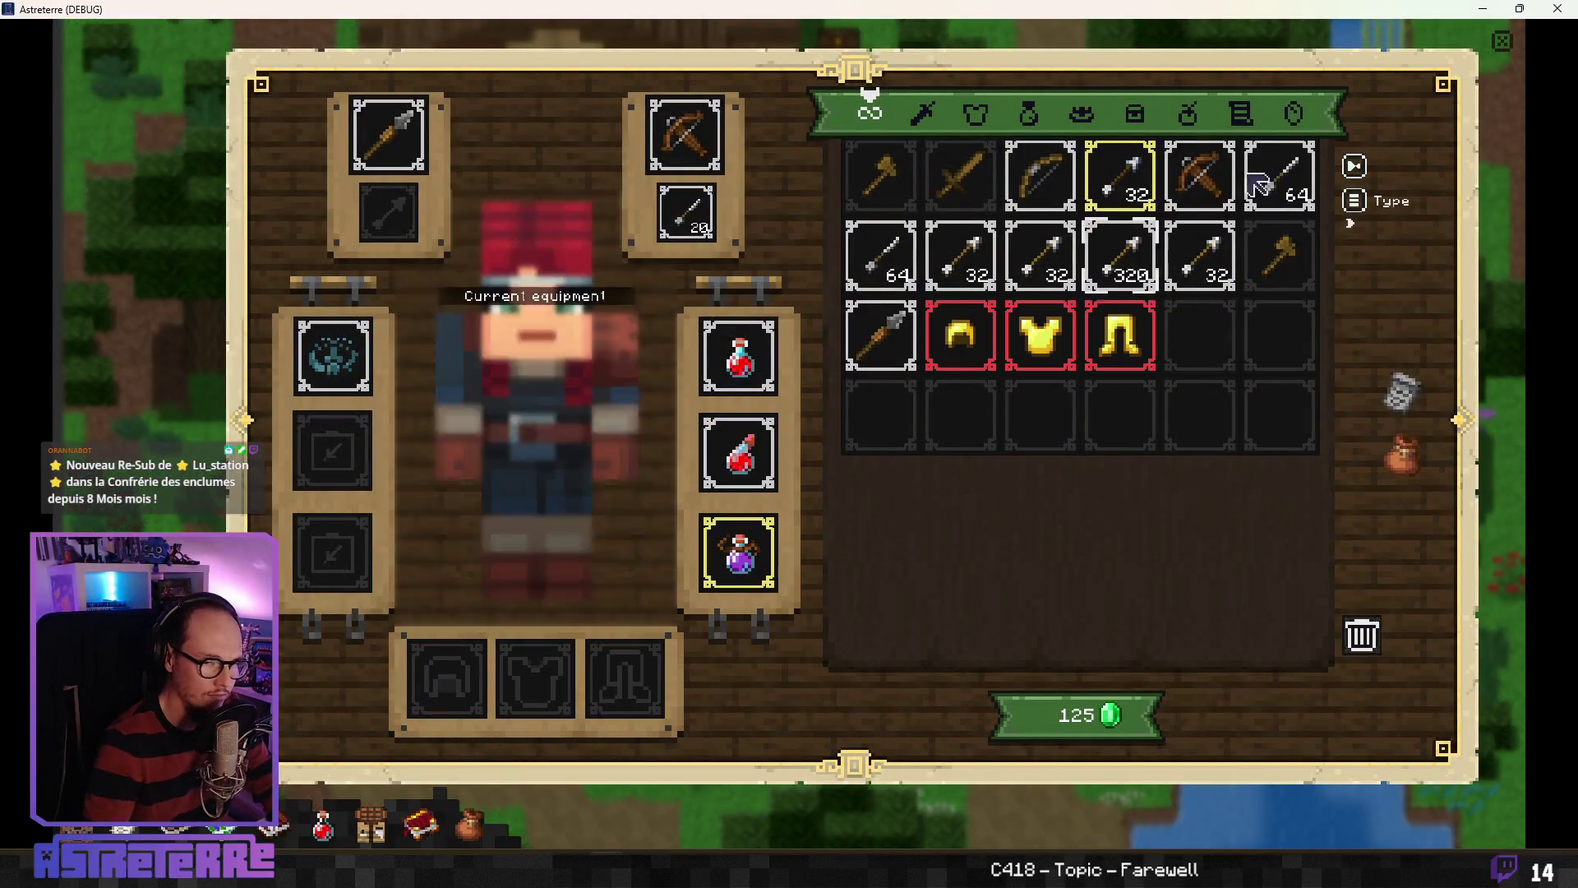
key("i")
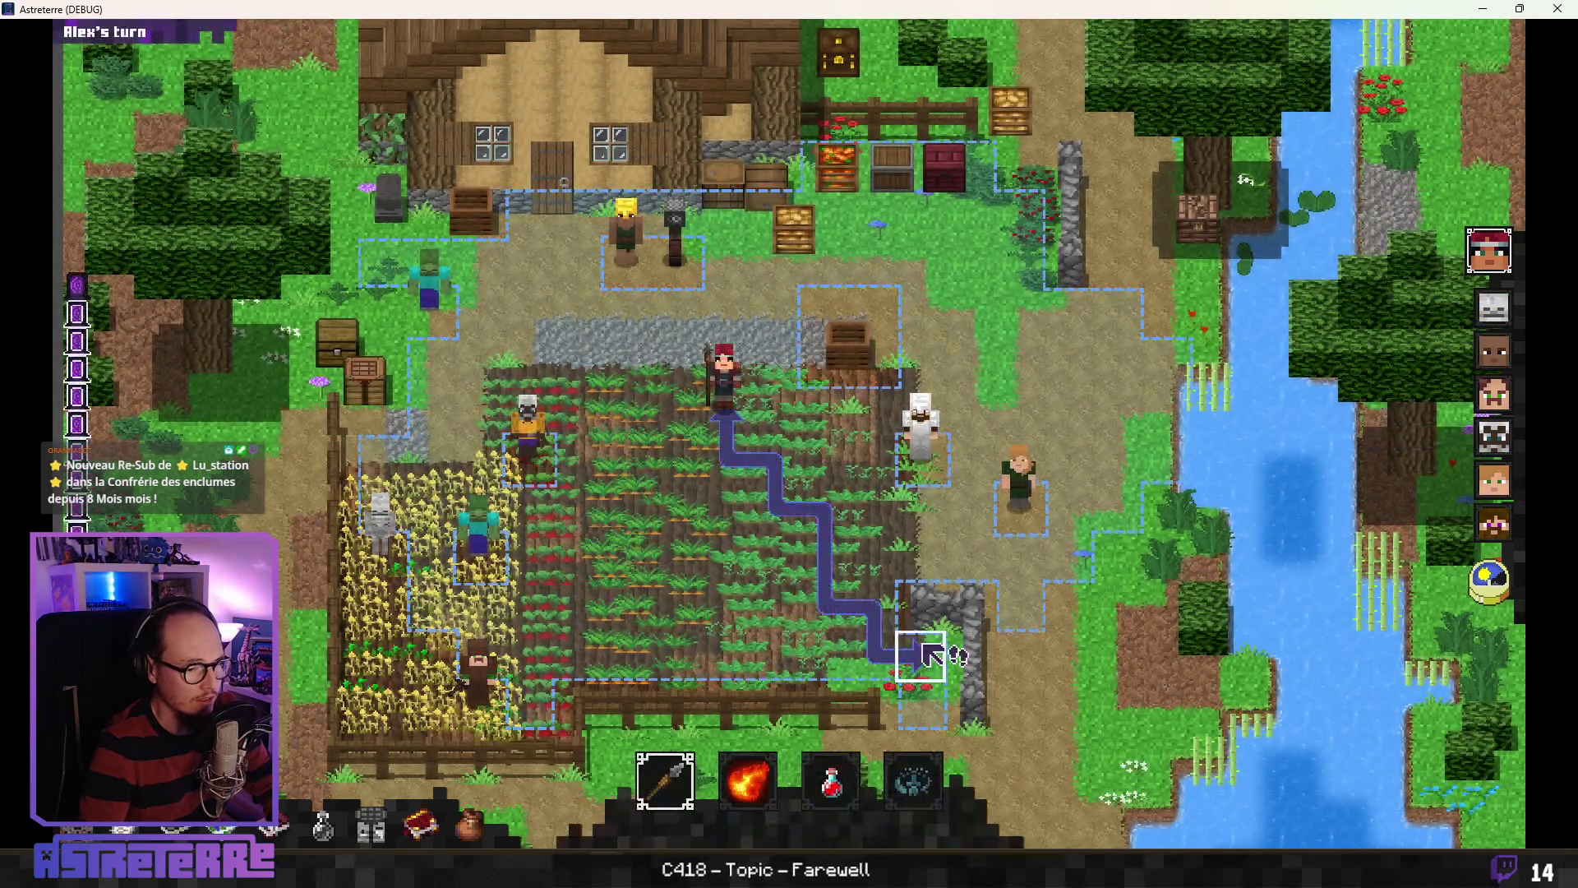
mouse_move(752, 785)
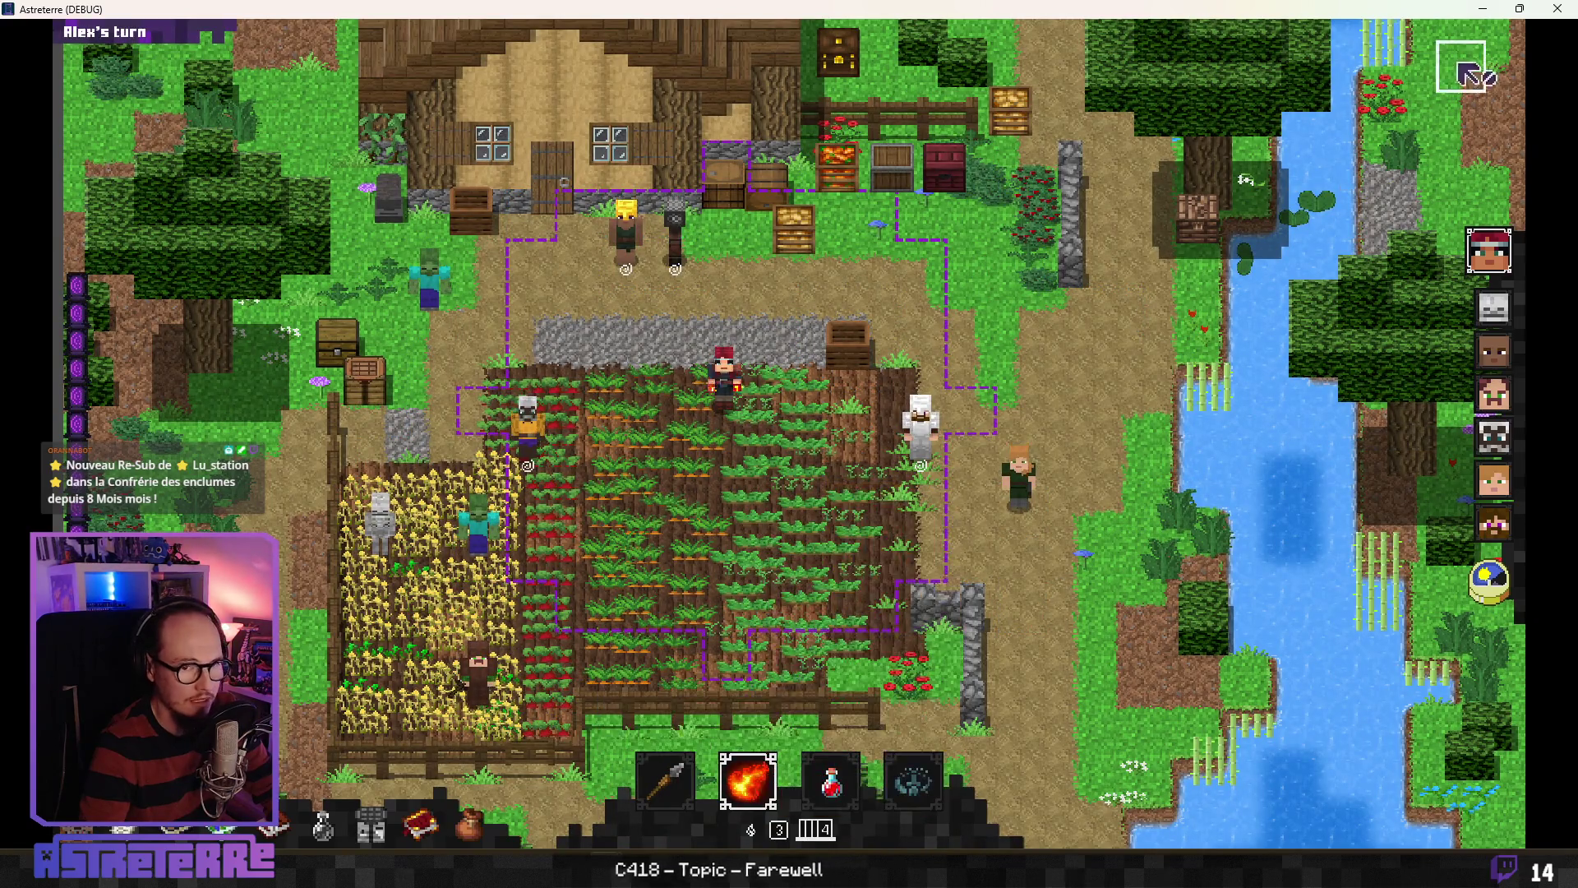
left_click(1483, 9)
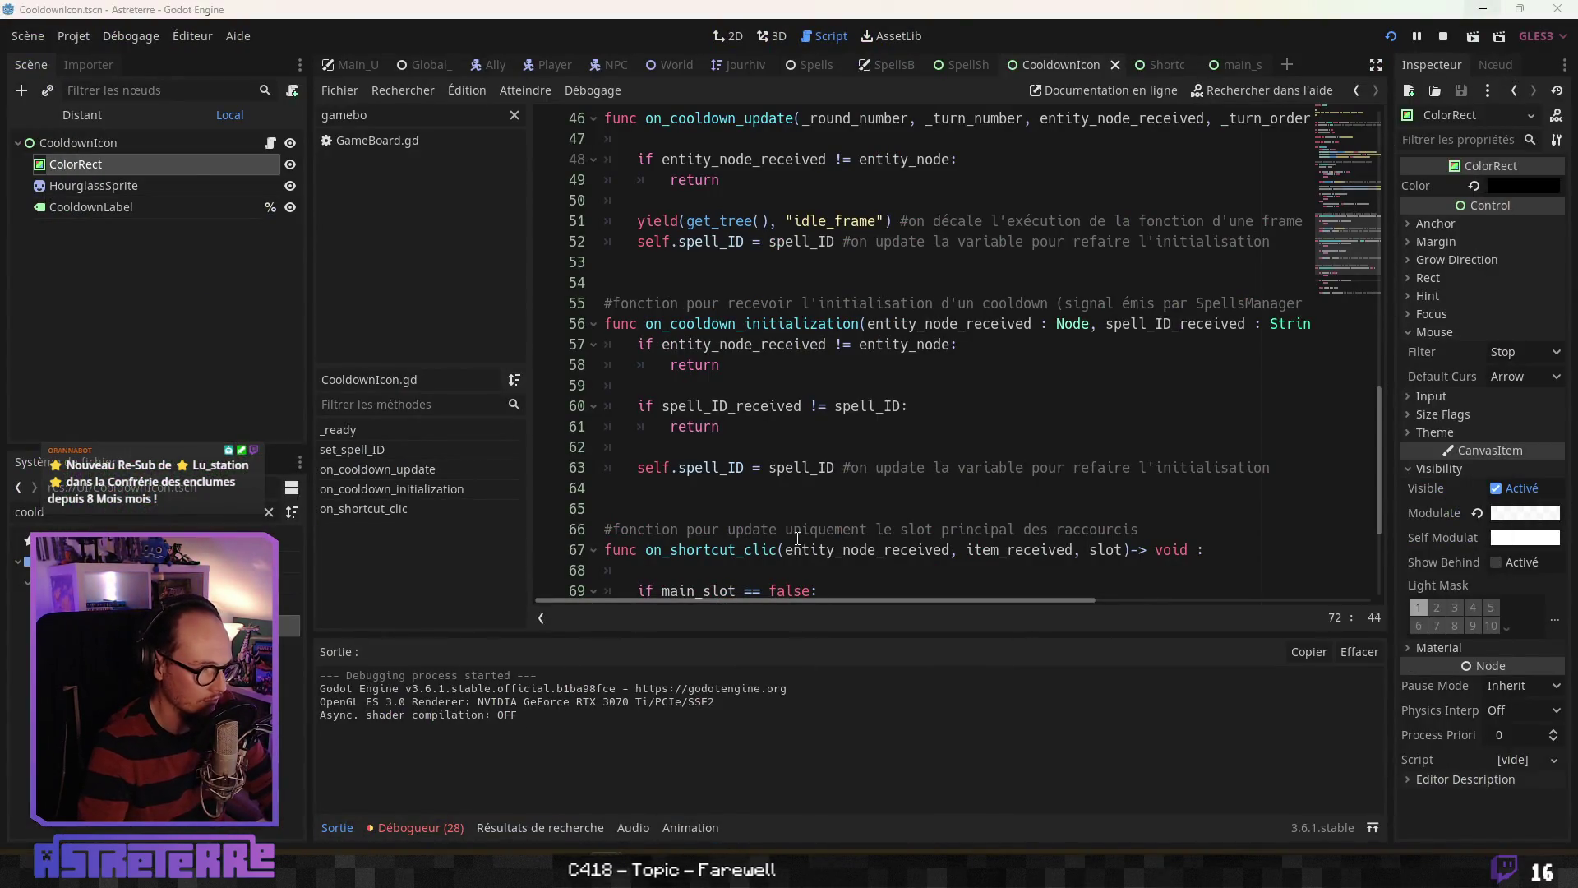
Step: Use the Lightning strike shortcut in the game and check that Godot's Output logs 'slot : 4'
key("alt+Tab")
left_click(747, 779)
key("alt+Tab")
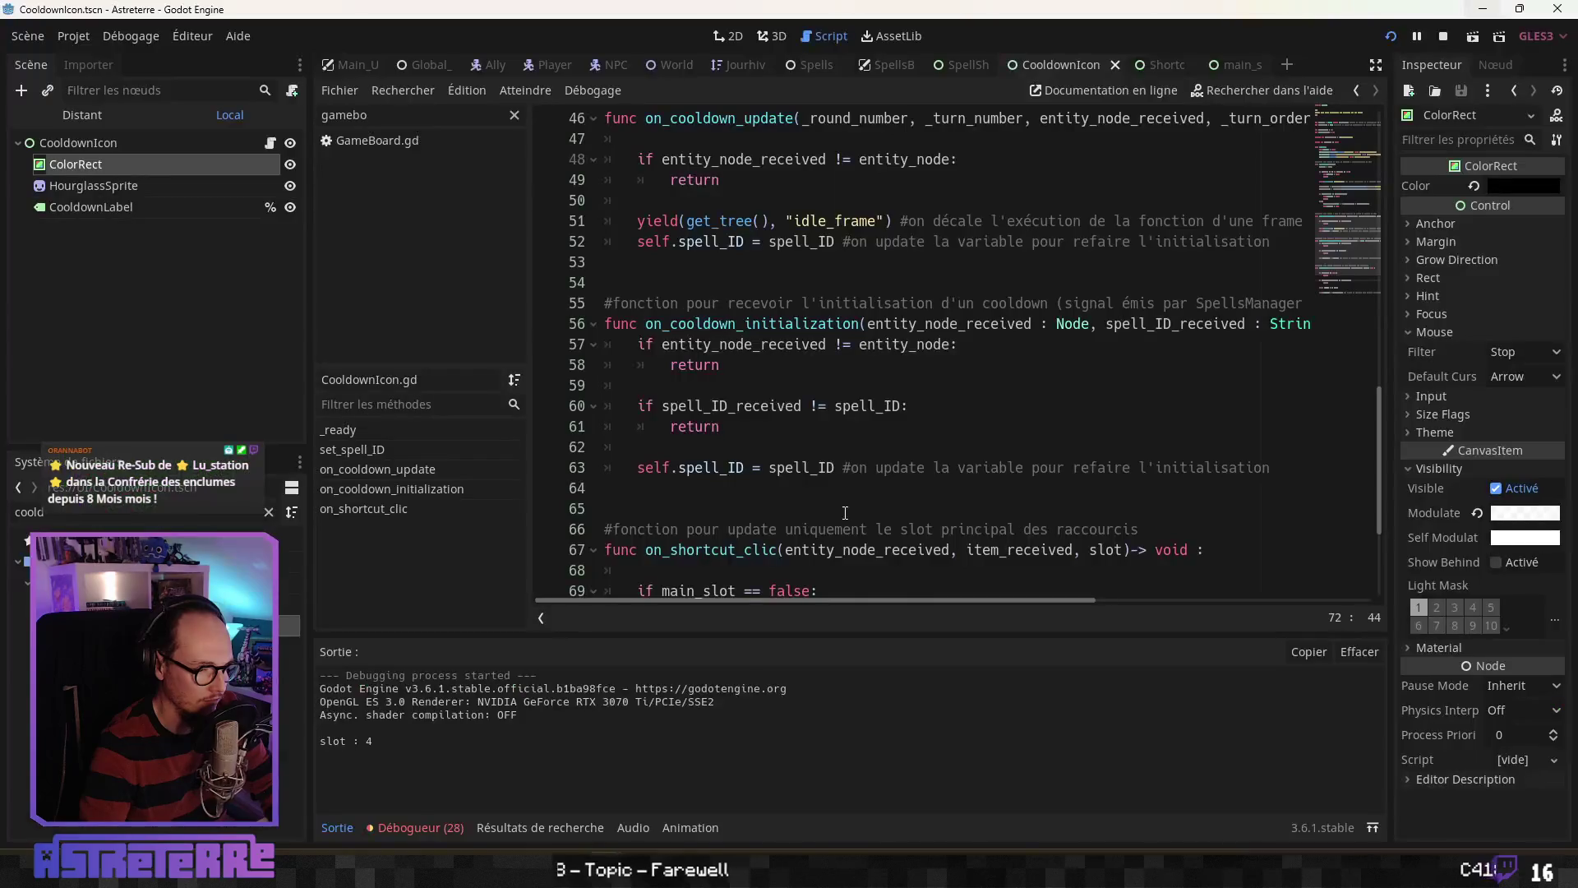
Step: Review the information cards of the hotbar spells in the running game
key("alt+Tab")
mouse_move(768, 796)
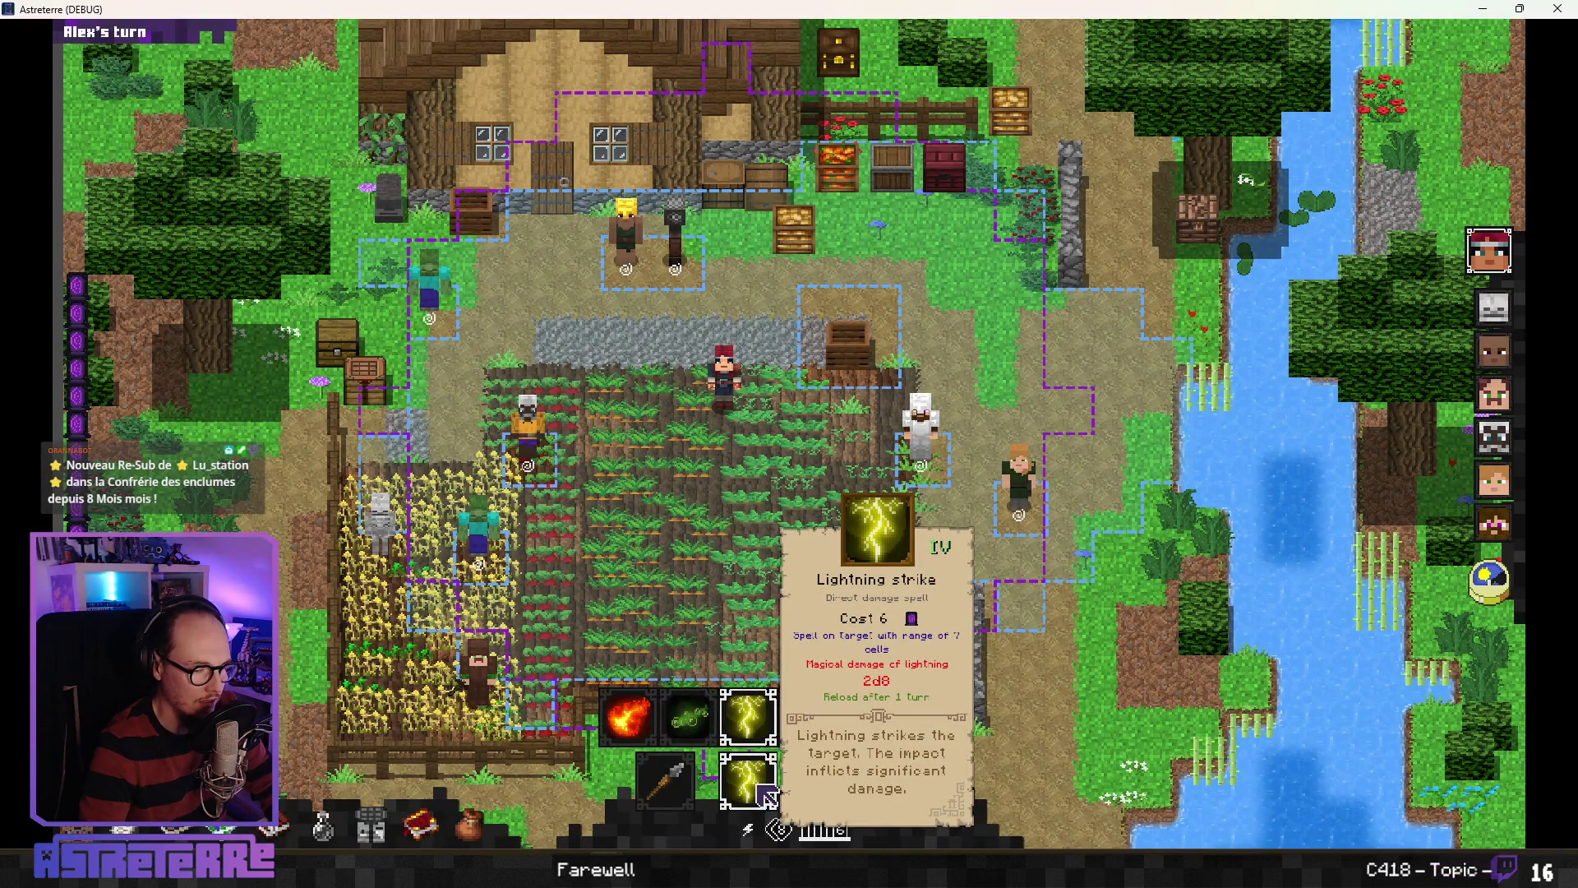
mouse_move(672, 787)
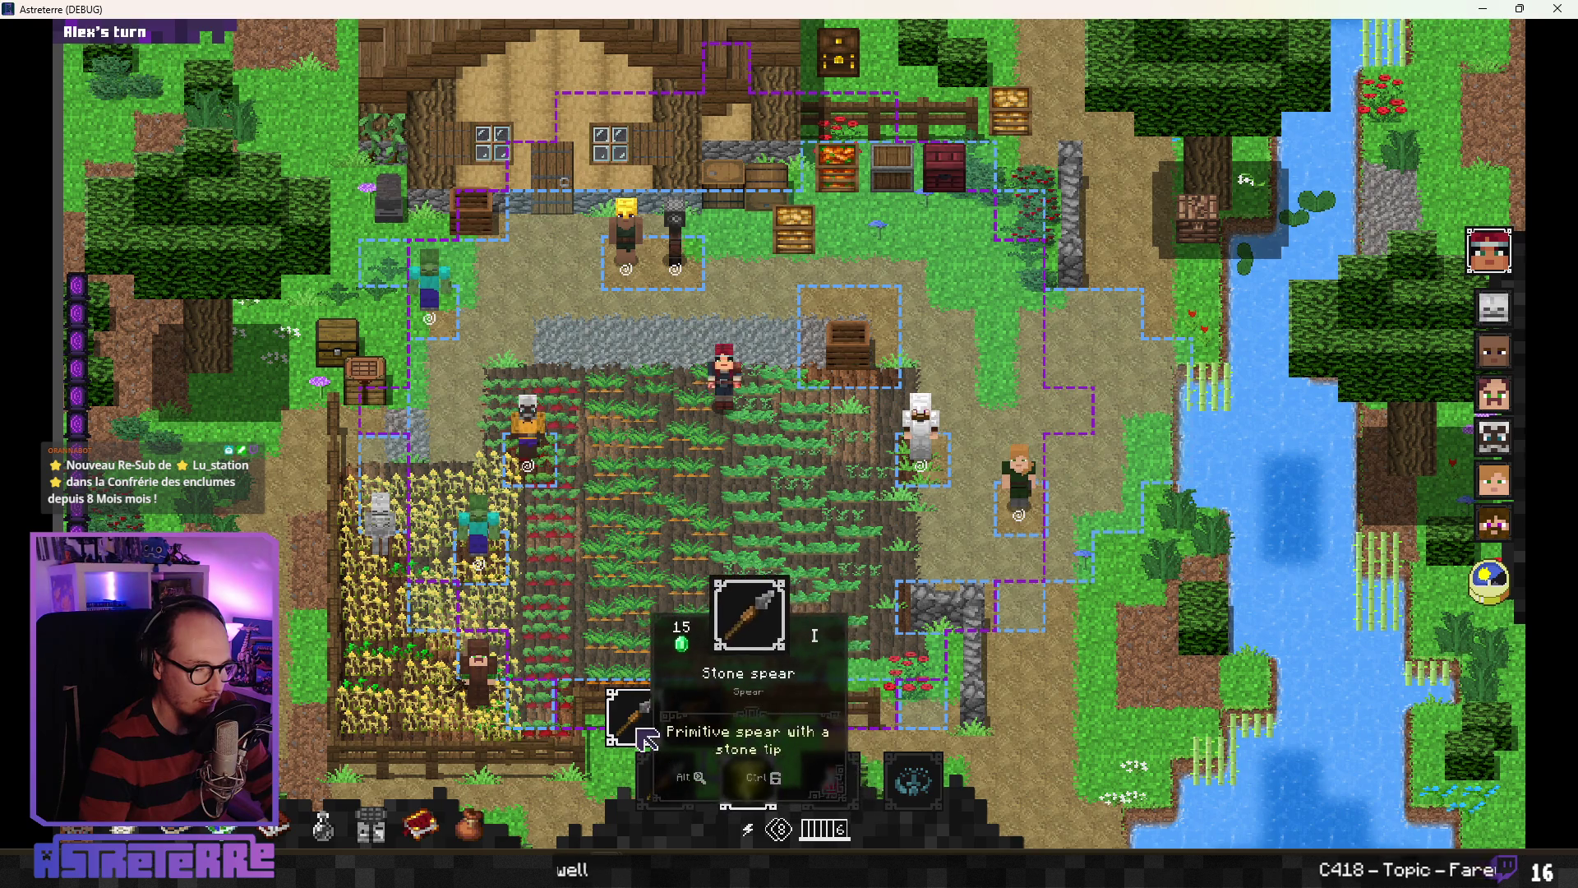
scroll(642, 721, "down", 3)
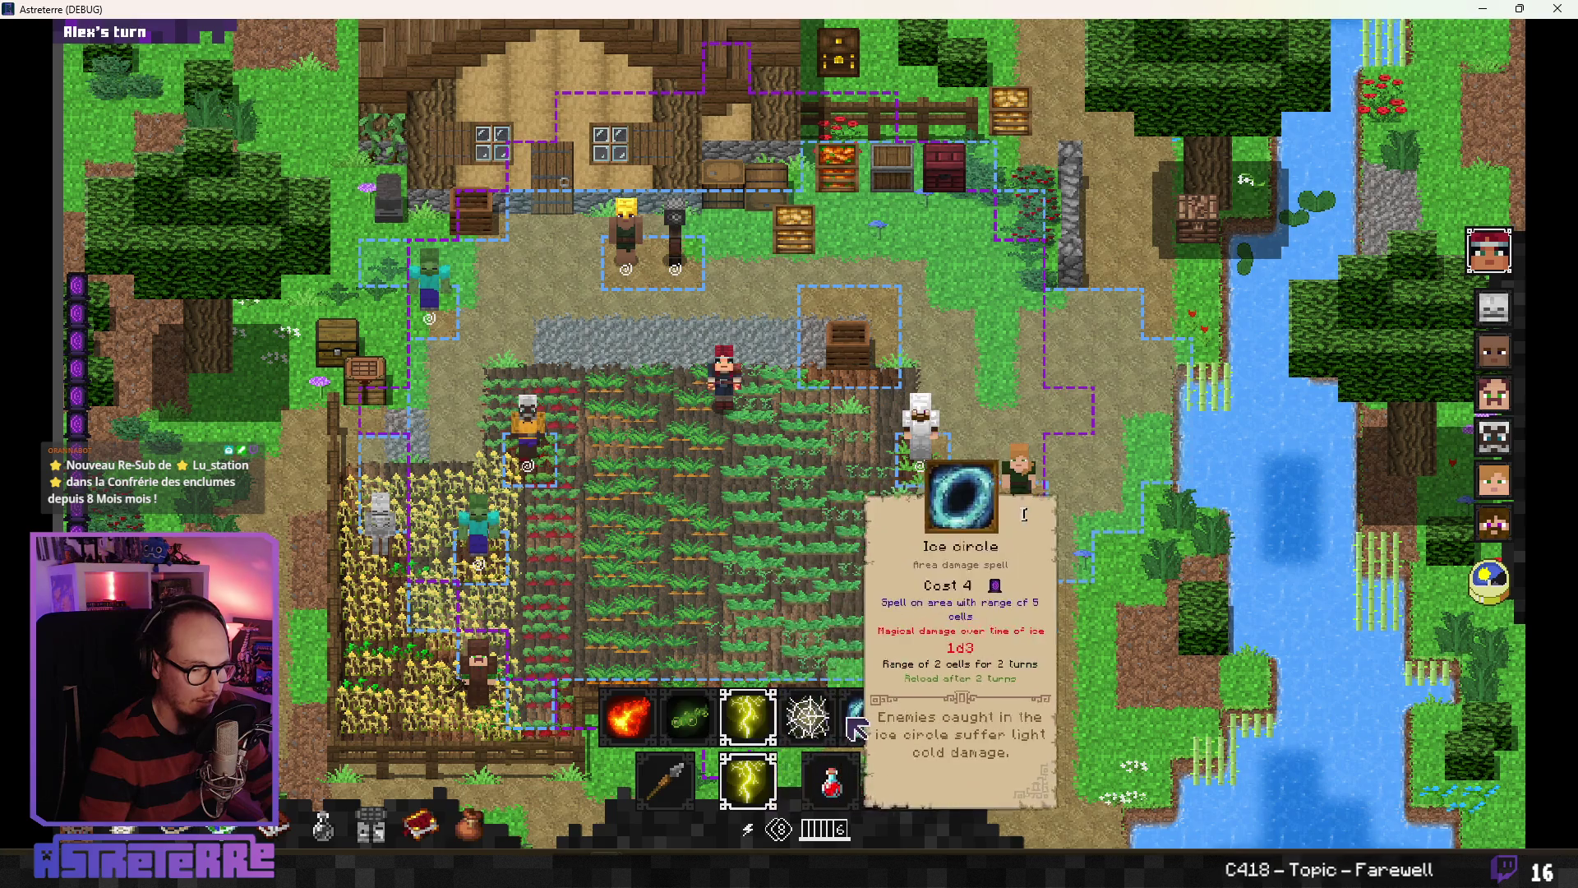
mouse_move(643, 725)
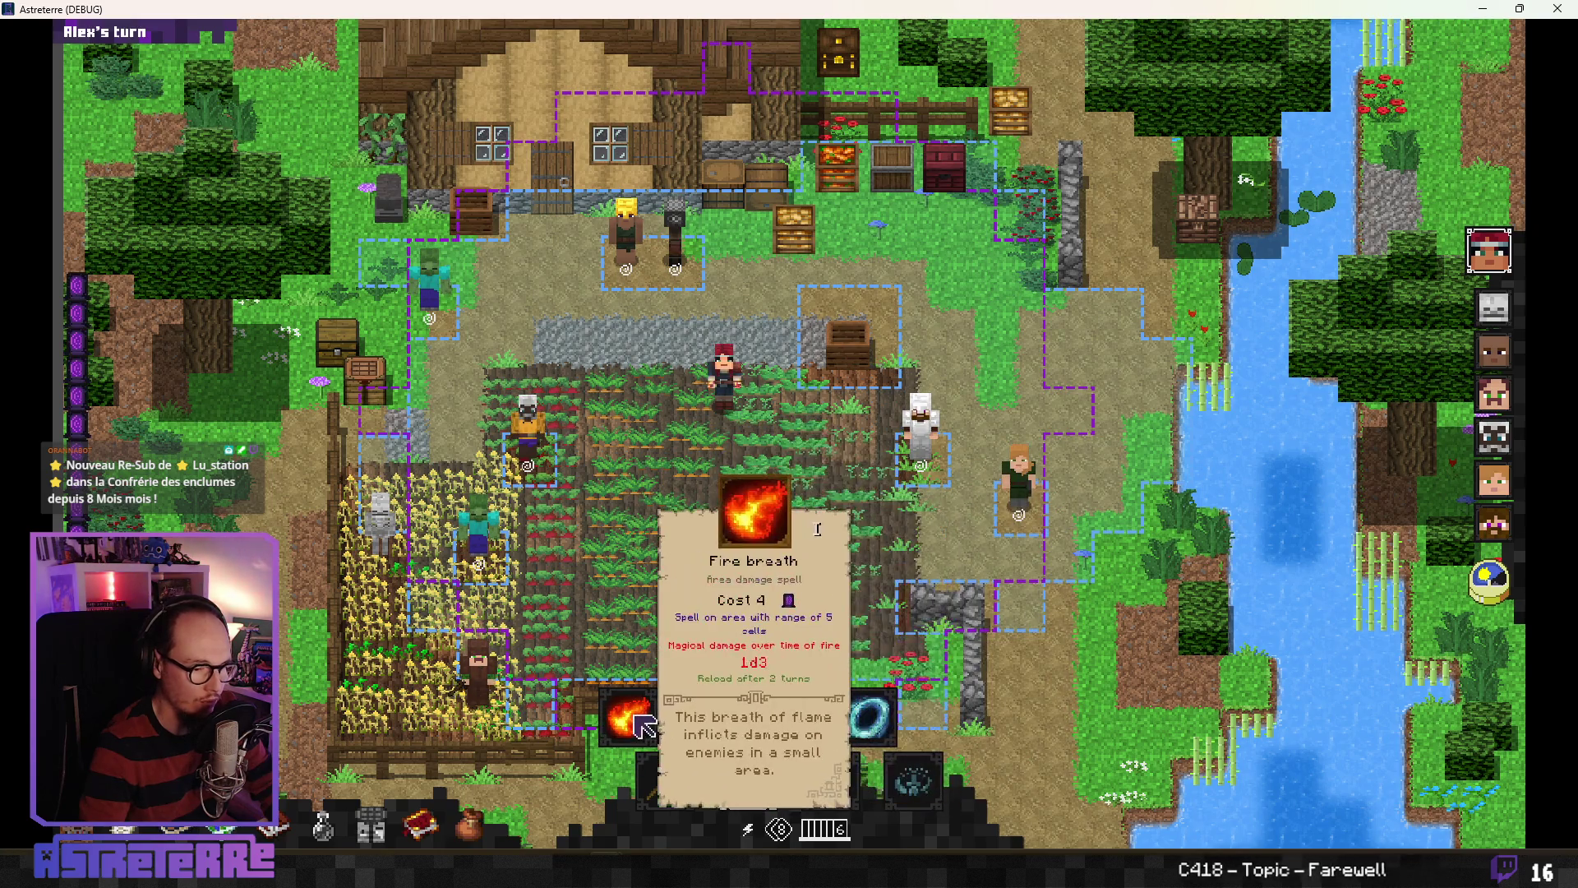
scroll(643, 725, "down", 4)
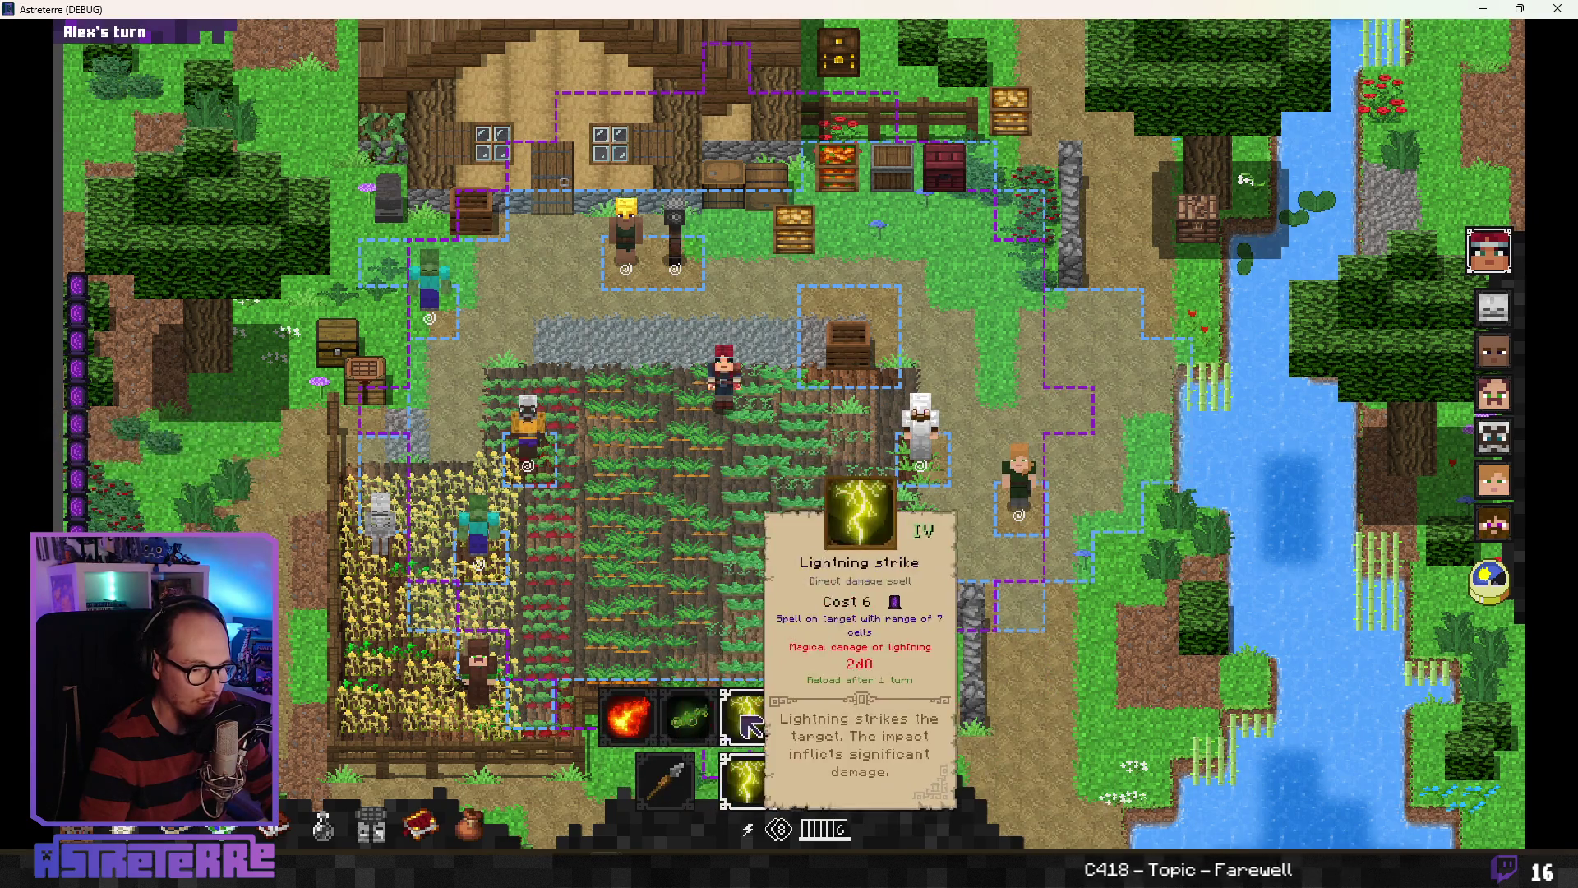
key("alt+Tab")
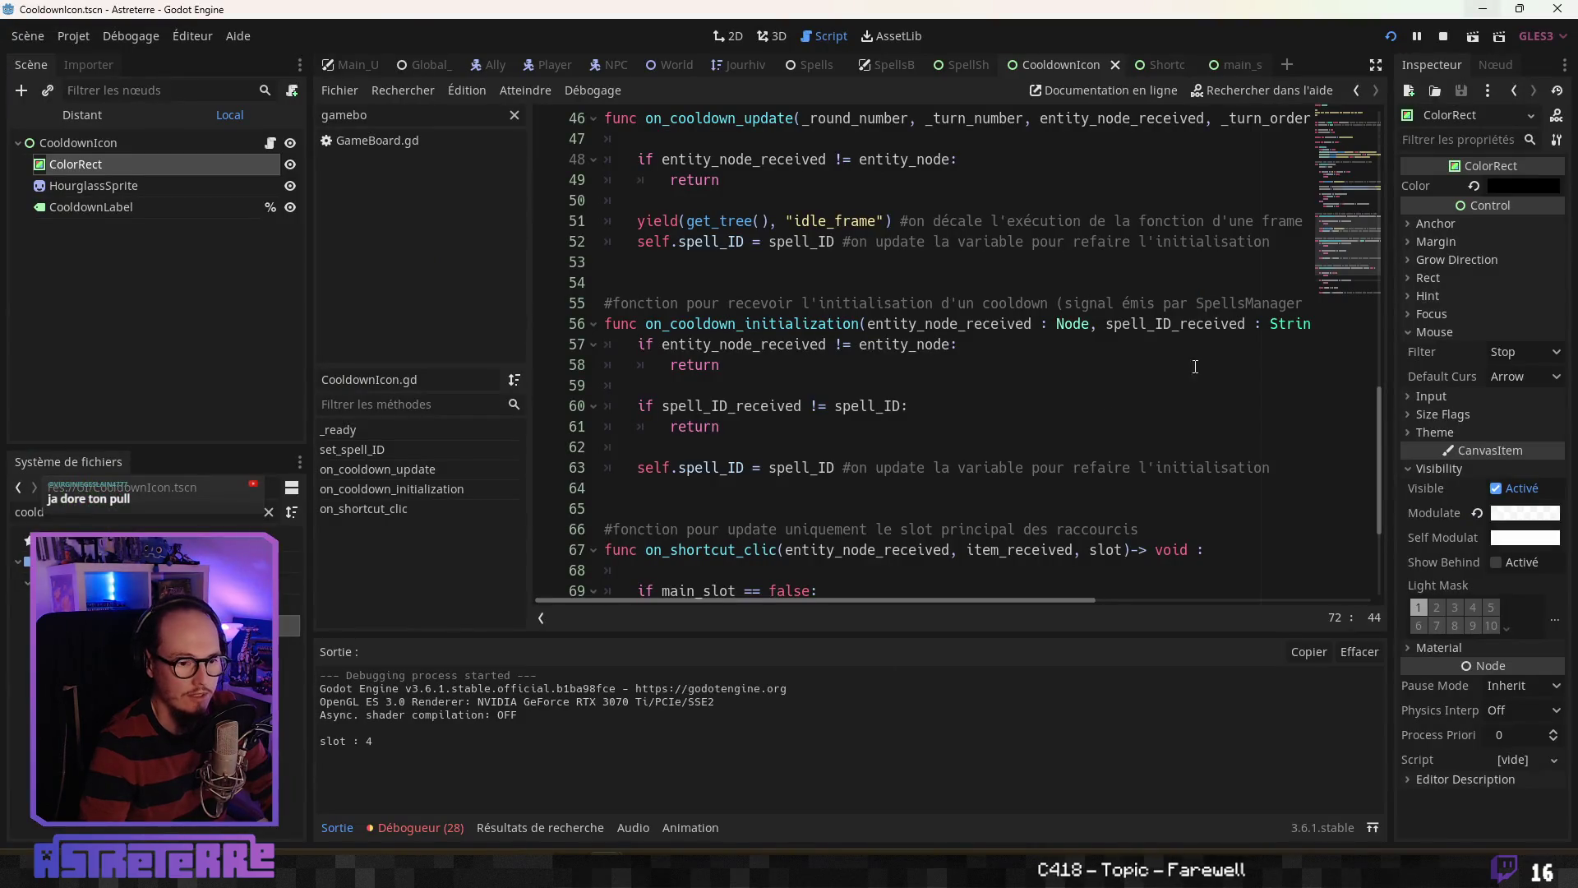
Step: Select the print statement on line 75 and start replacing it with an if check
left_click(849, 446)
scroll(849, 488, "down", 3)
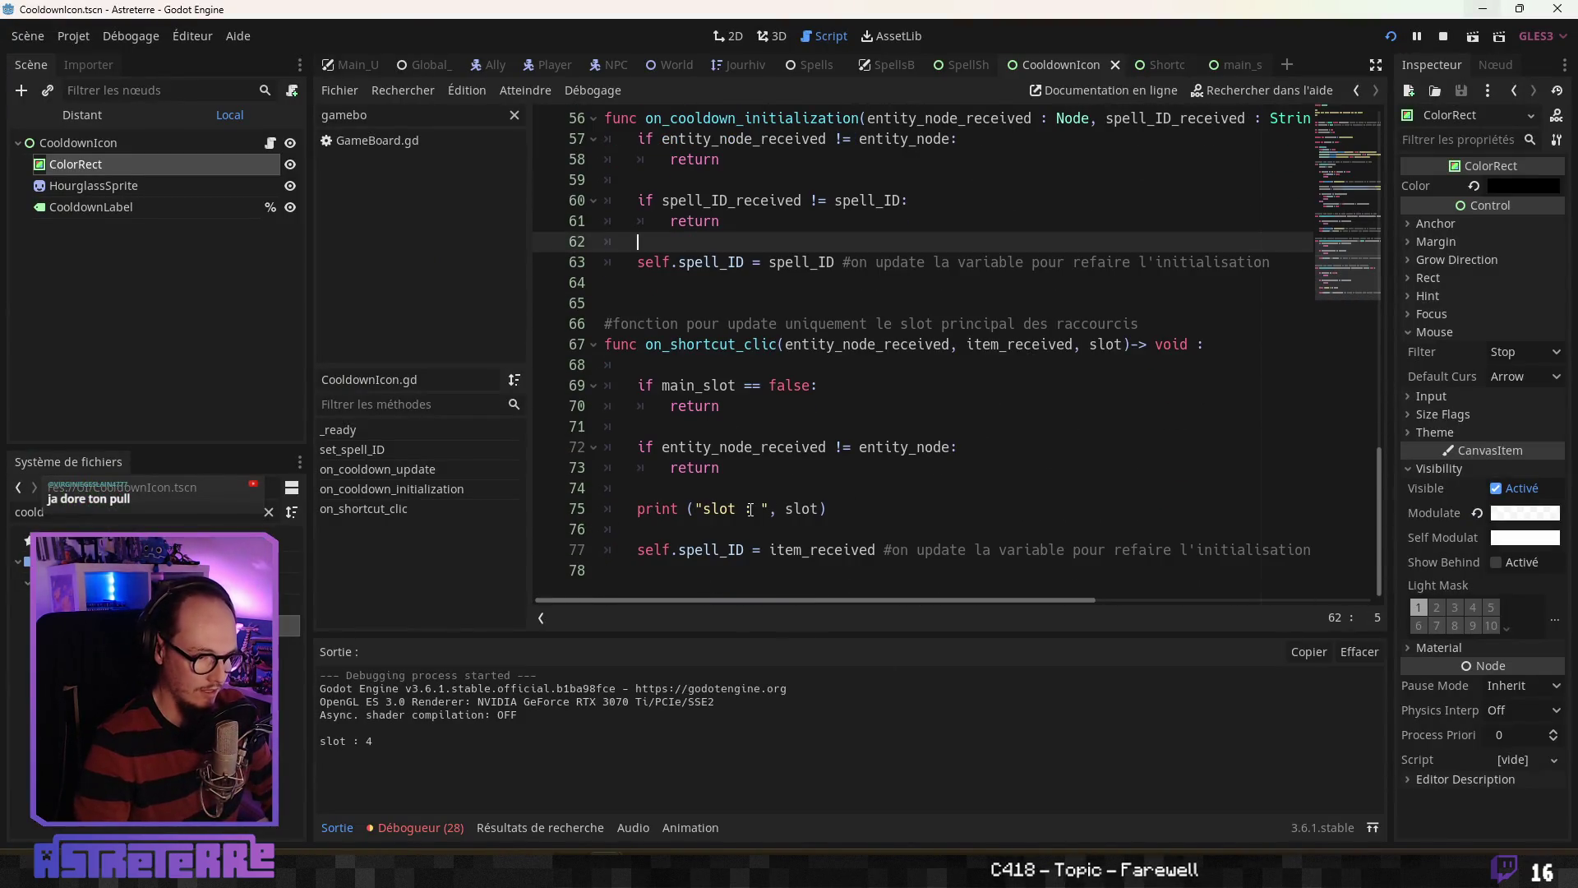
left_click(849, 513)
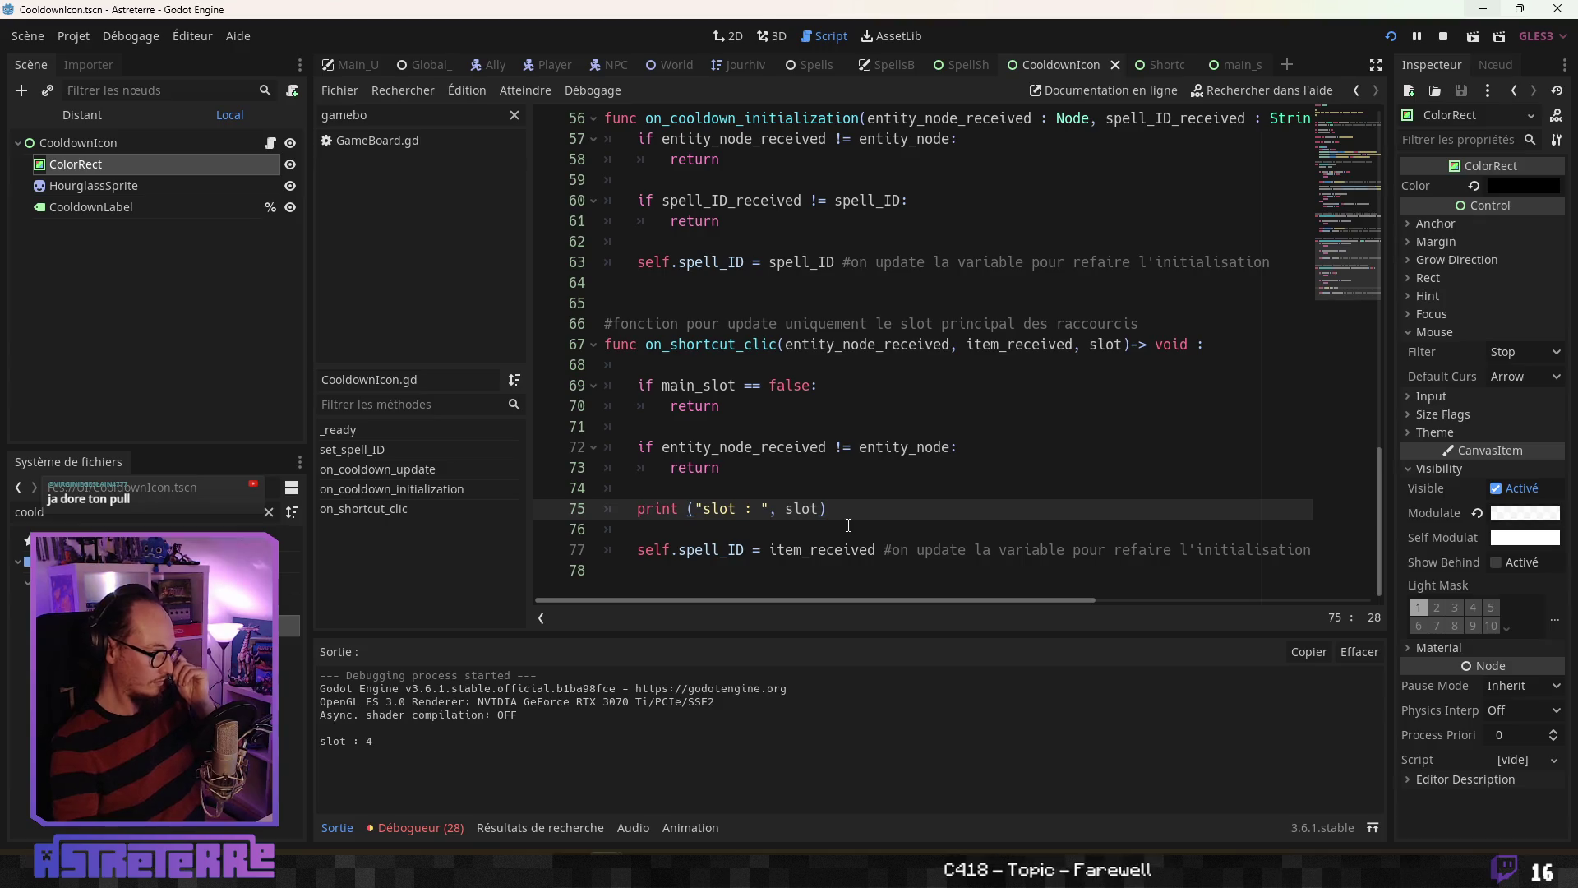
left_click_drag(826, 511, 642, 511)
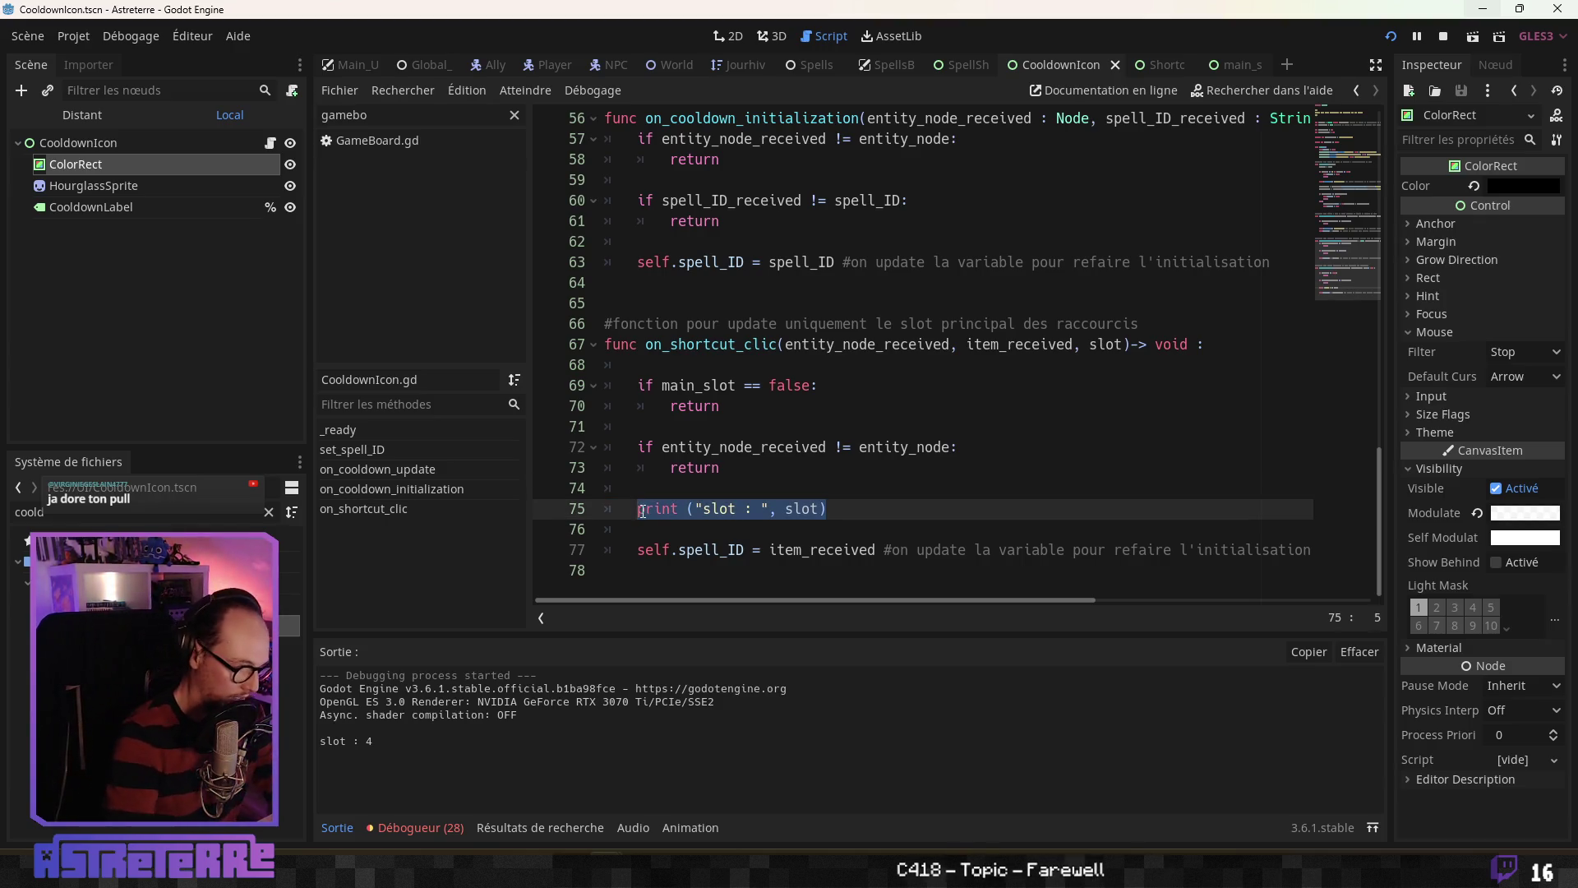
type("if")
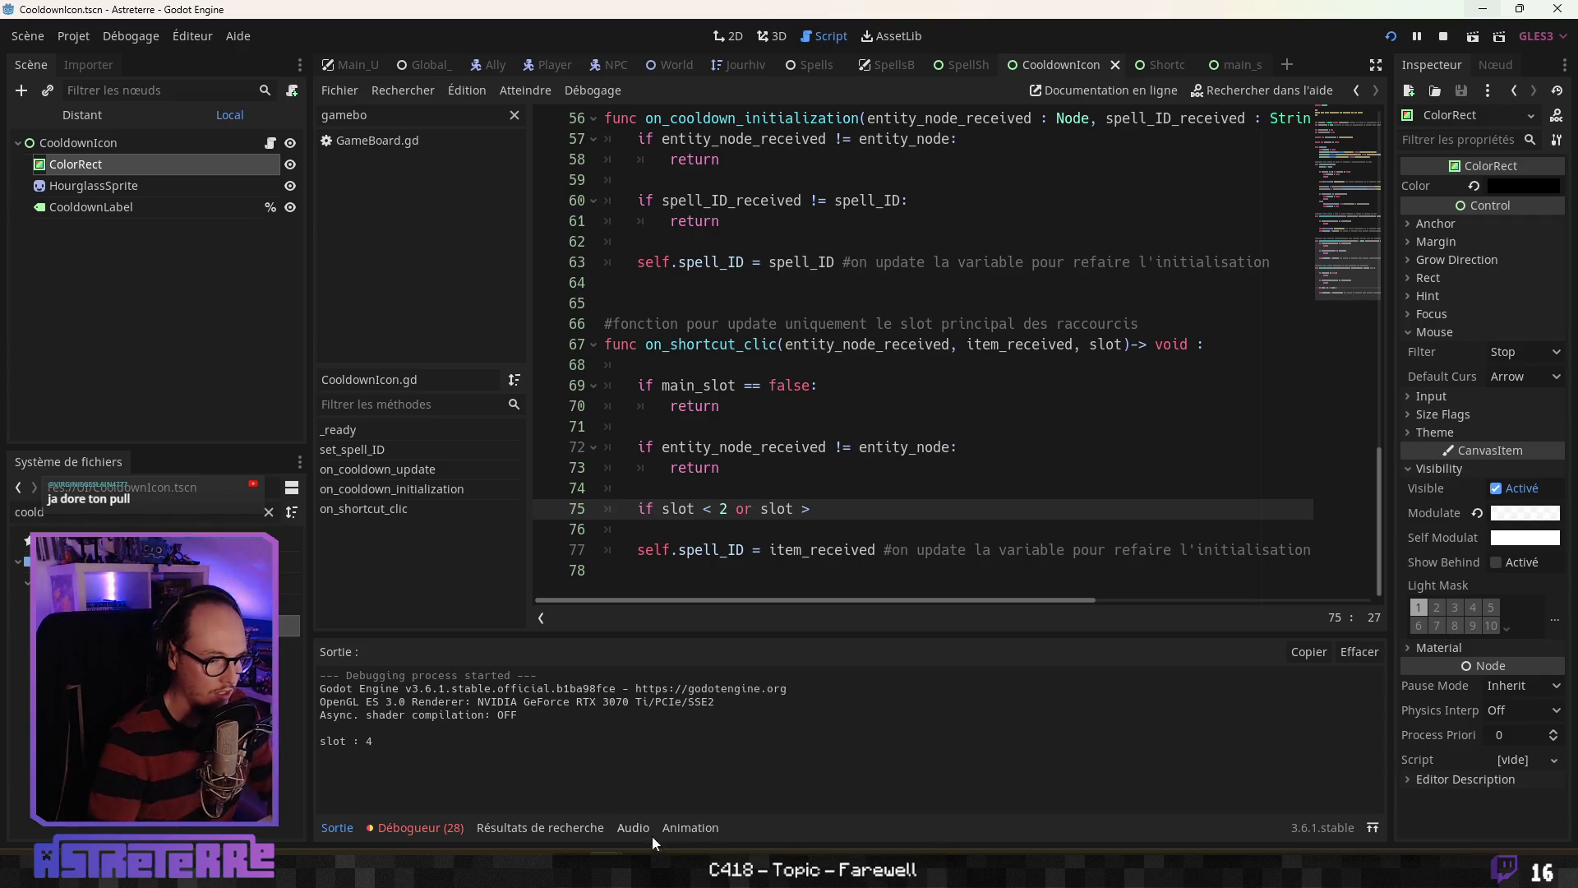
mouse_move(655, 845)
left_click(657, 781)
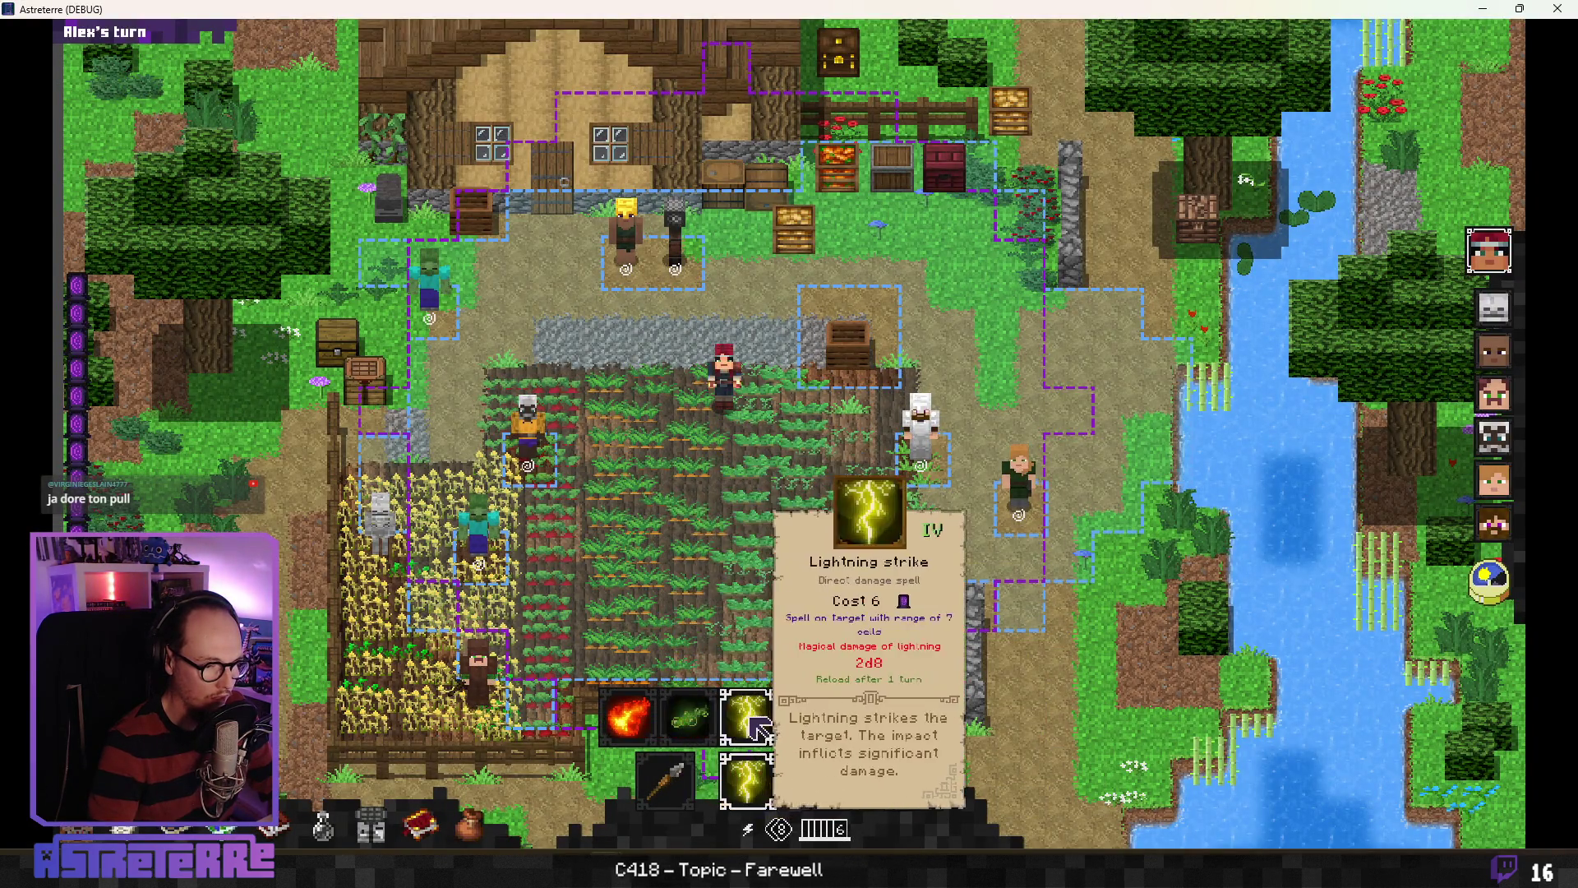
key("alt+Tab")
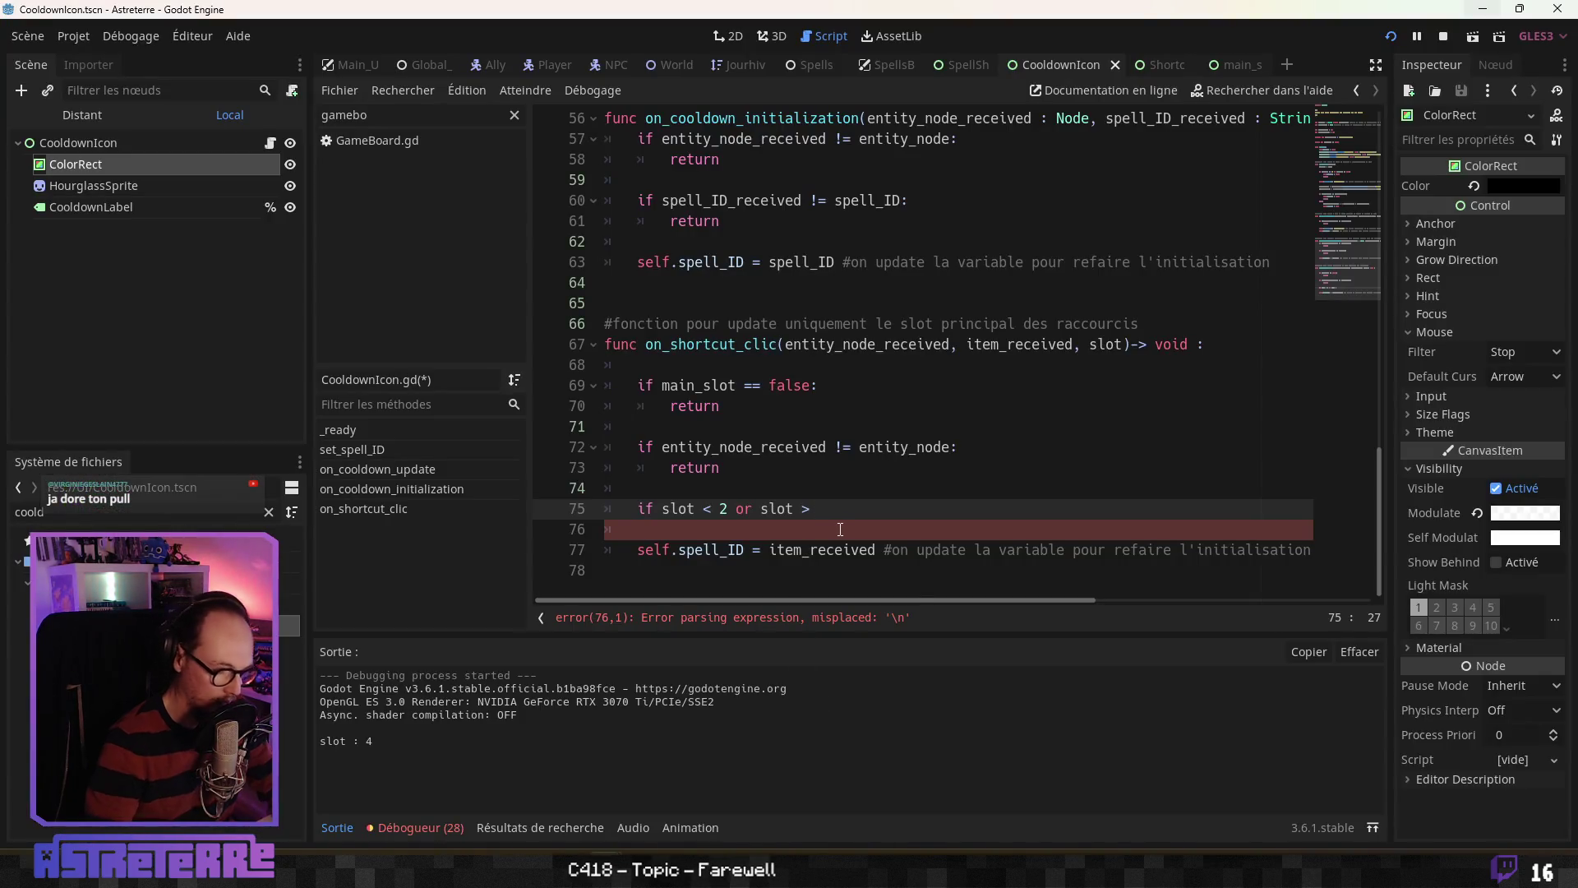
Step: Complete the condition 'if slot < 2 or slot > 6:' with 'return' on the indented line below
type(":")
key("Return")
type("return")
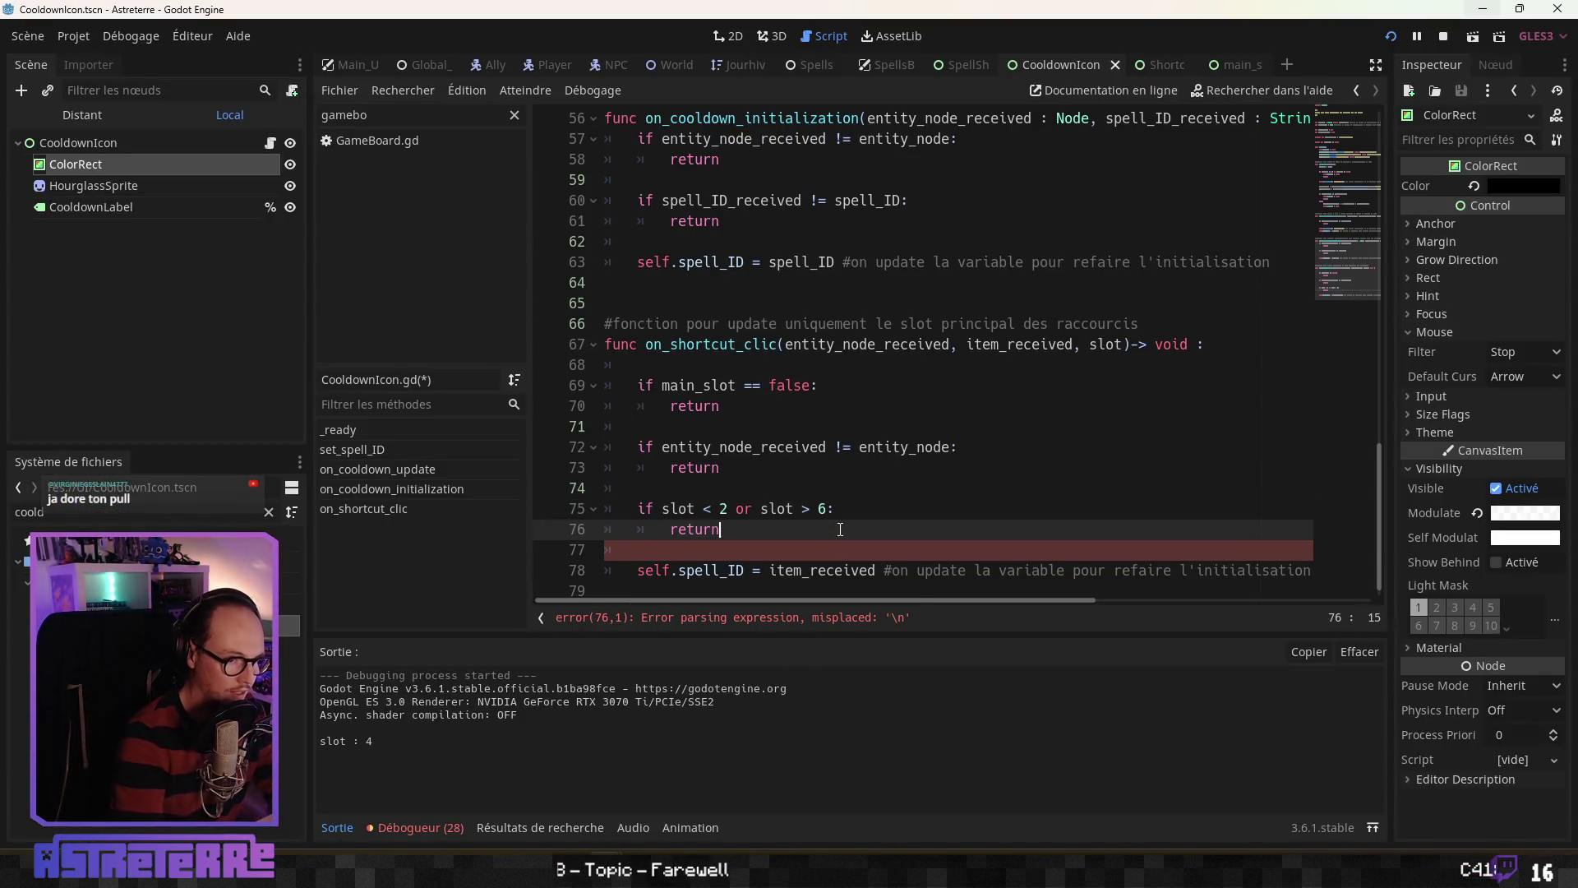
key("Down")
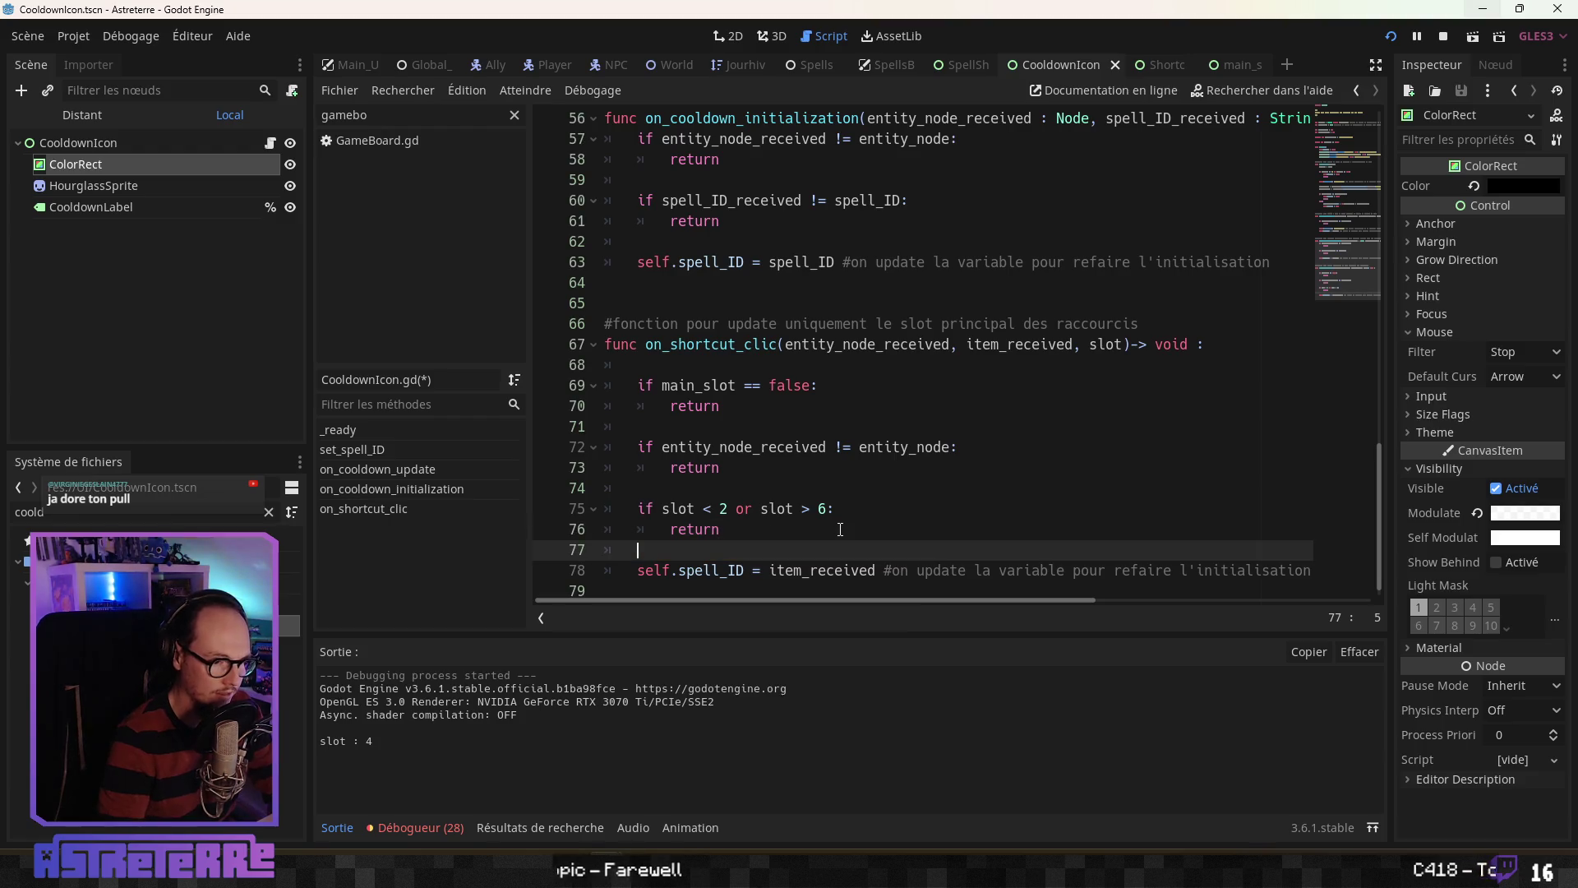
key("Up")
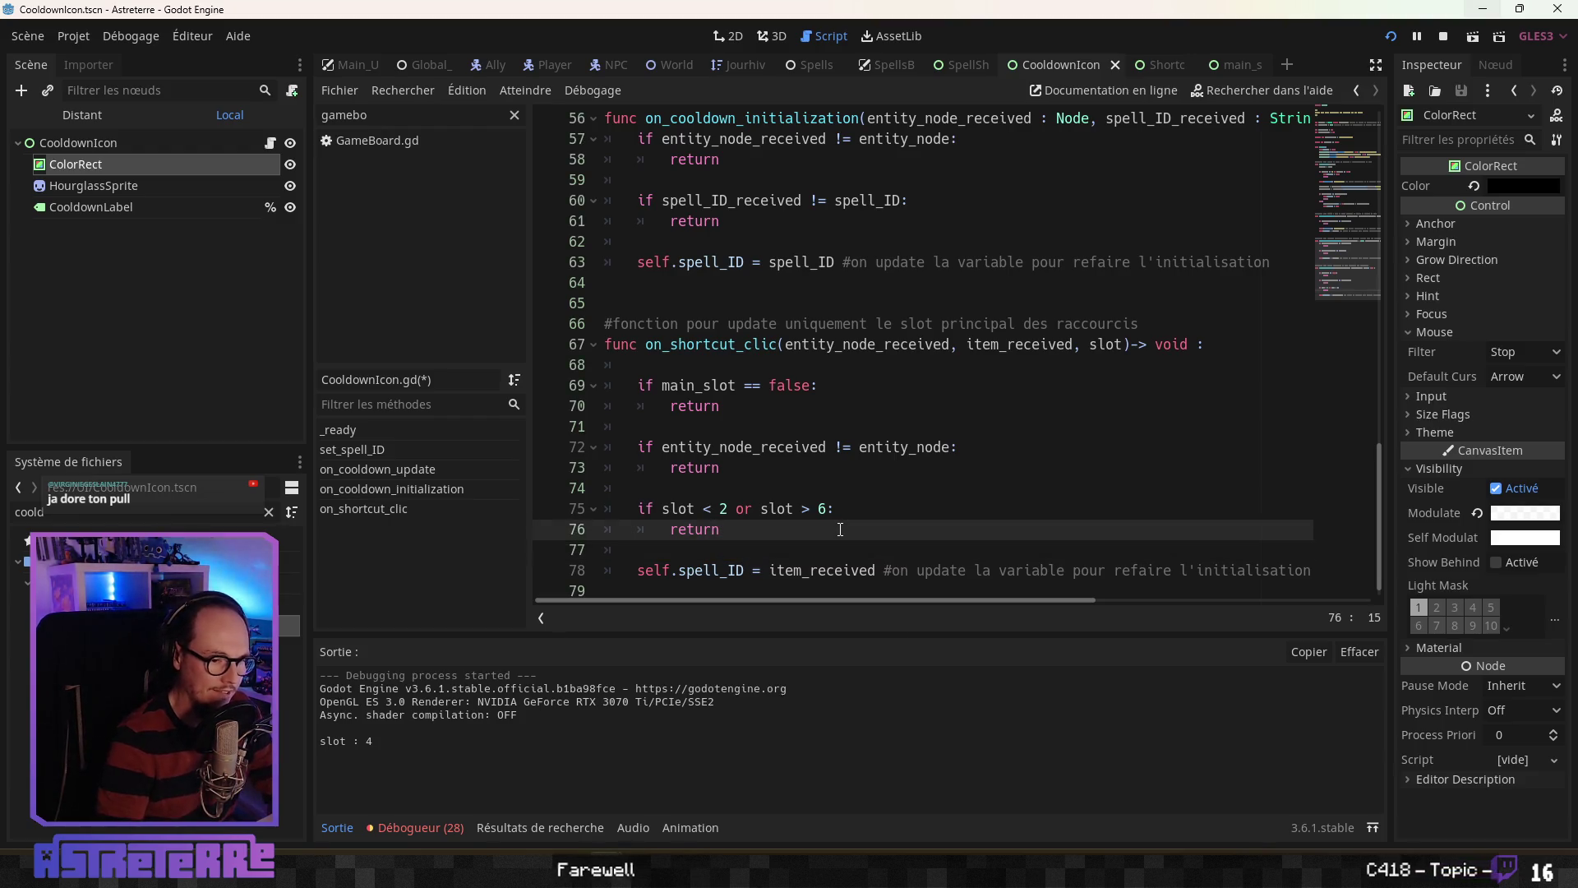
left_click(873, 508)
type("#le shortcut_clic ne concerne pas les slots de magie")
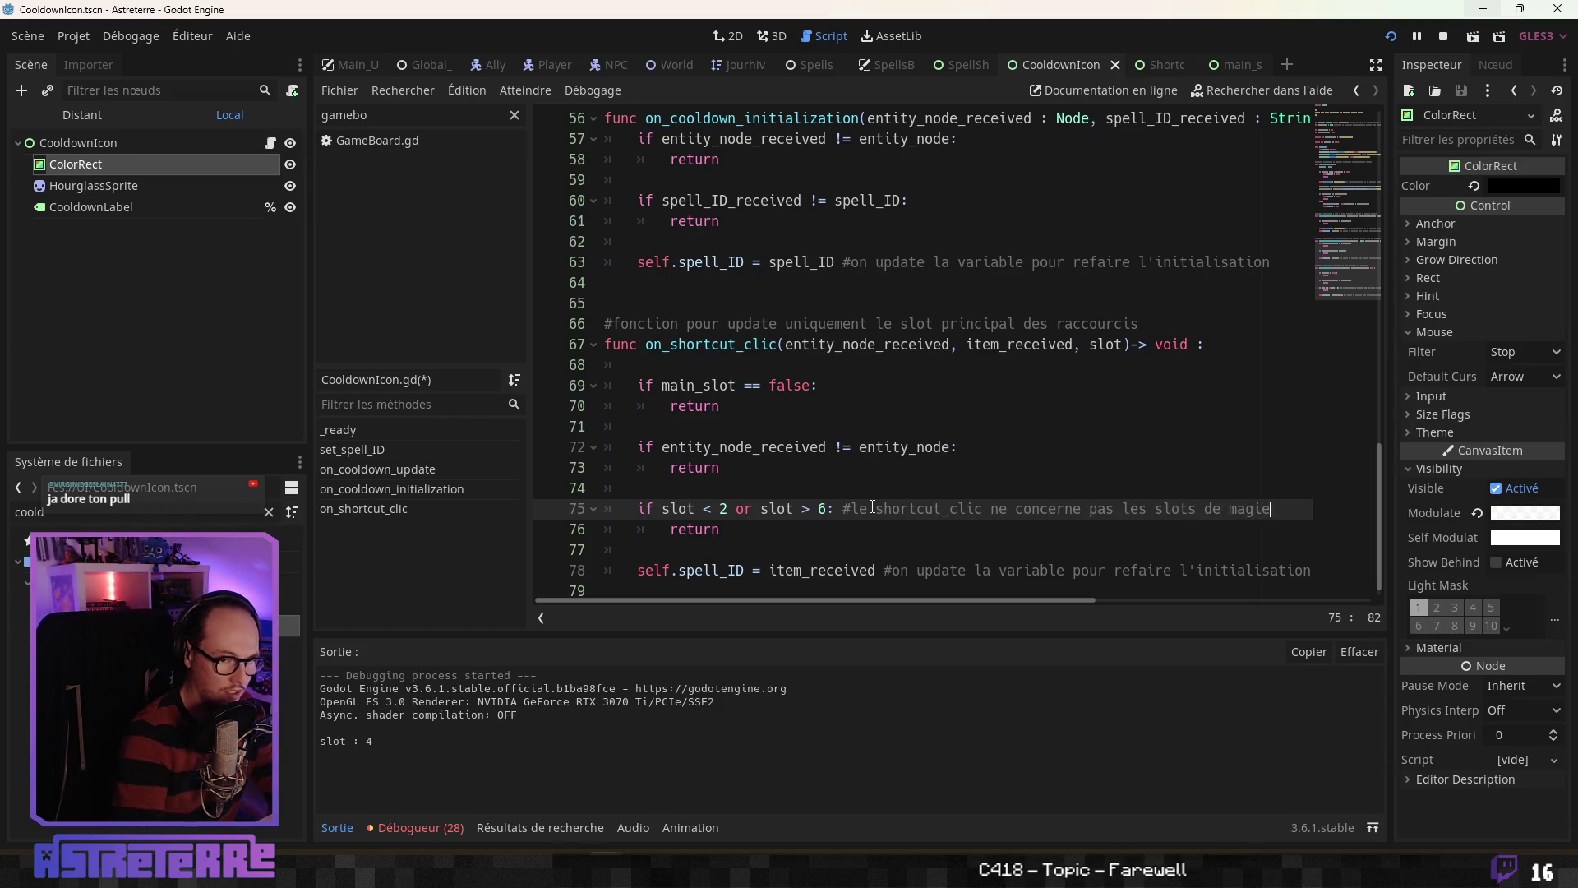
Step: Finish the comment with 'donc on ne fait rien' and save the script
type("donc on ne ")
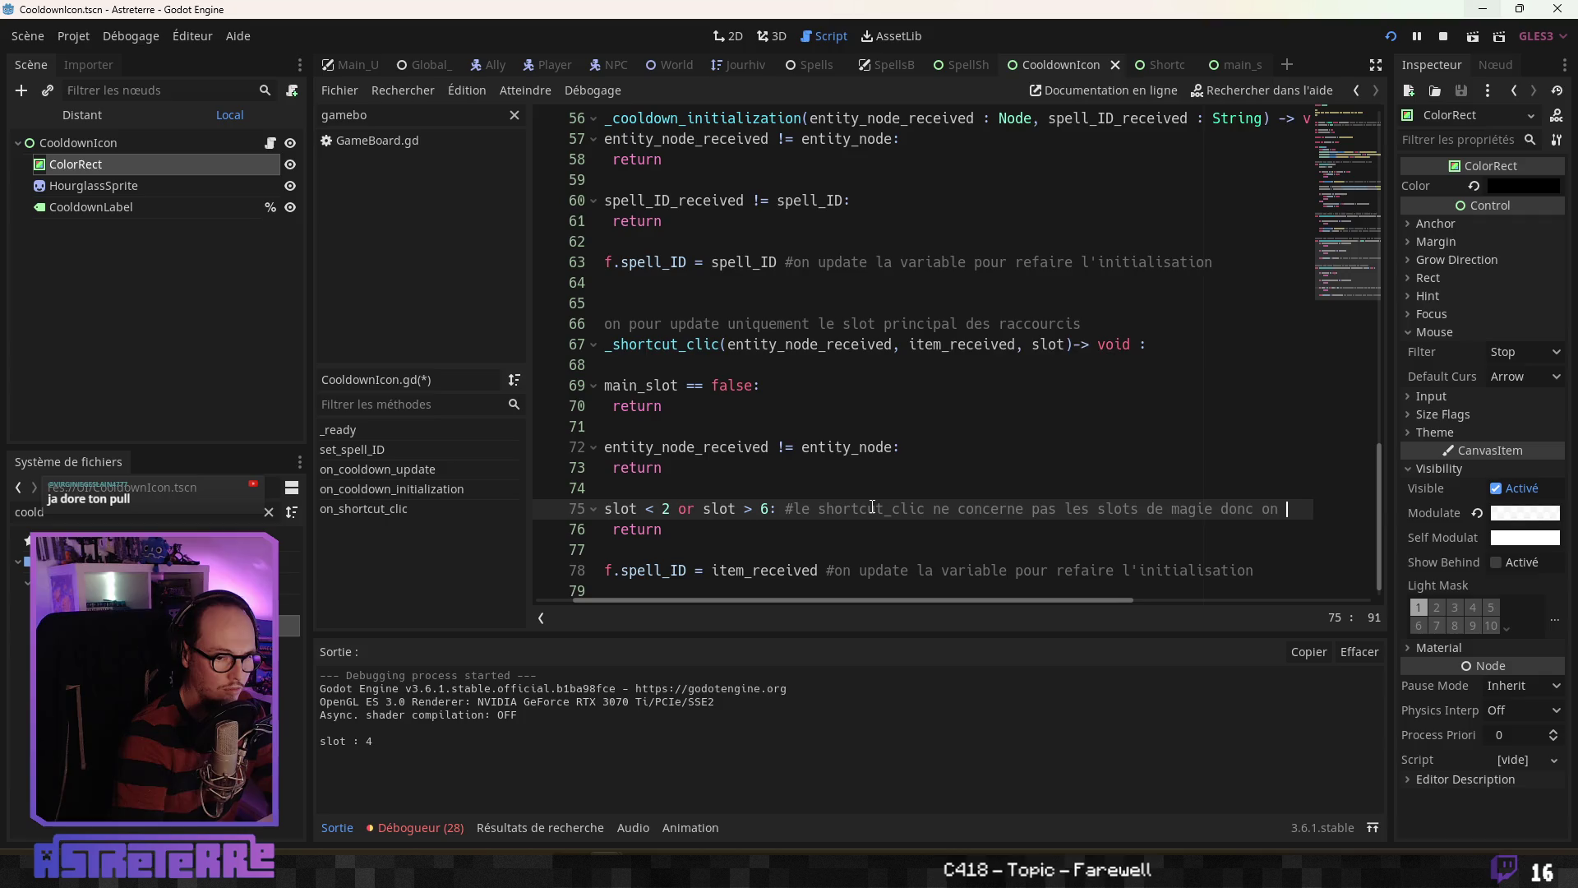
type("fait rien")
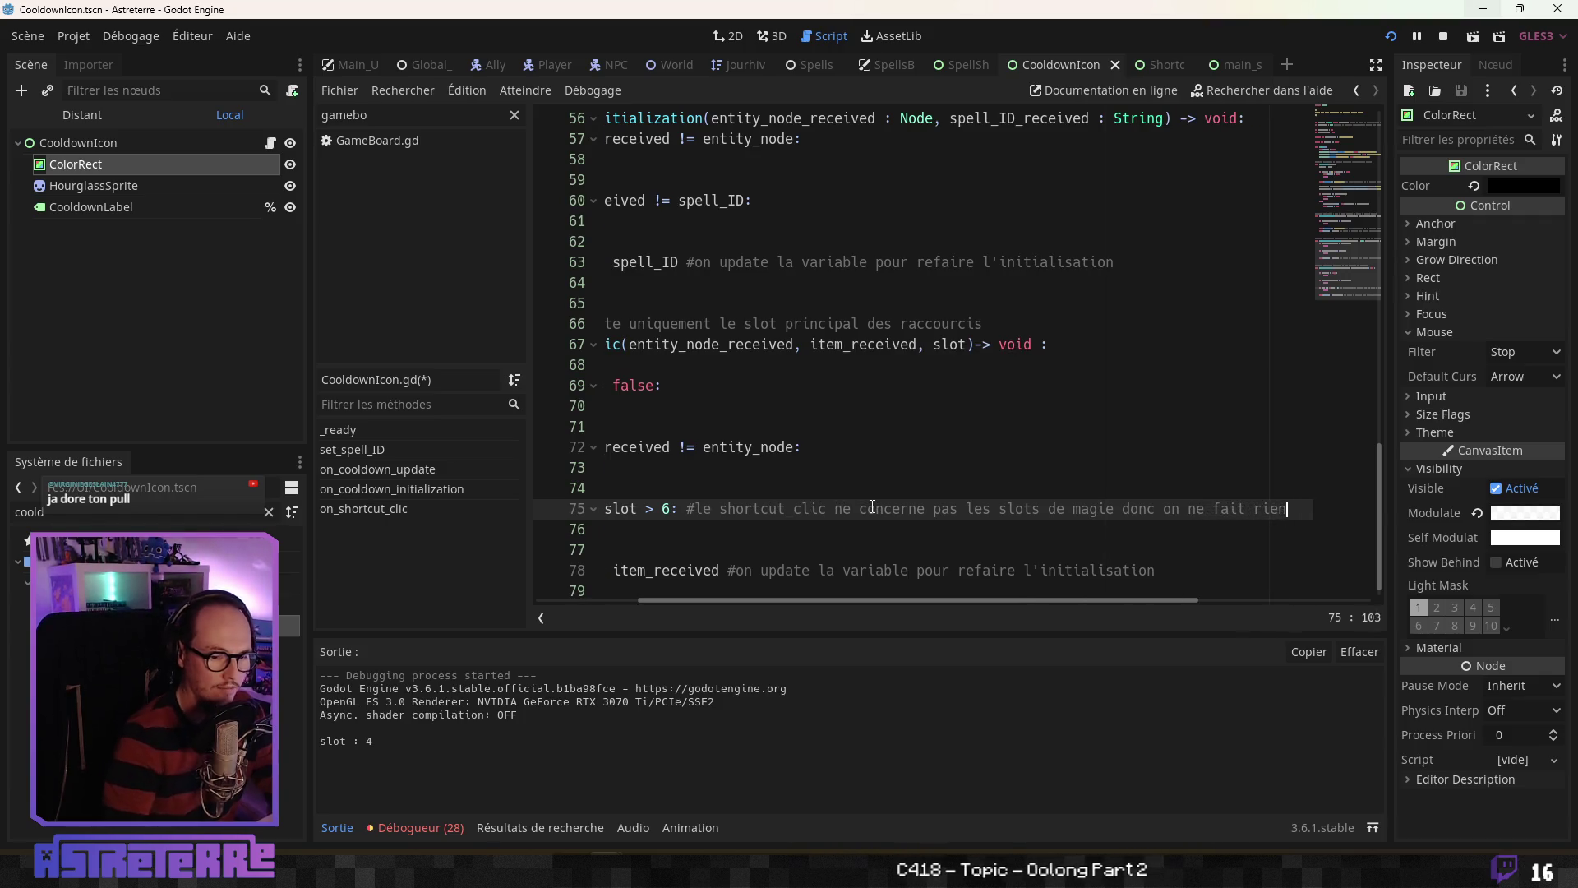
left_click(901, 548)
left_click(693, 483)
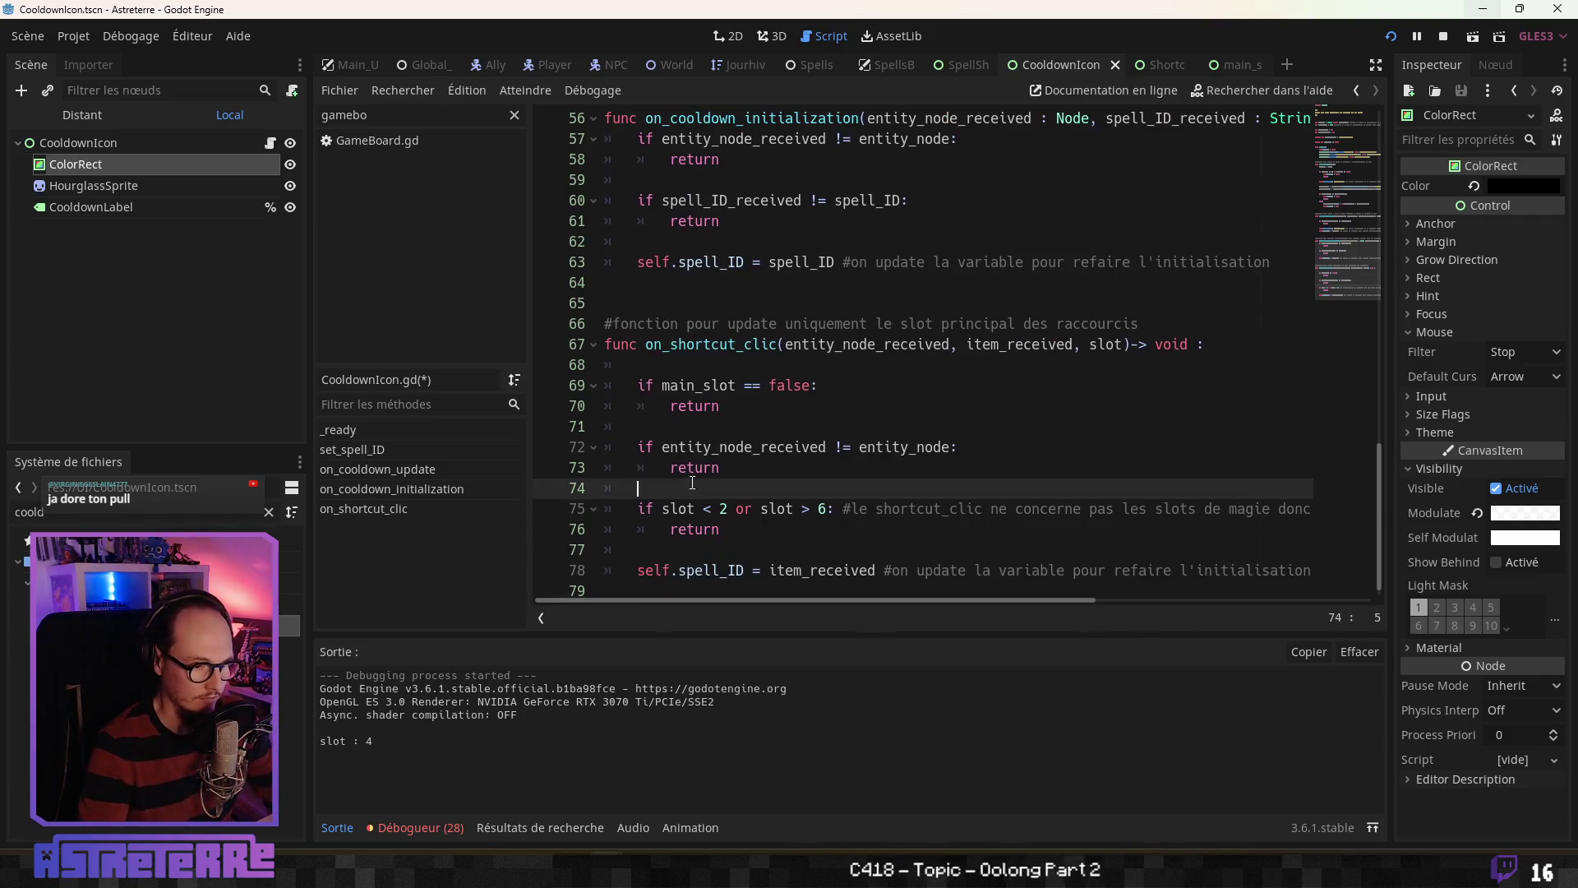
left_click(757, 525)
key("ctrl+s")
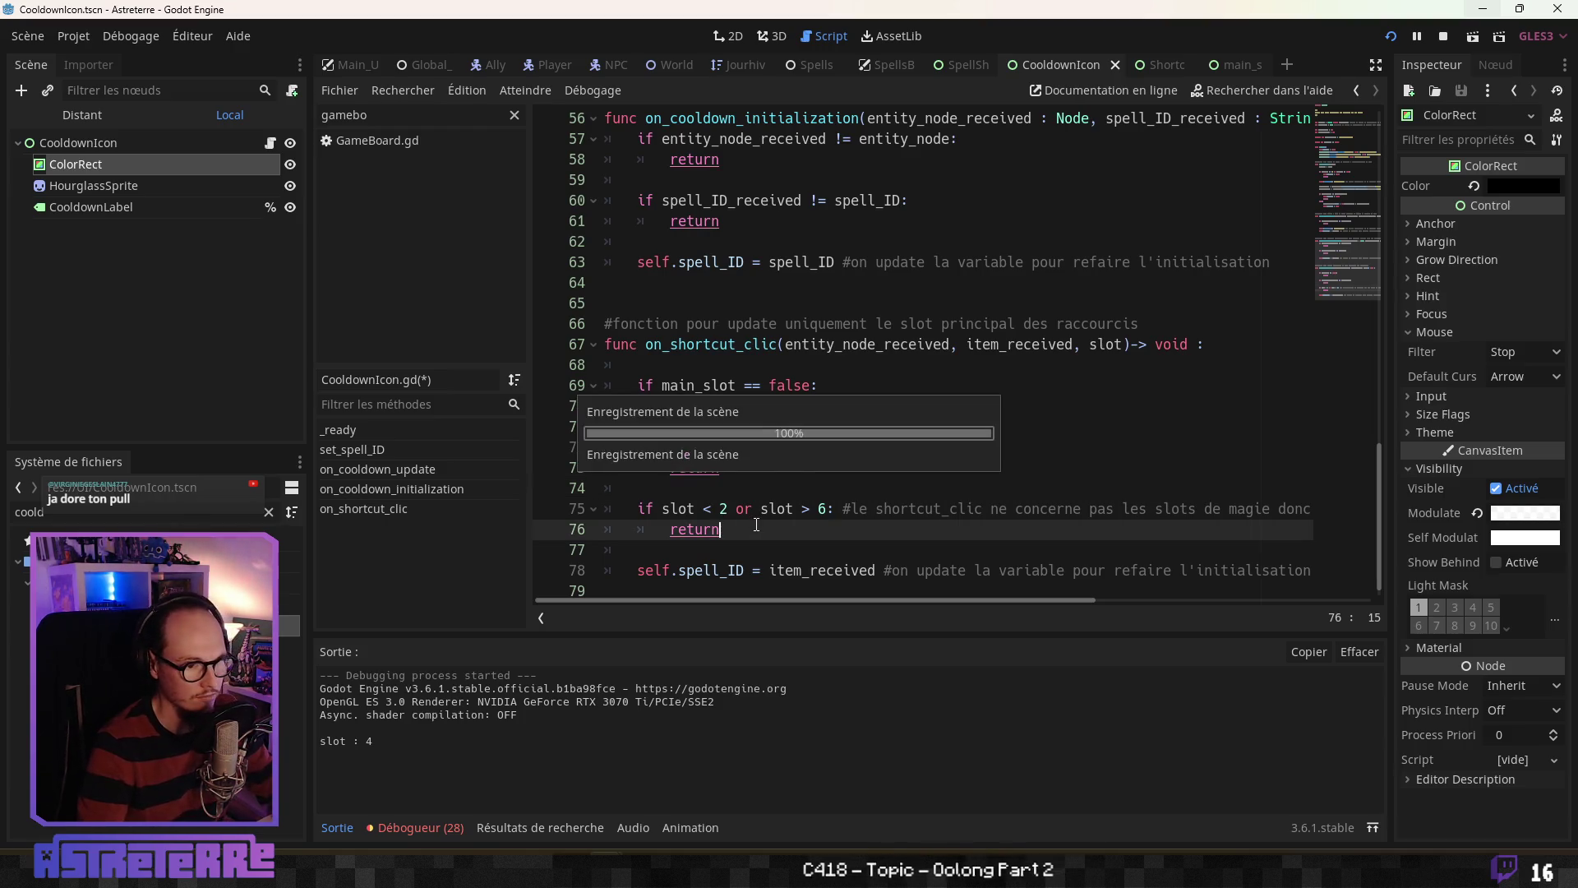
Step: Look over the edited lines 69–78, then save and launch the game in debug mode
left_click(776, 470)
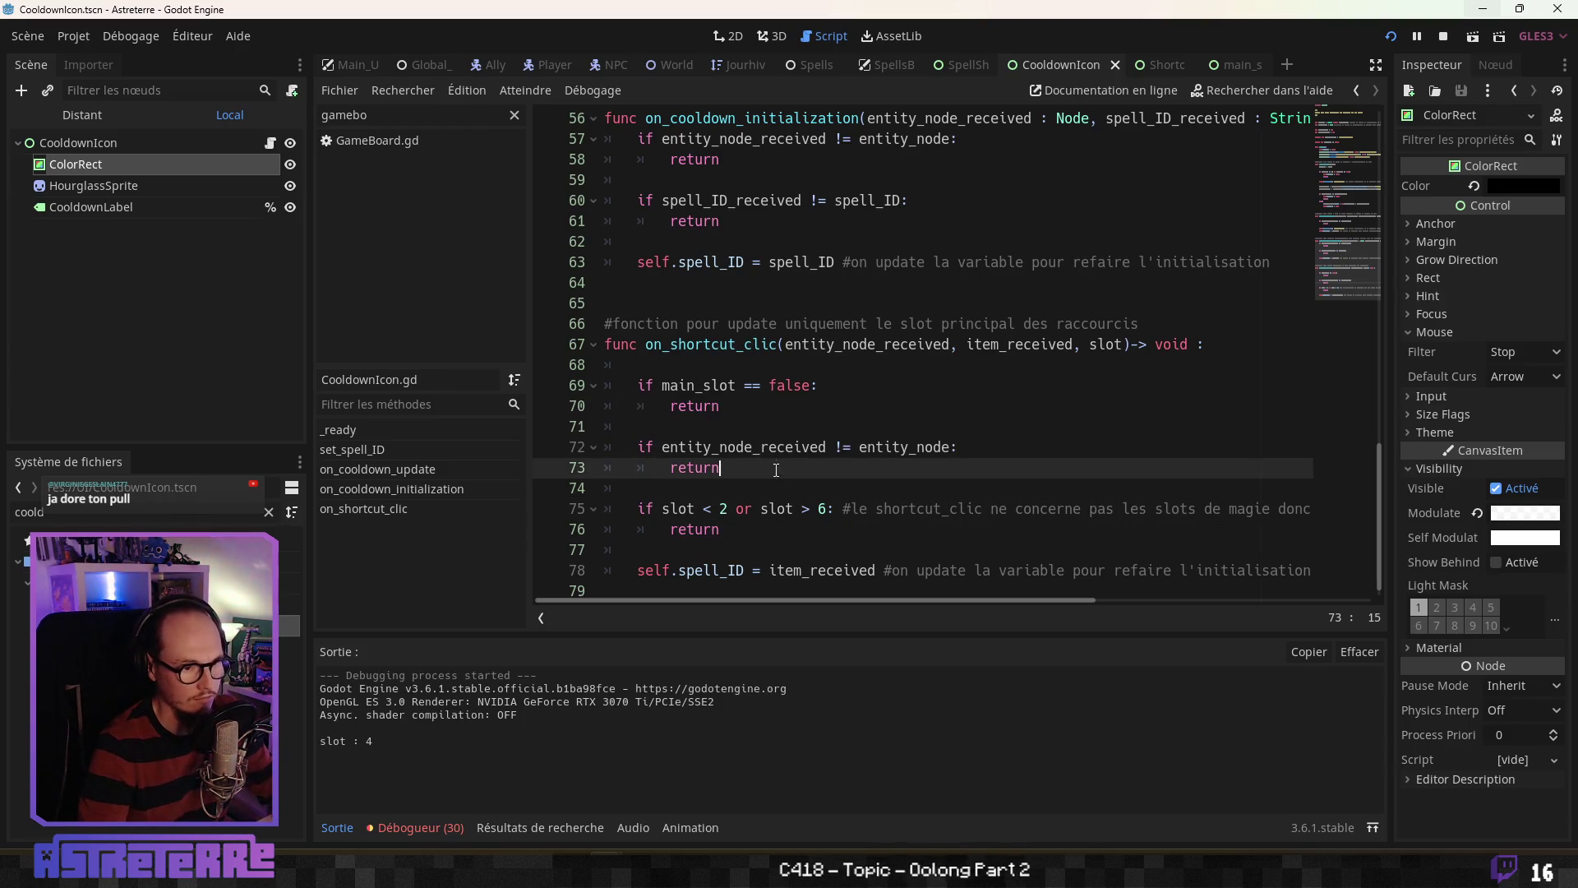
left_click(793, 515)
left_click(788, 551)
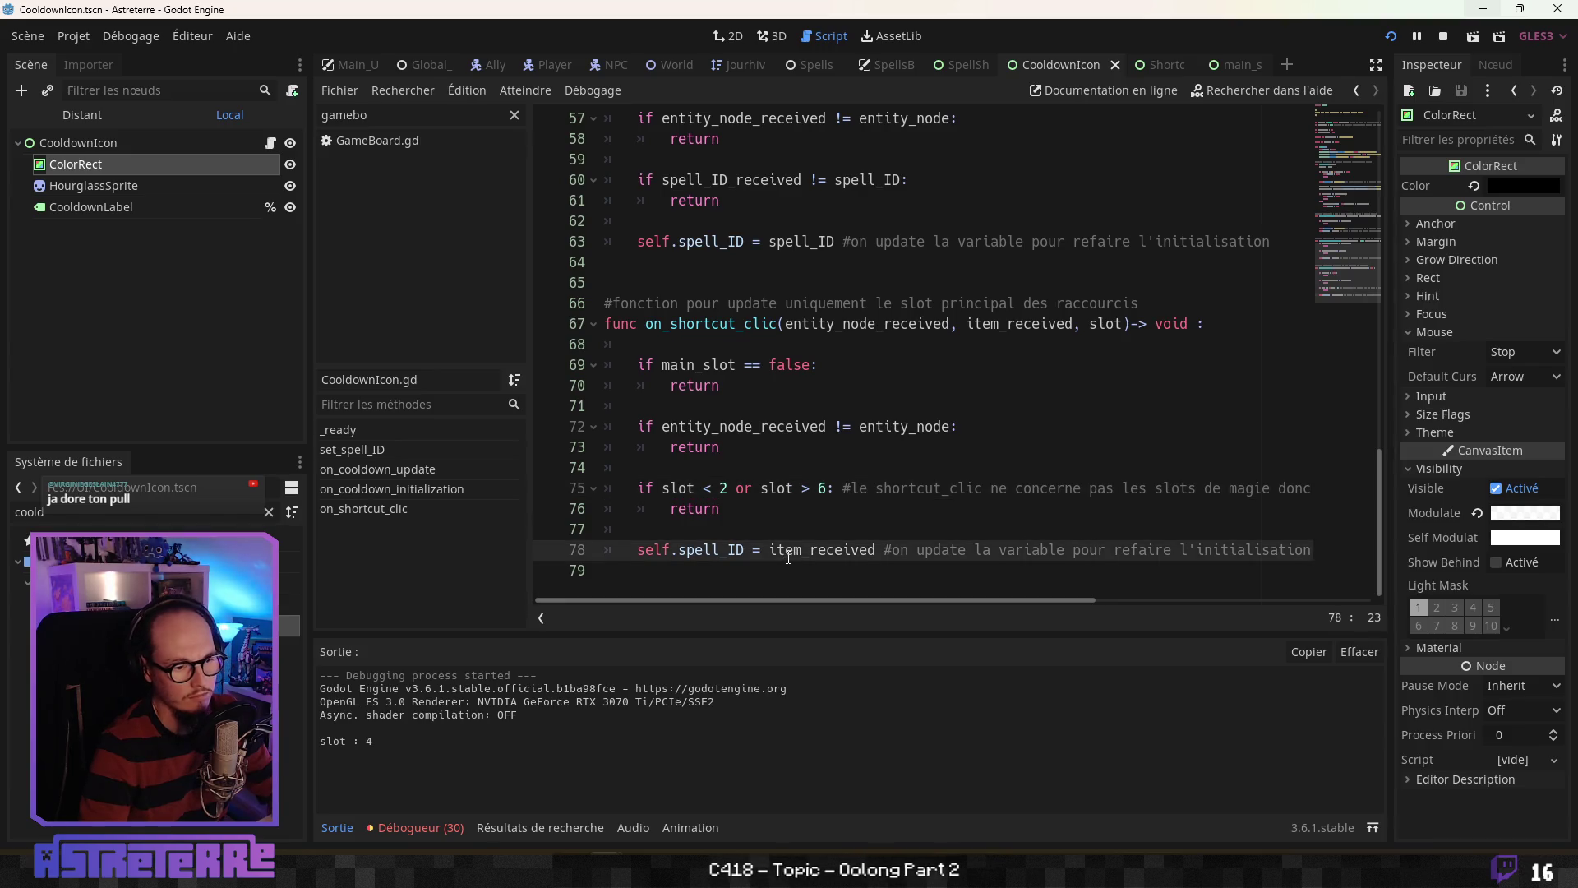
left_click(849, 371)
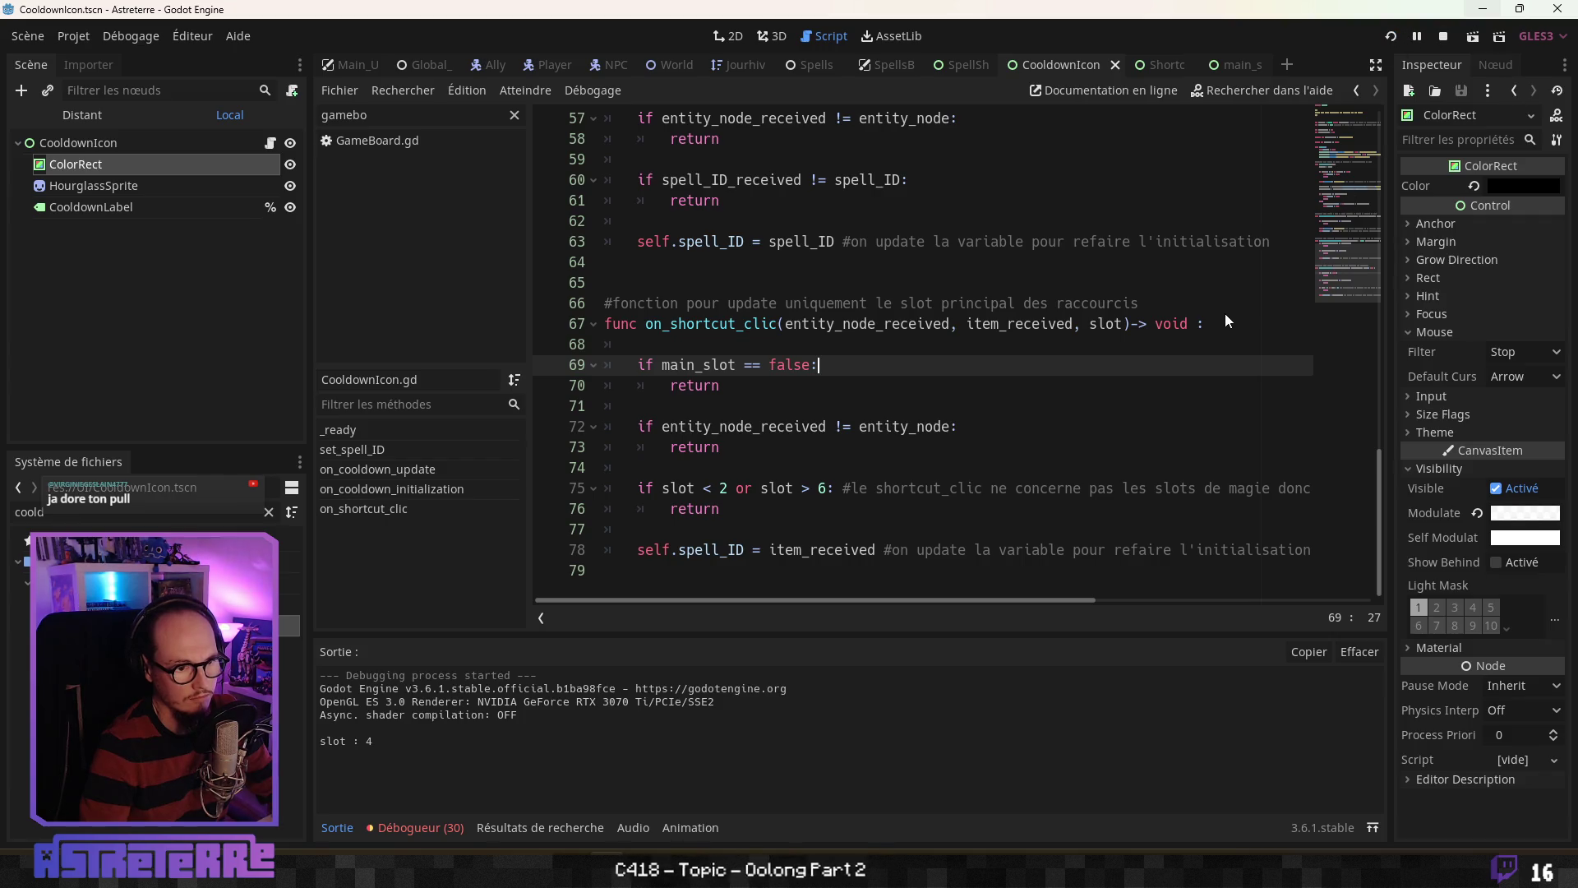
key("F5")
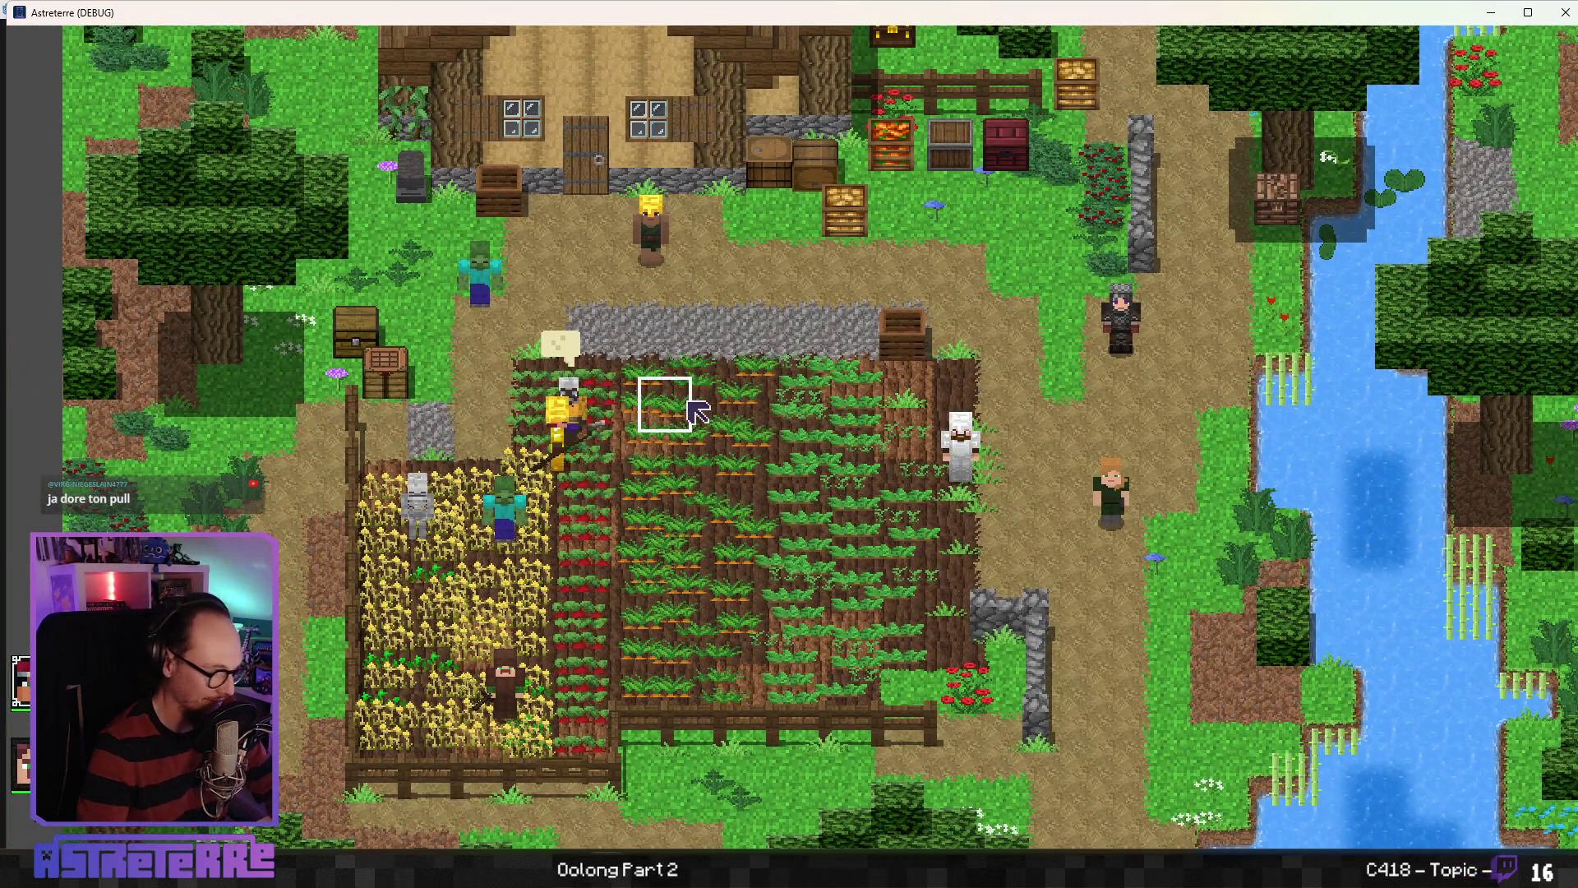
Step: Unequip the gold helmet, chestplate and leggings, then end the placement phase
key("i")
left_click(444, 771)
left_click(511, 737)
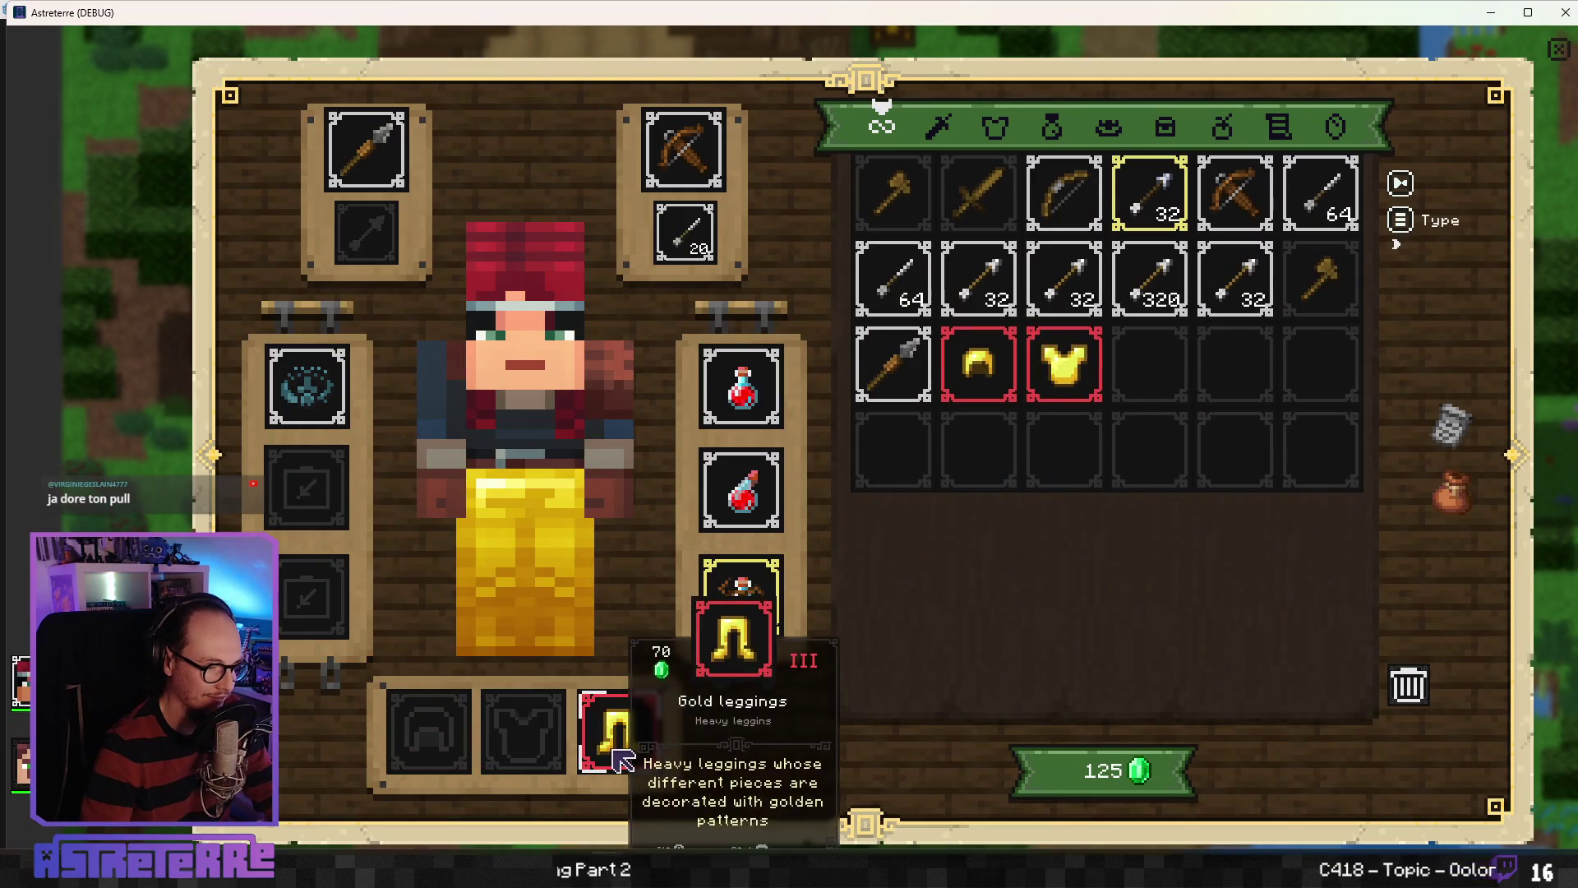
left_click(606, 737)
key("i")
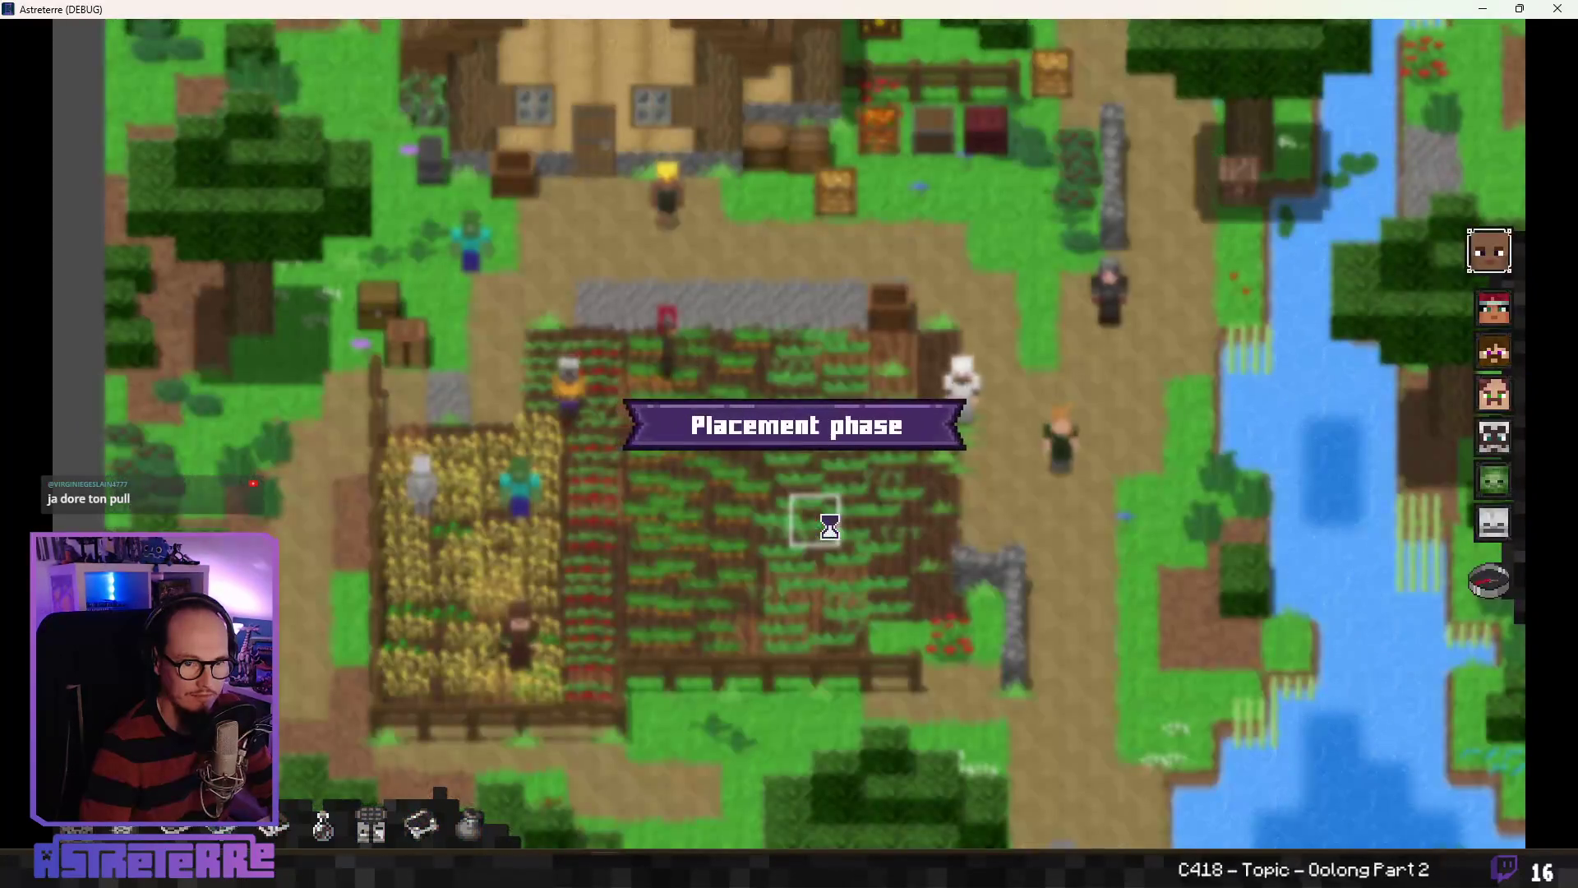
left_click(1498, 600)
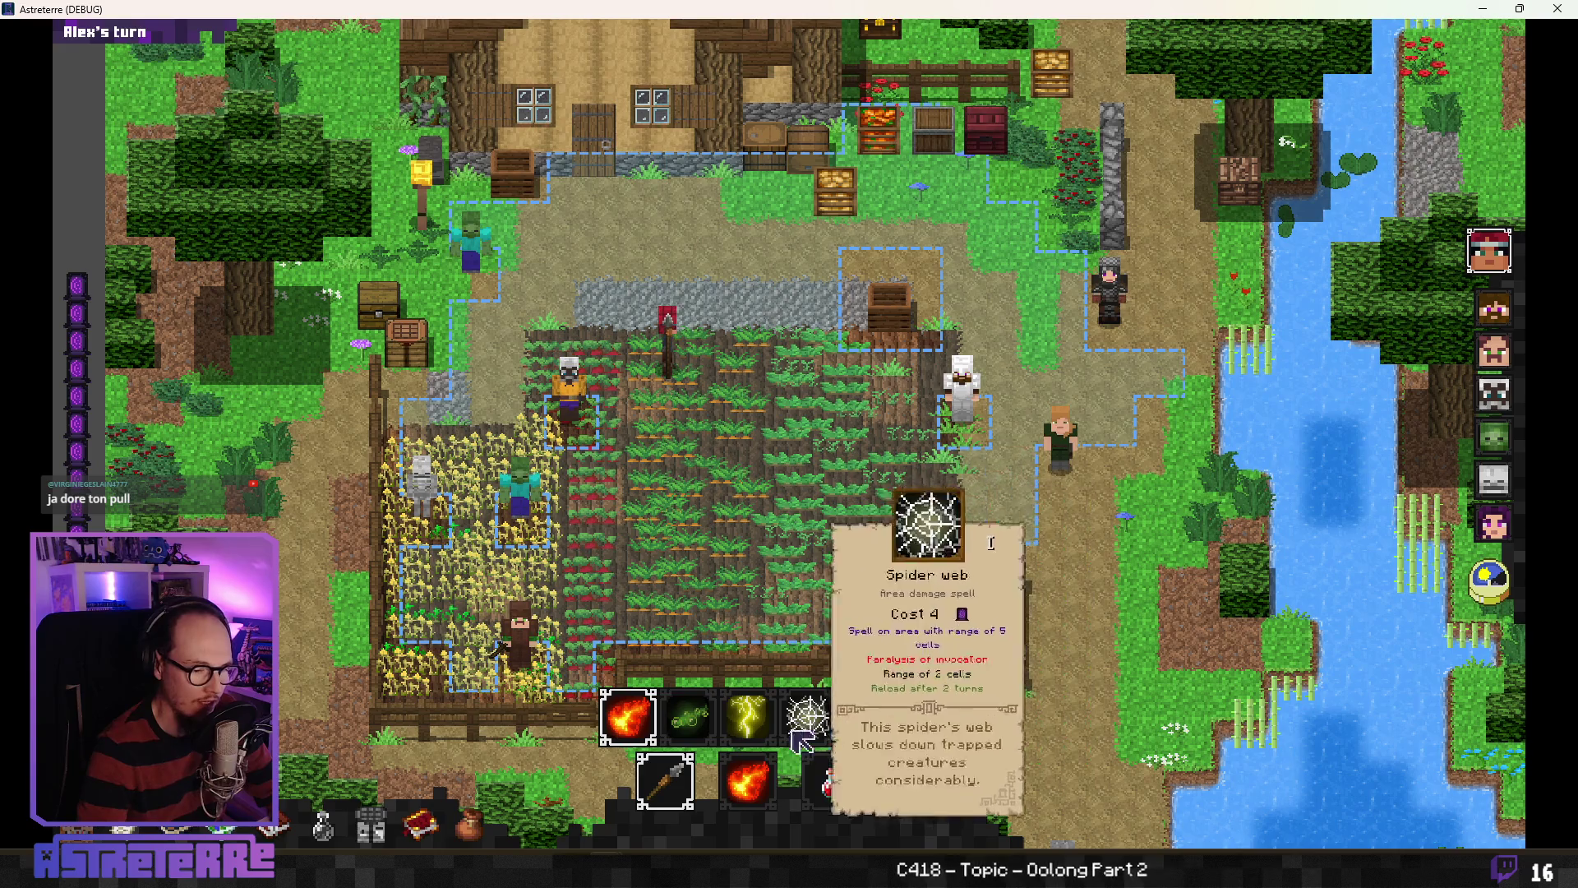
Step: Cast Poison cloud on the target area, then swap the shortcut to Ice circle and back
left_click(697, 736)
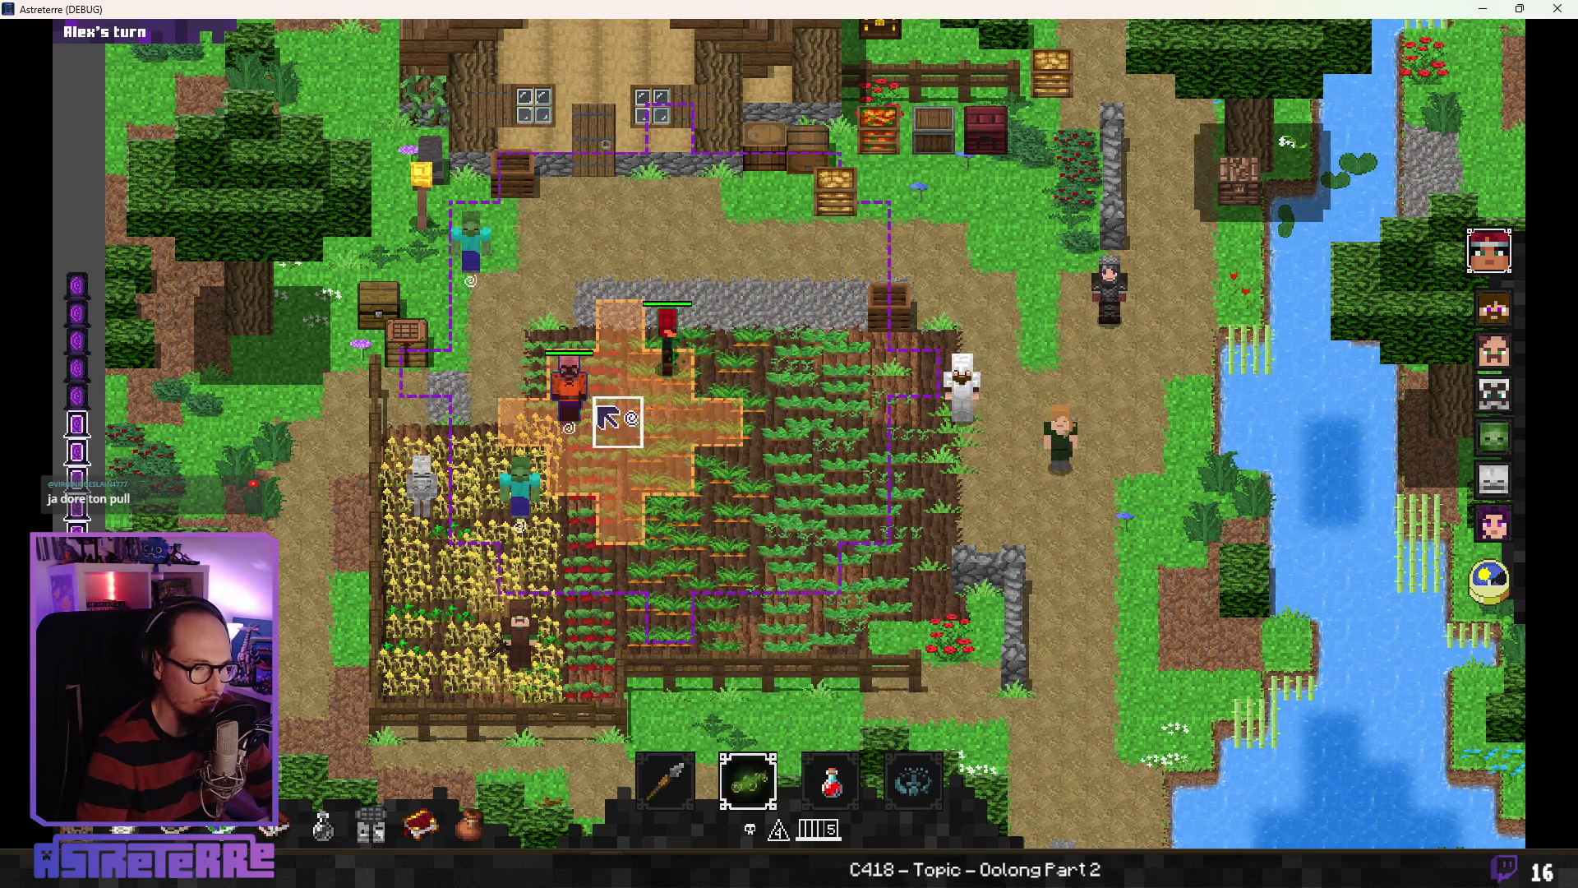
left_click(493, 284)
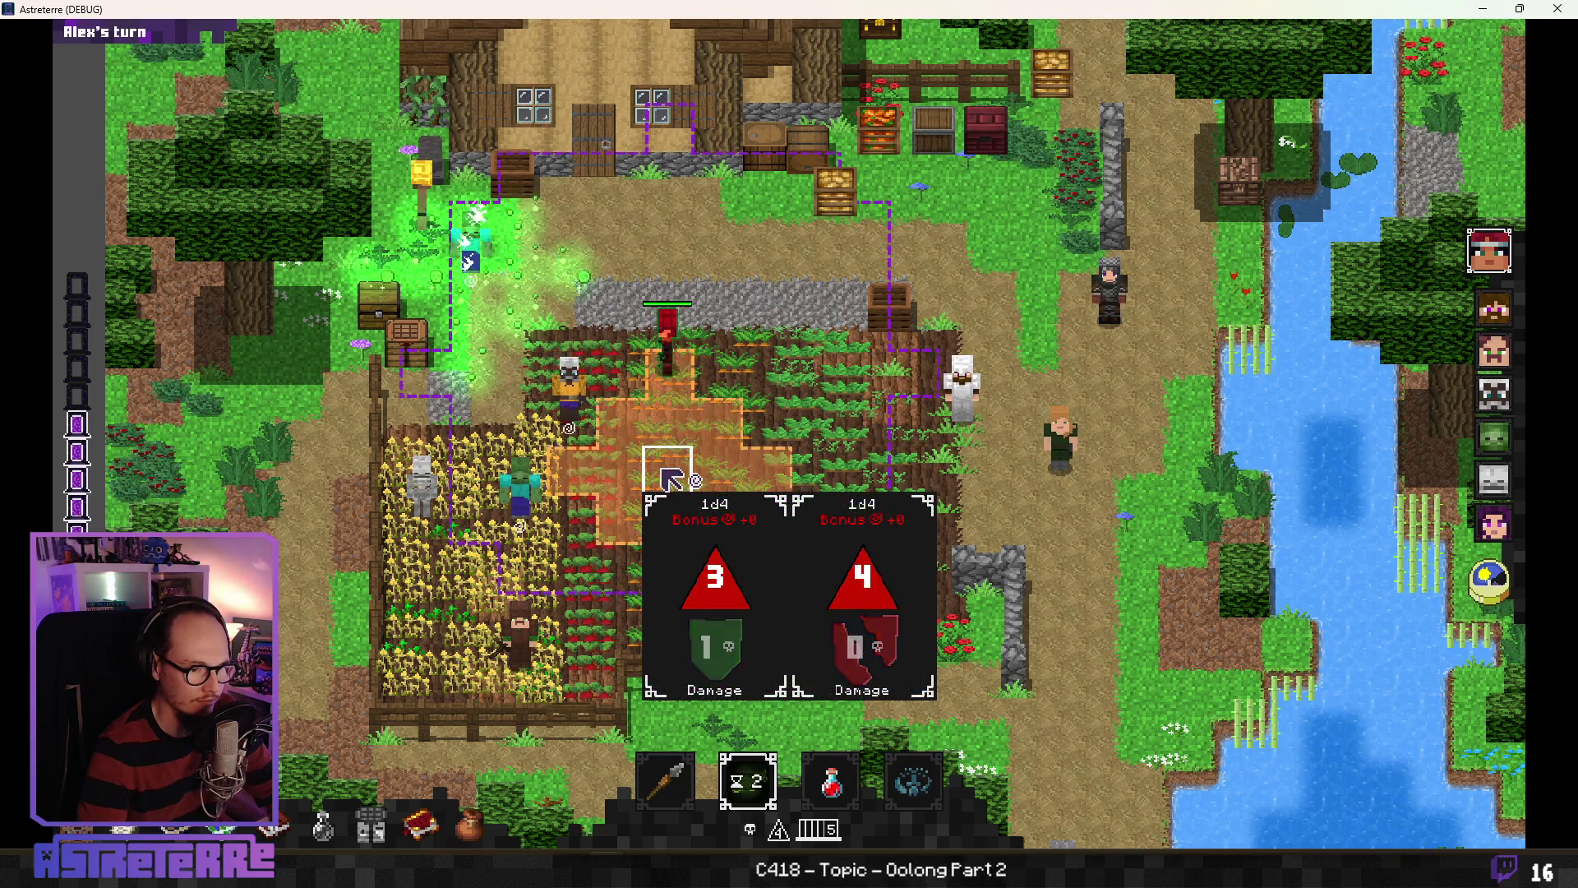
mouse_move(748, 777)
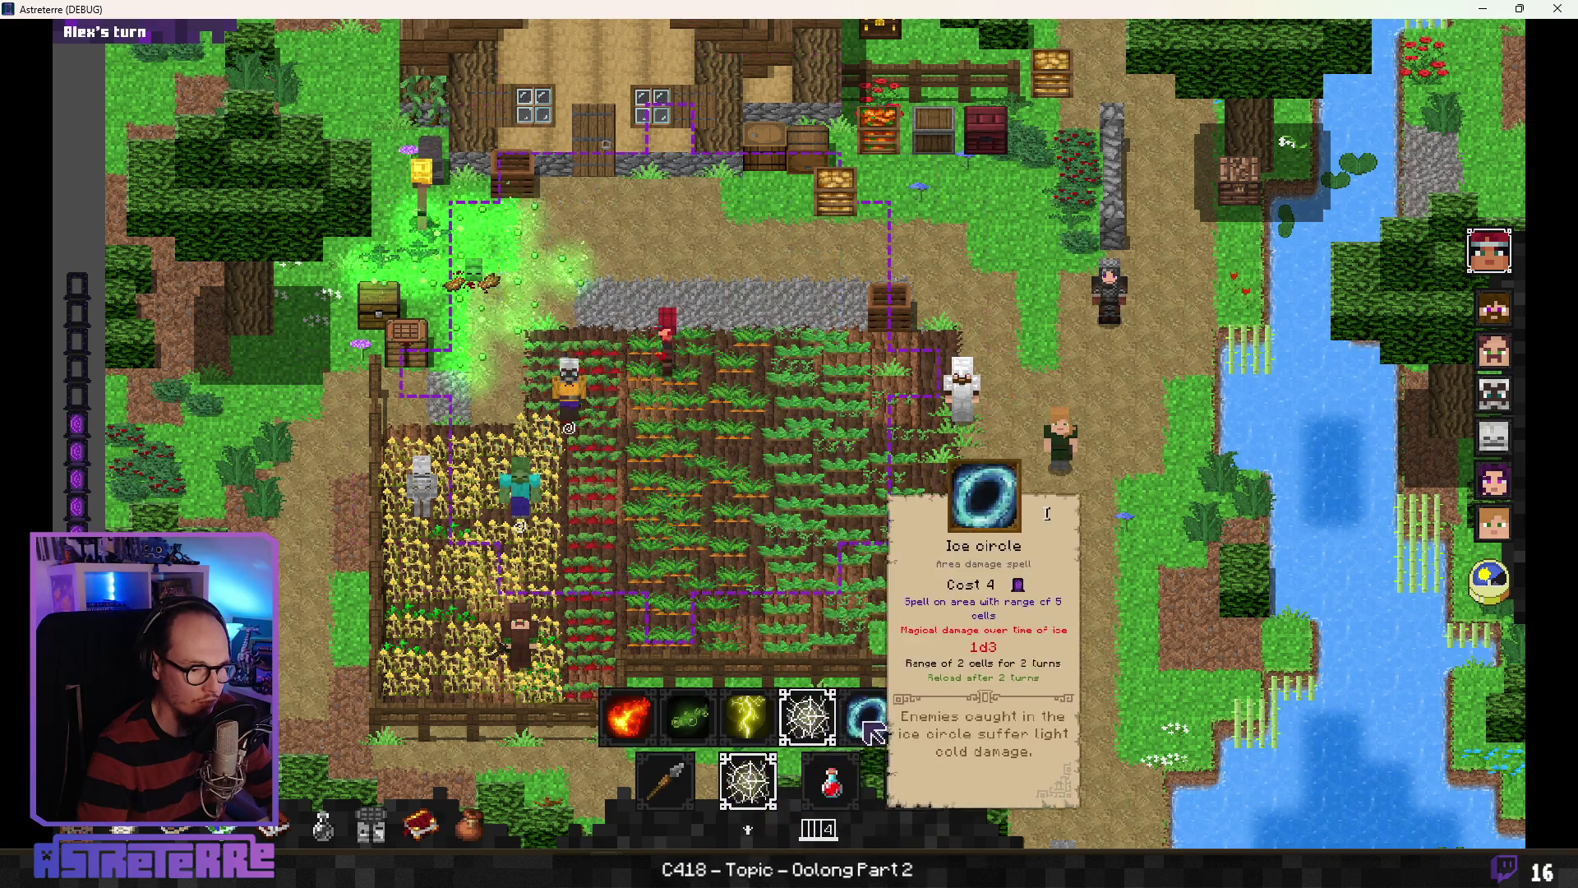
left_click(858, 715)
mouse_move(773, 777)
left_click(688, 715)
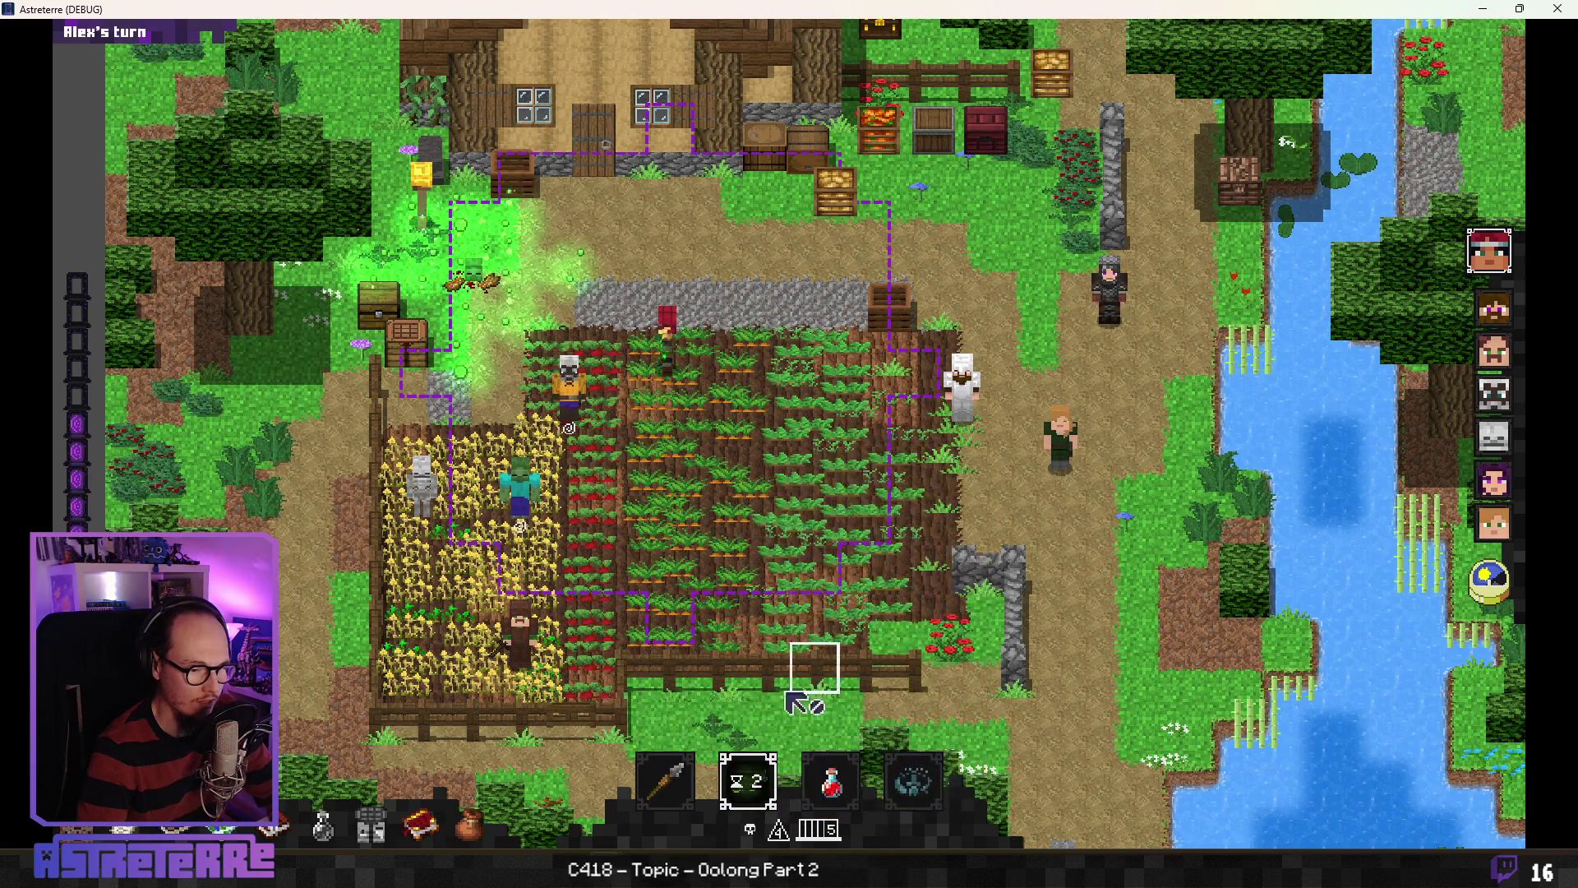
Step: Switch the weapon to the crossbow and back to the stone spear, and glance at the spellbook
left_click(673, 721)
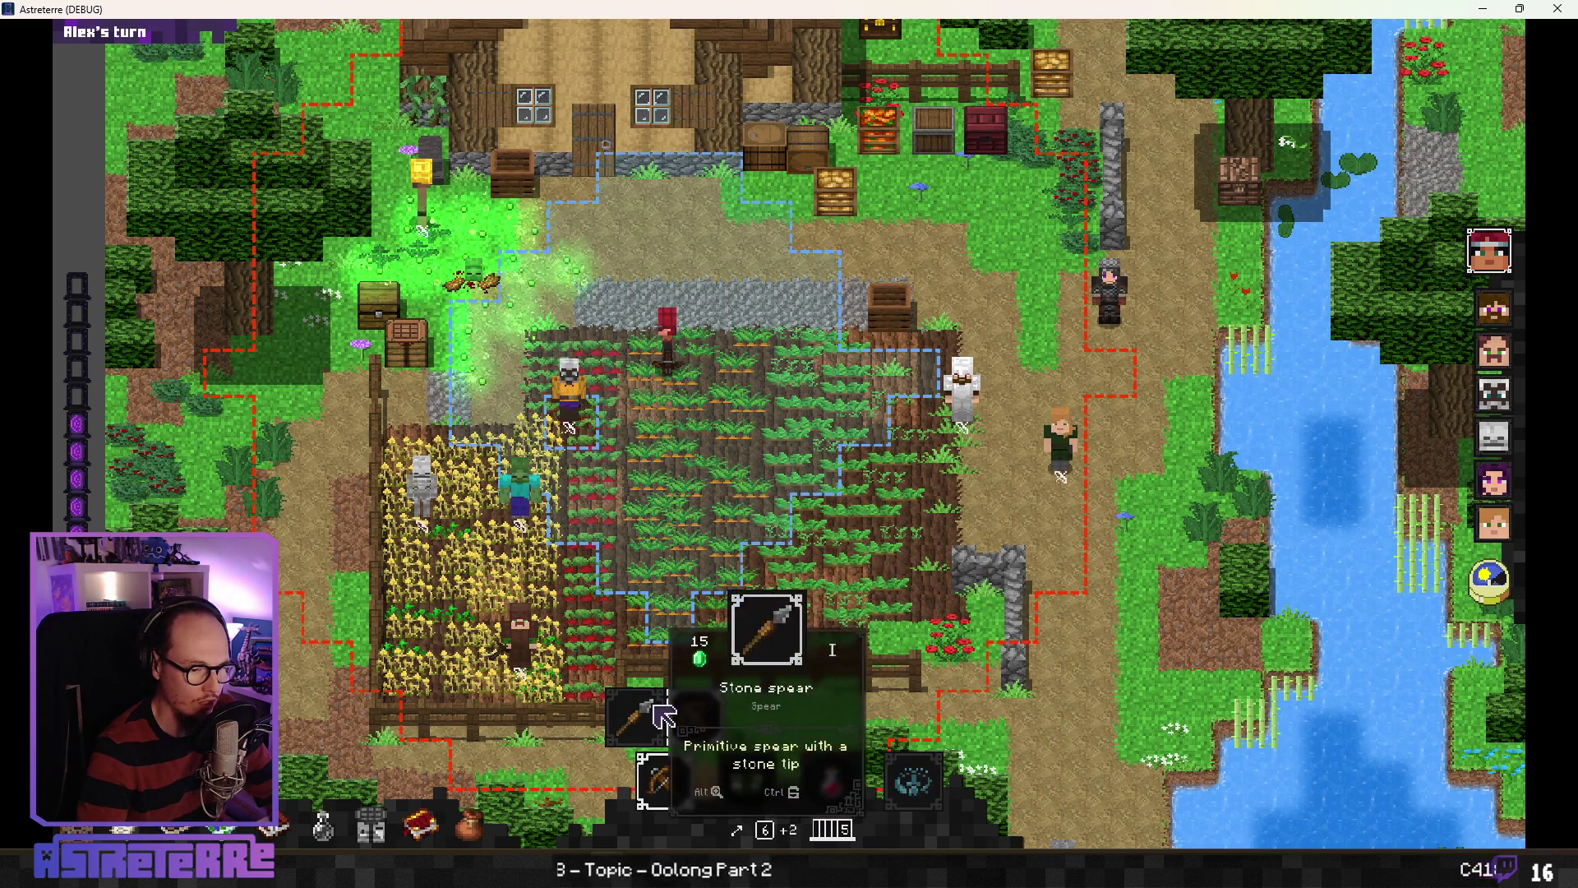
left_click(657, 707)
mouse_move(679, 769)
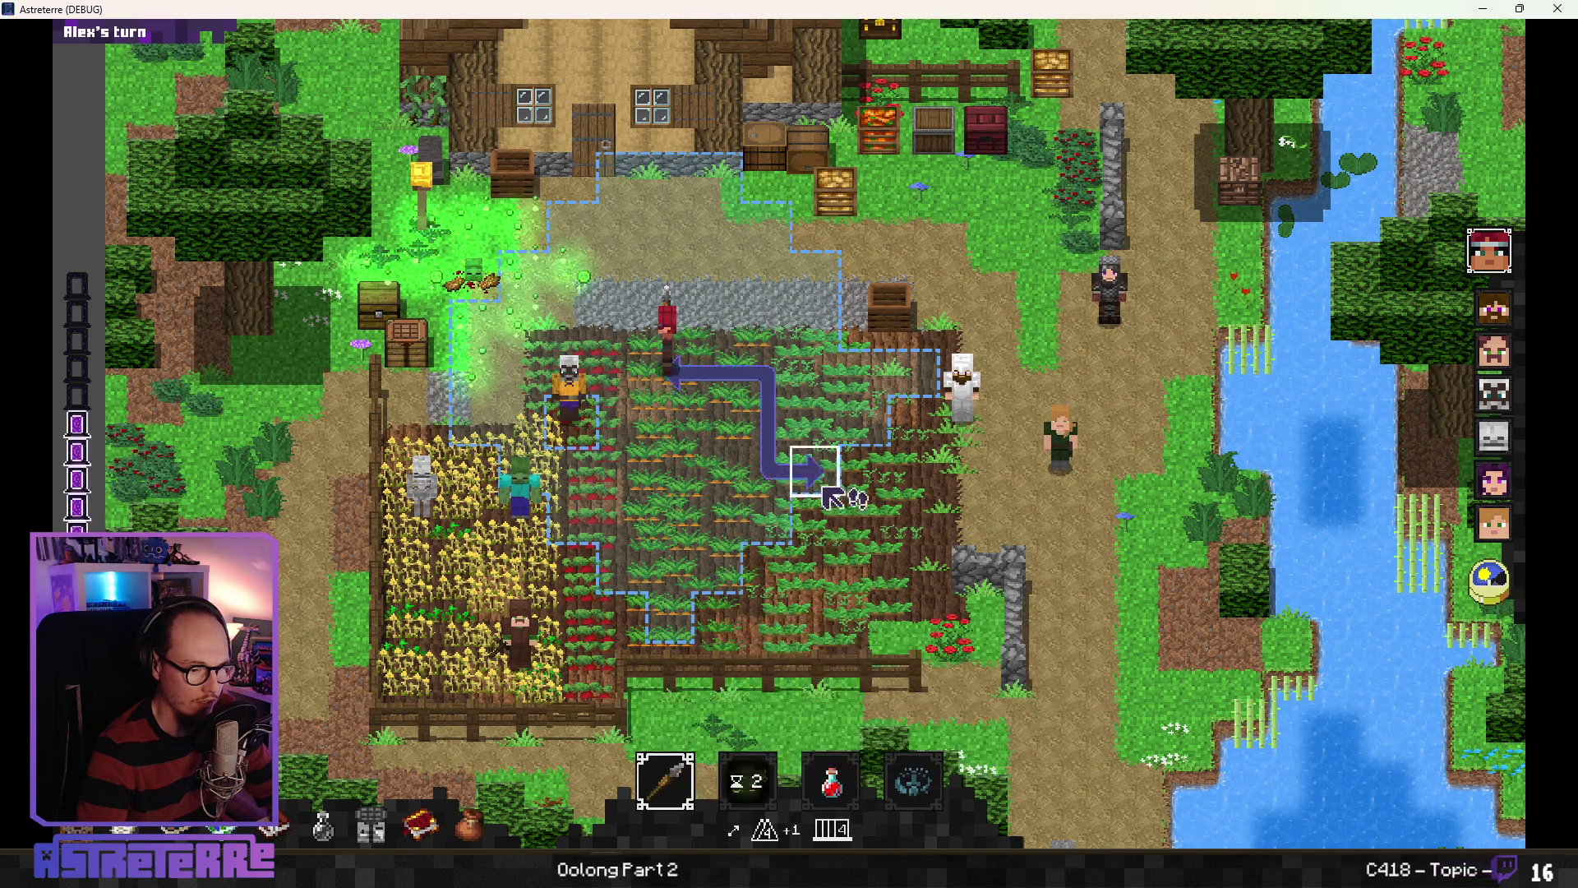
mouse_move(765, 734)
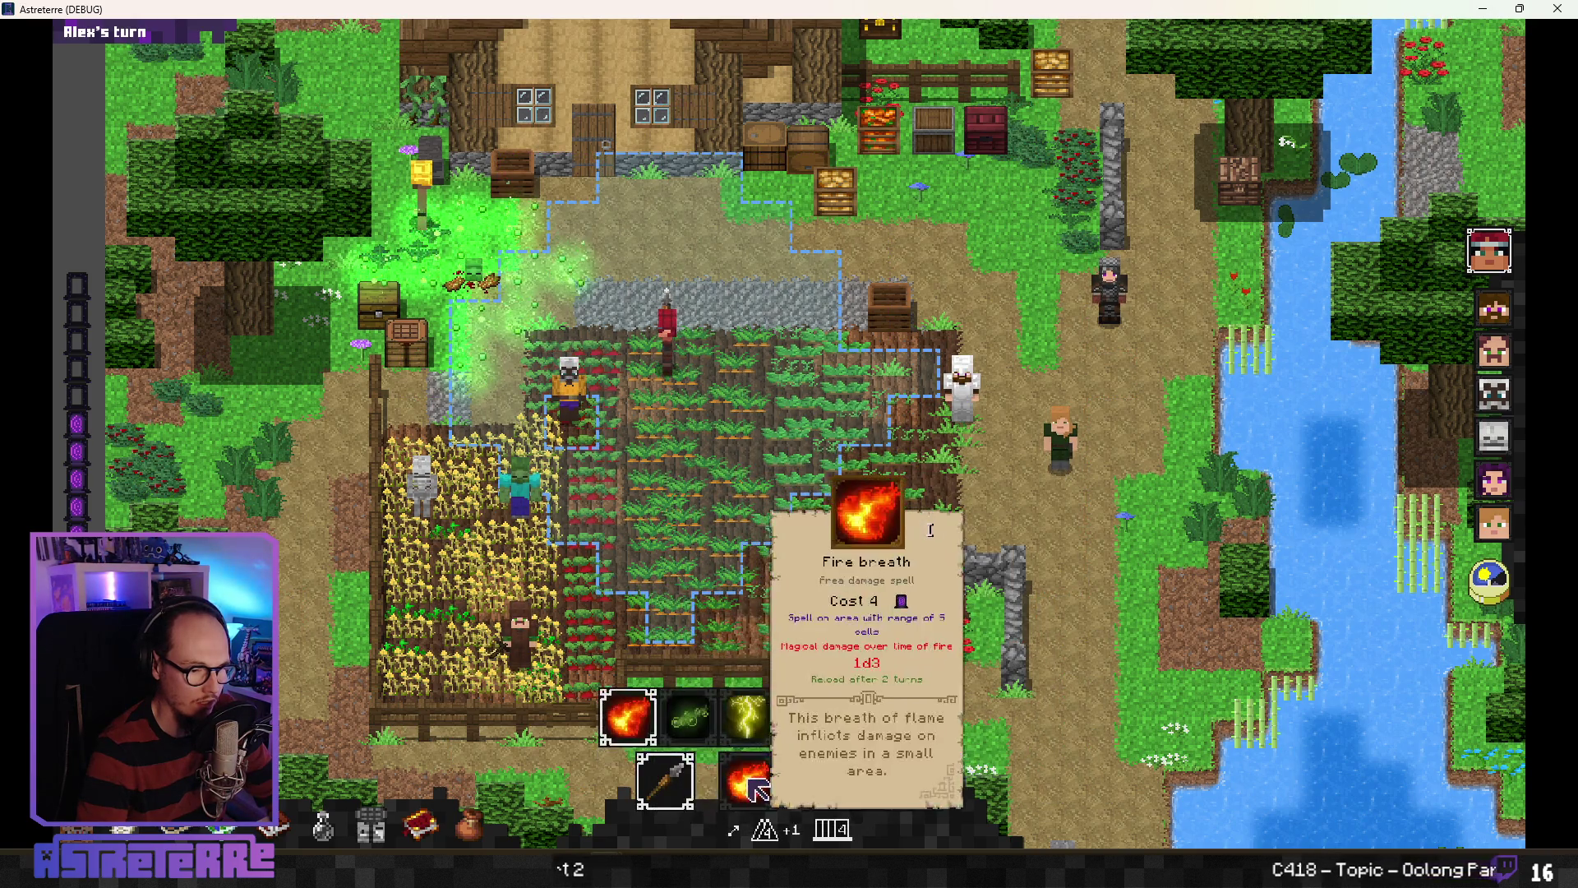
key("b")
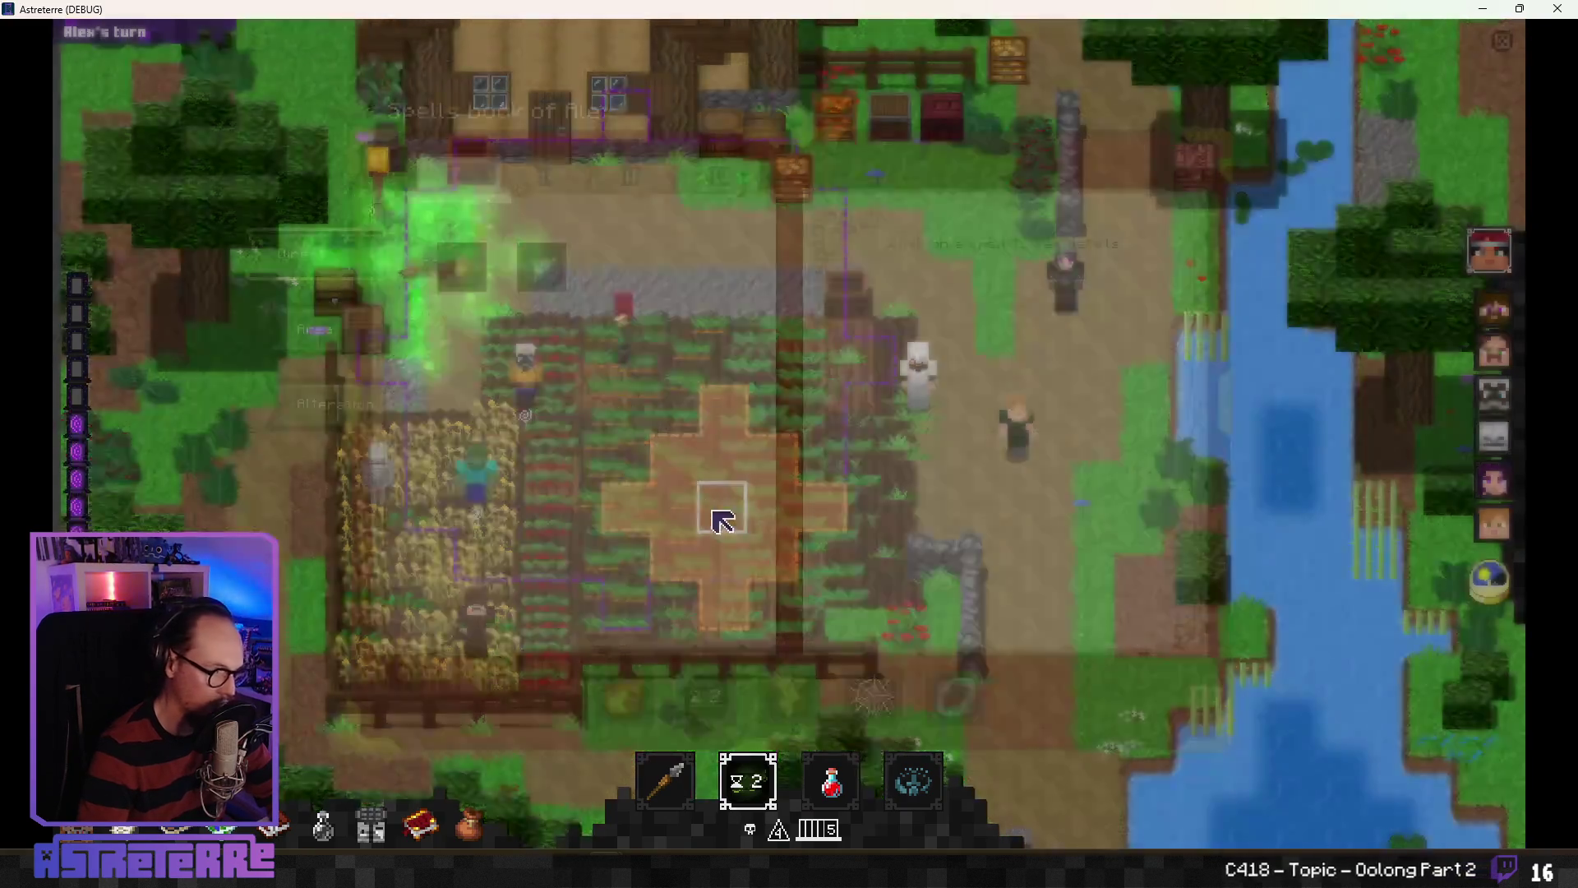
mouse_move(758, 771)
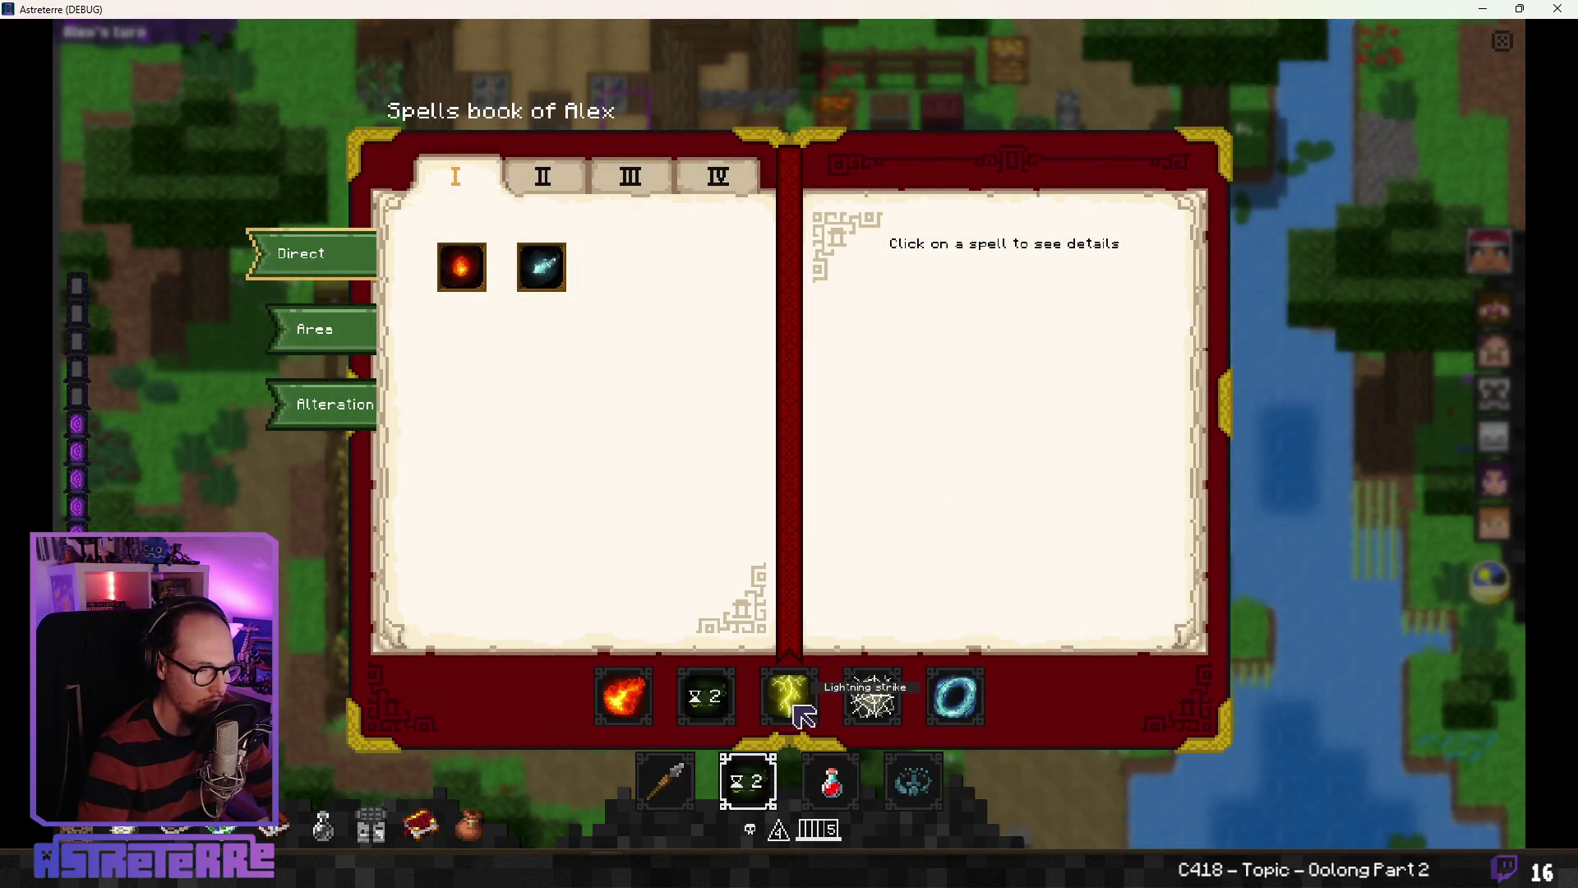
key("b")
Step: Cast Lightning strike on the zombie and add action points through the debug console
left_click(748, 725)
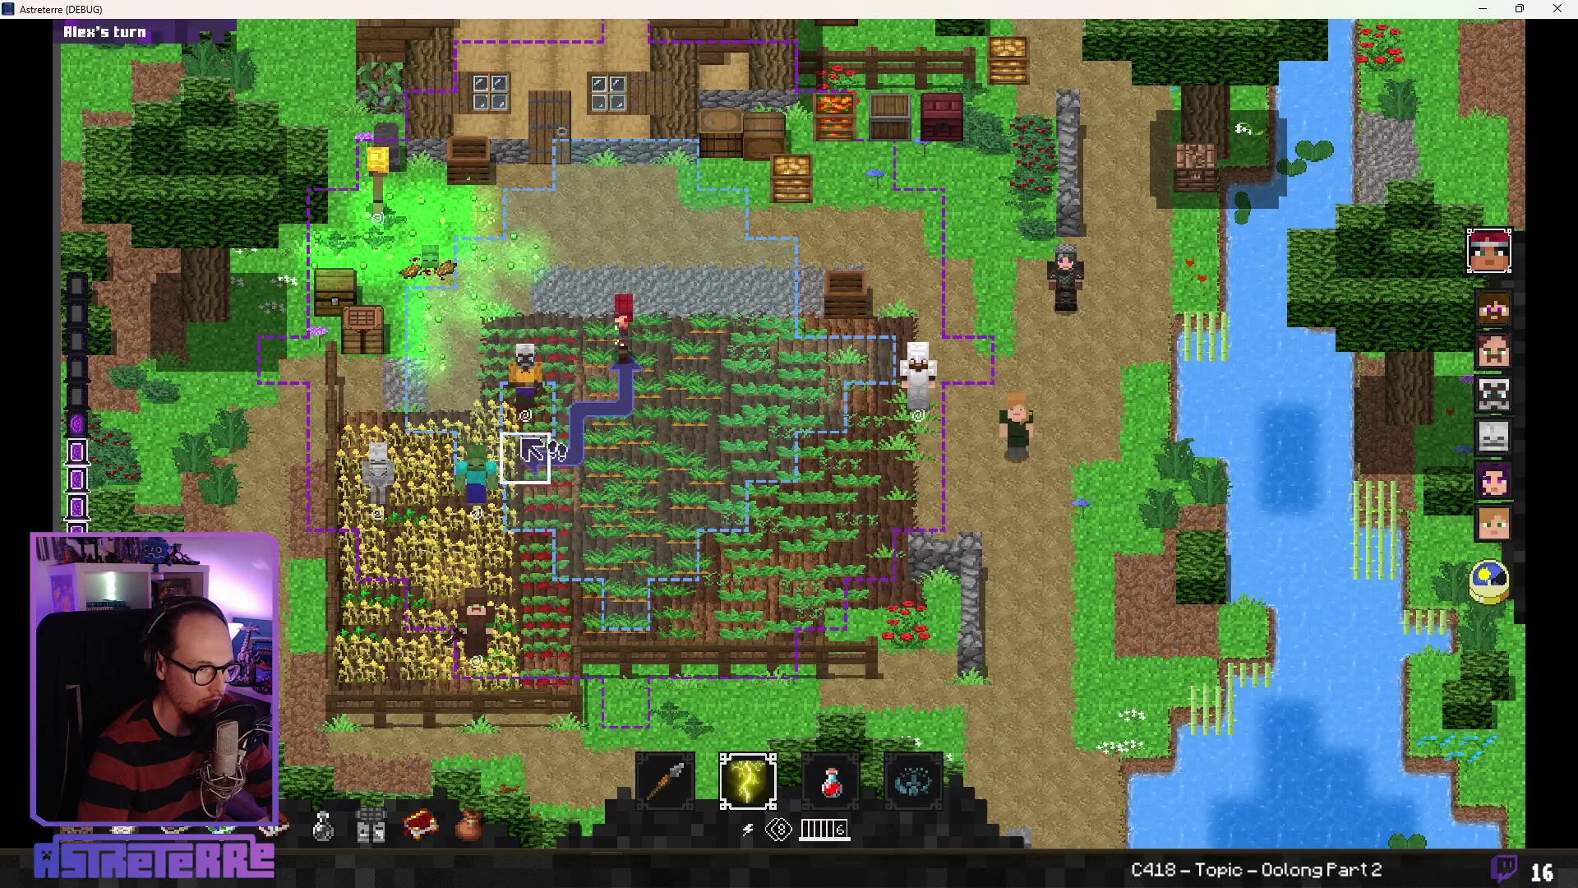
left_click(469, 506)
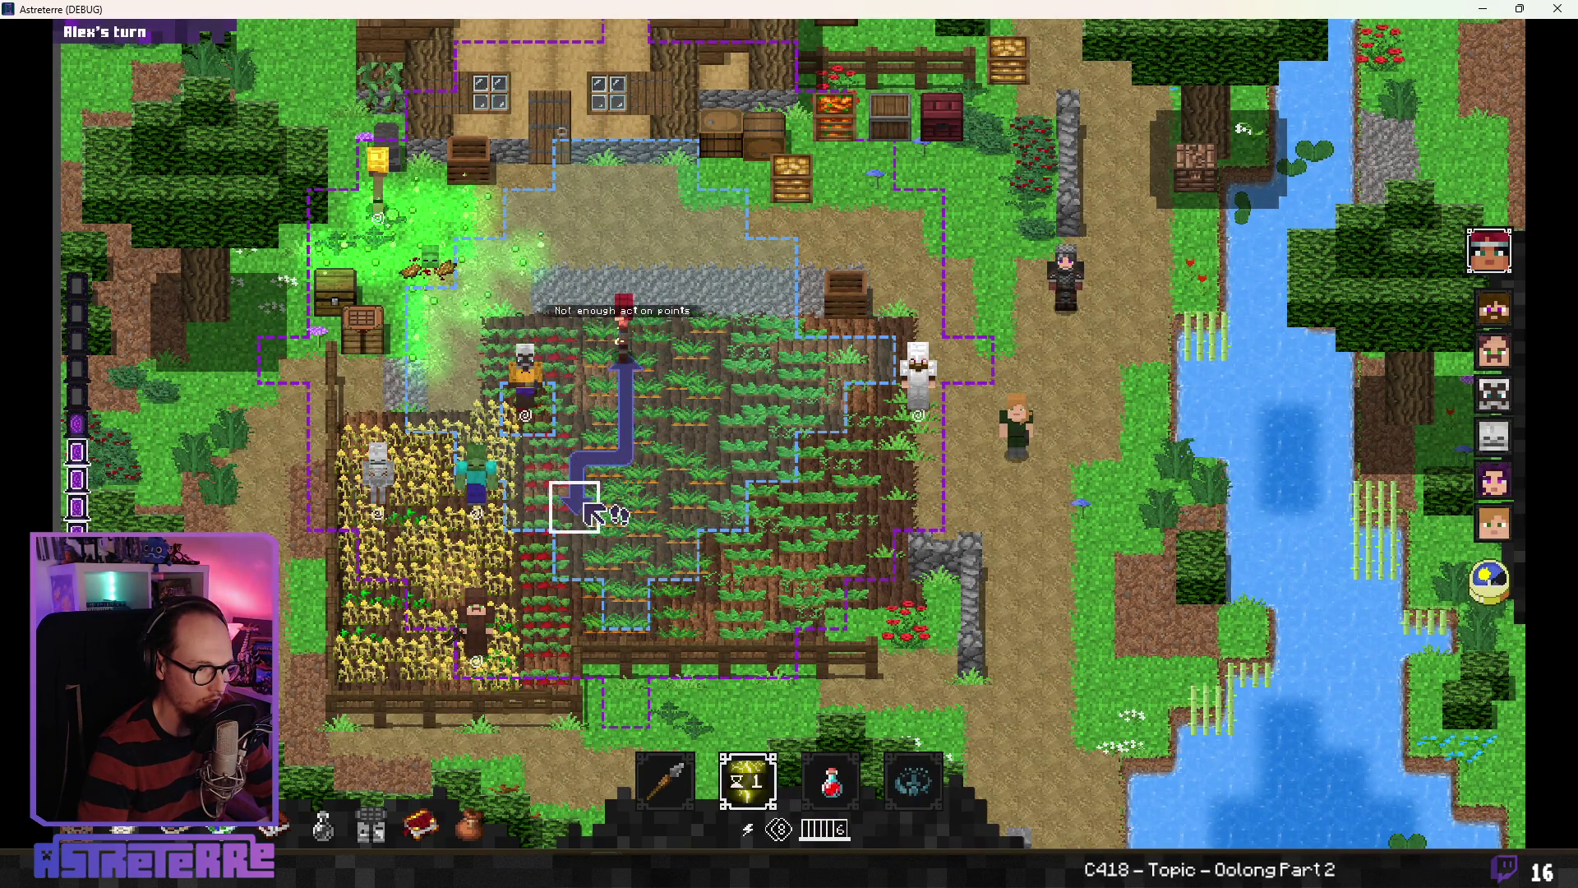
left_click(1149, 837)
type("adfd")
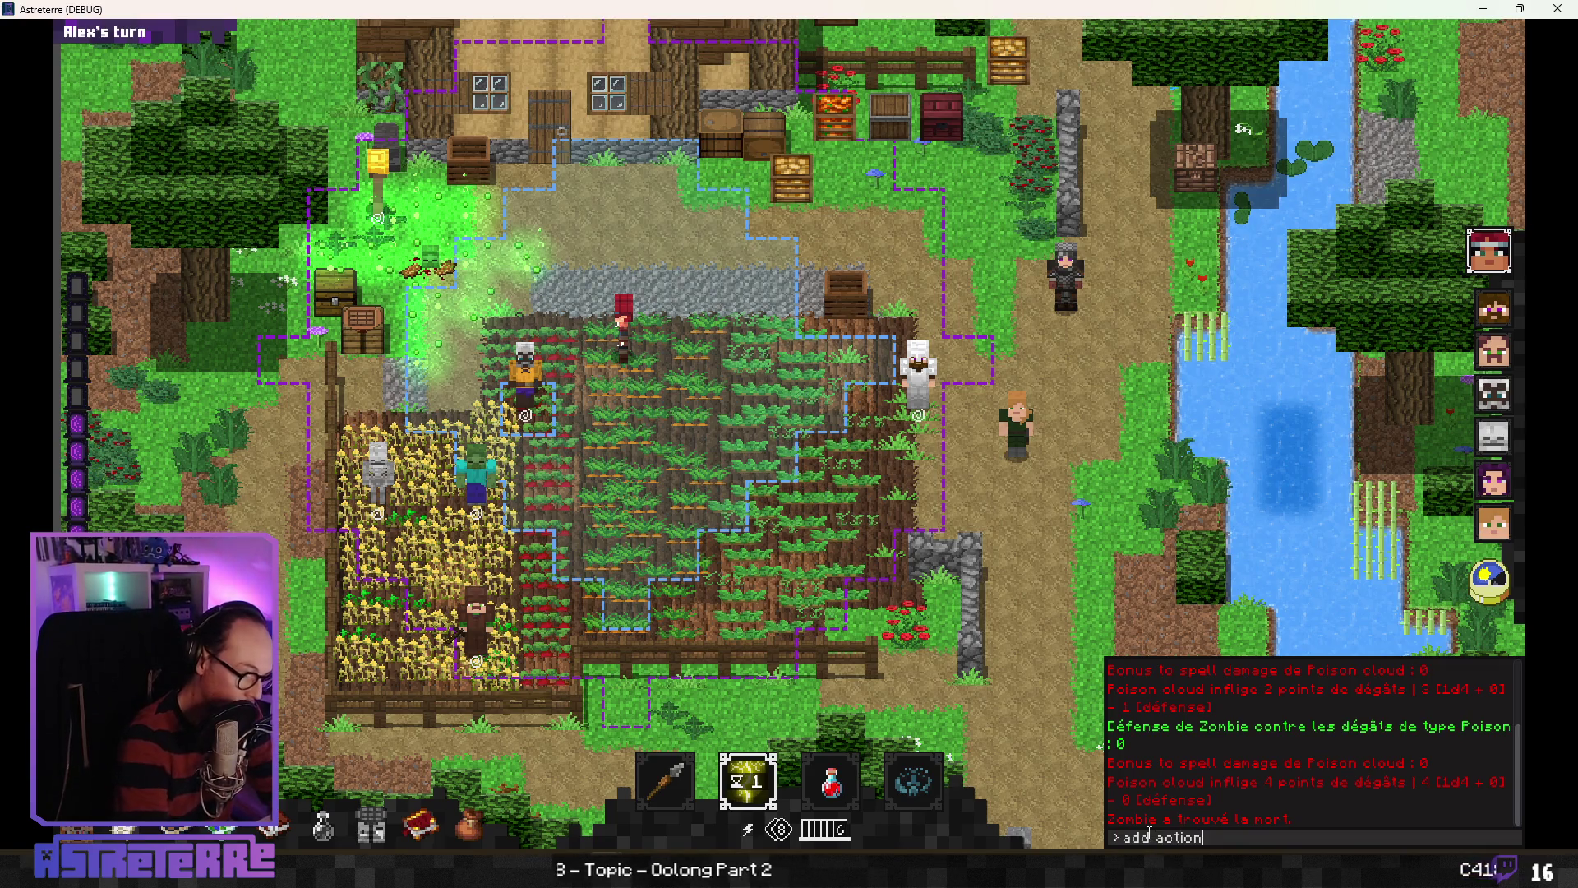
type("_points 10")
key("Return")
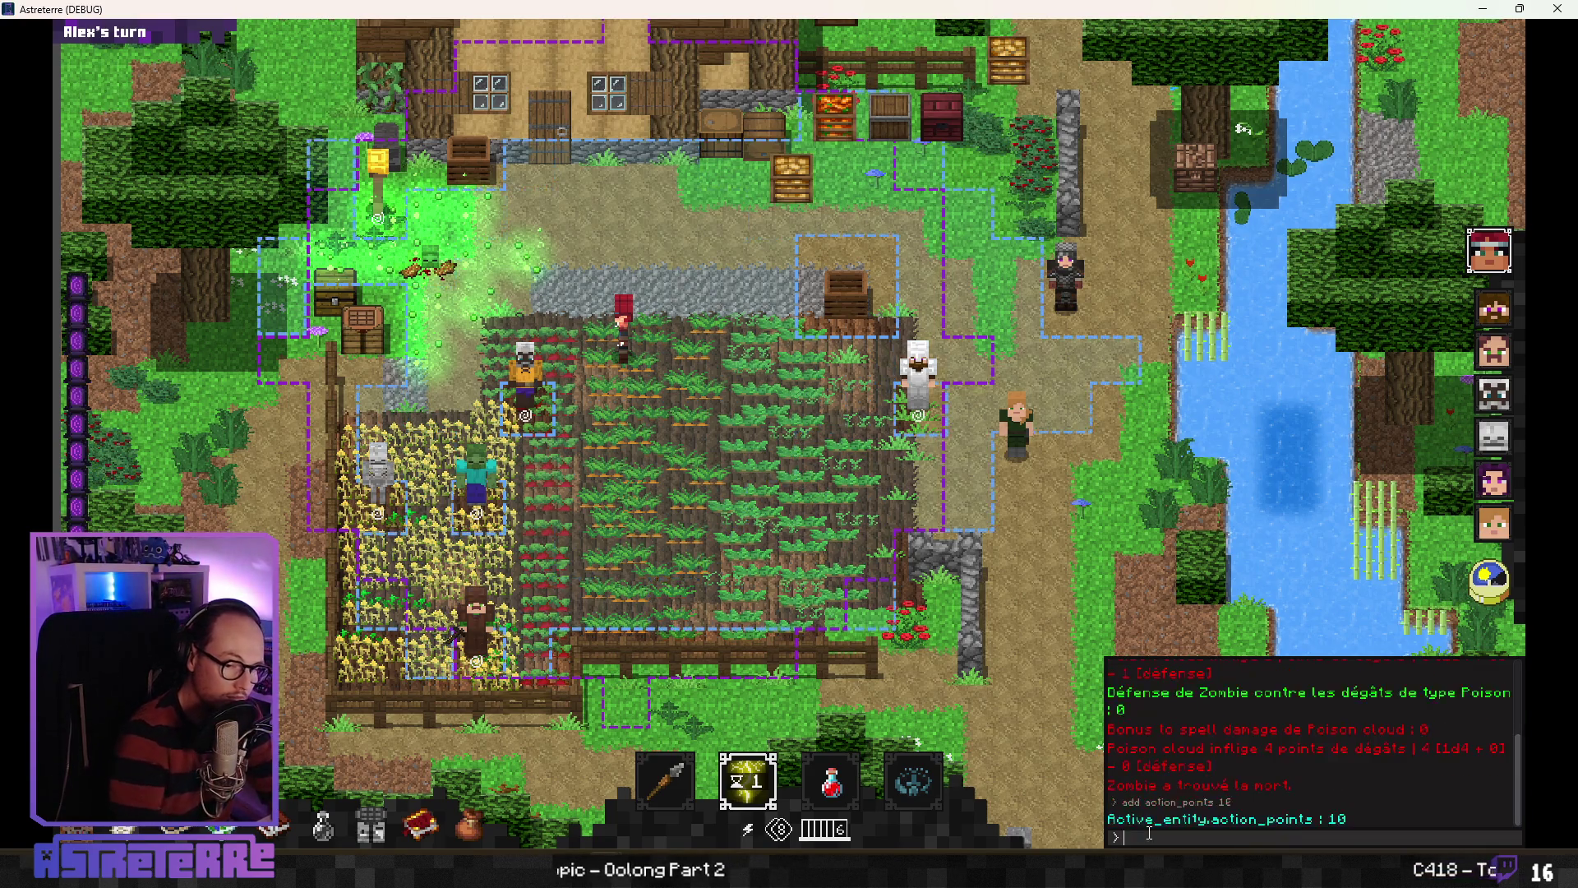
key("Escape")
Step: Attack the skeleton with the stone spear, put reloading Poison cloud on the shortcut, and open the spellbook
left_click(383, 516)
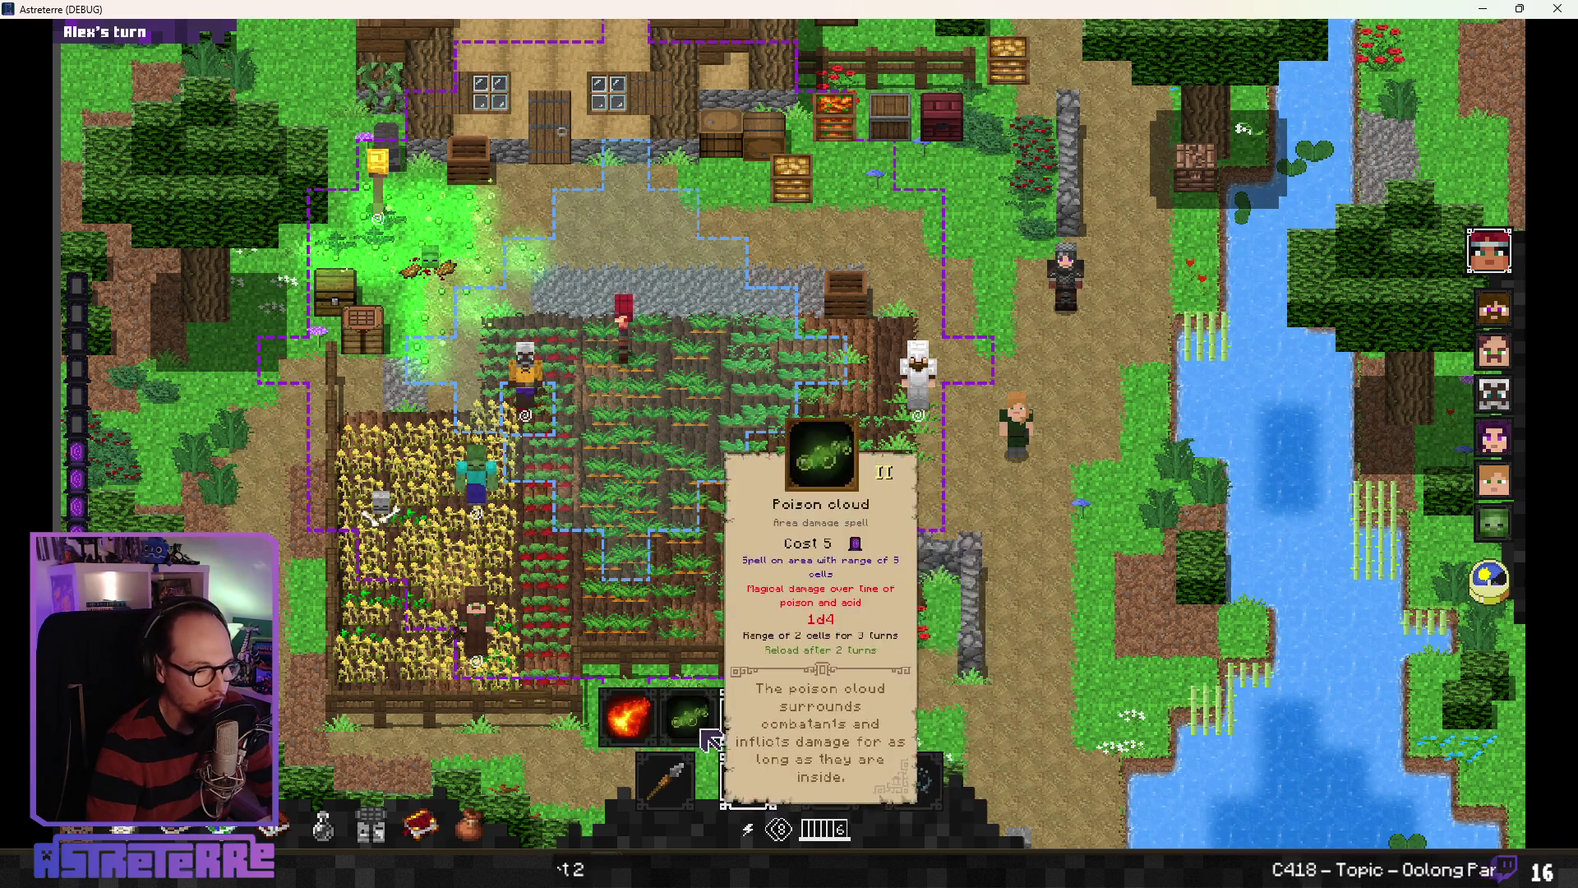
left_click(688, 715)
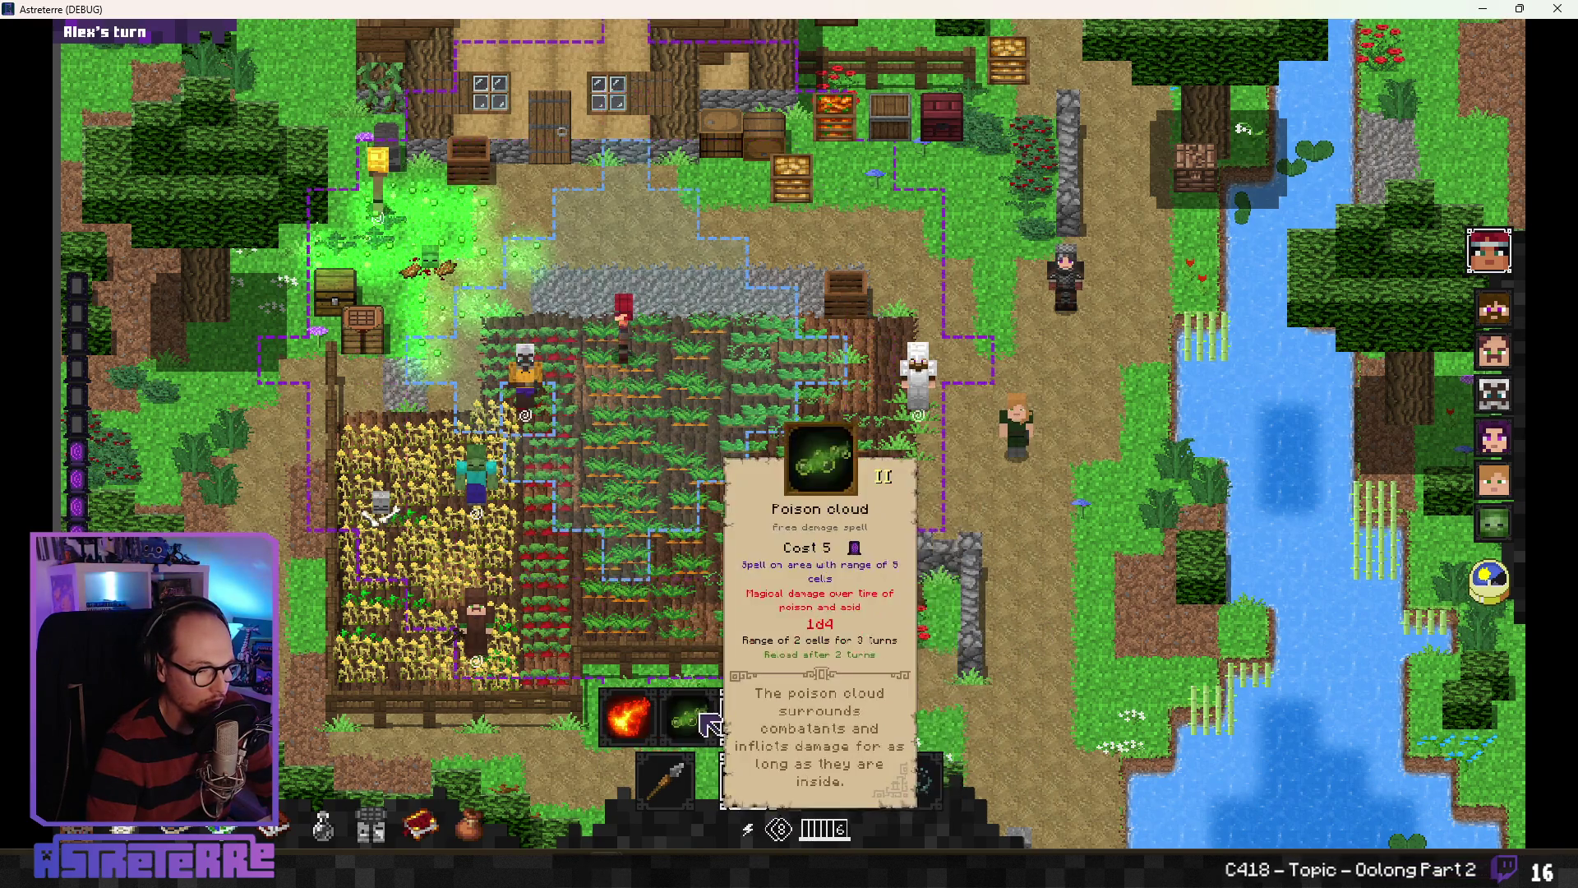
left_click(670, 779)
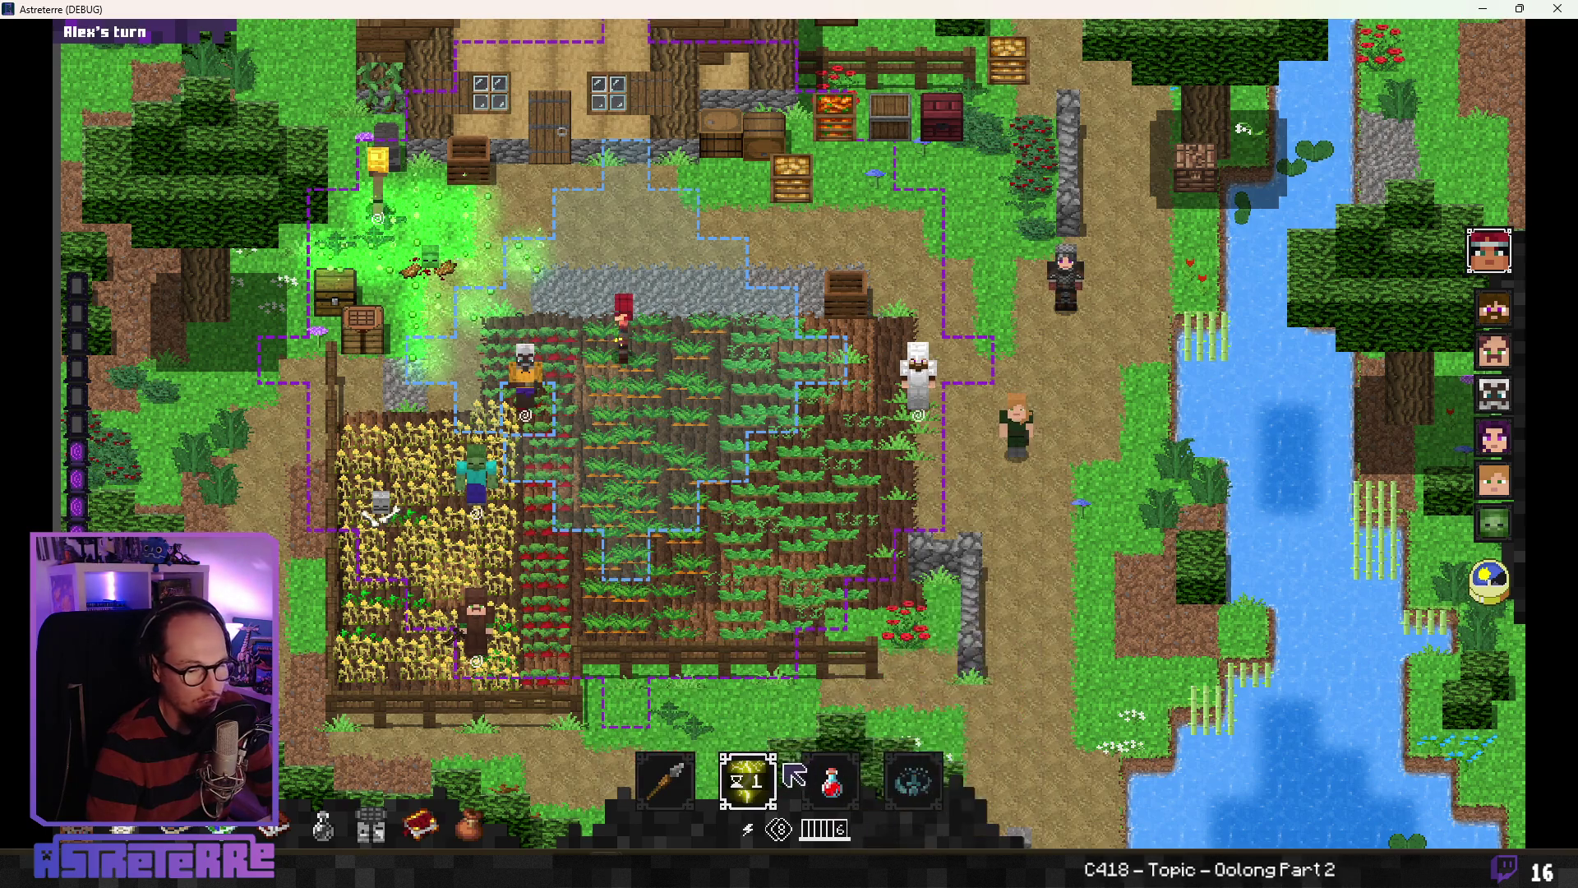
mouse_move(747, 779)
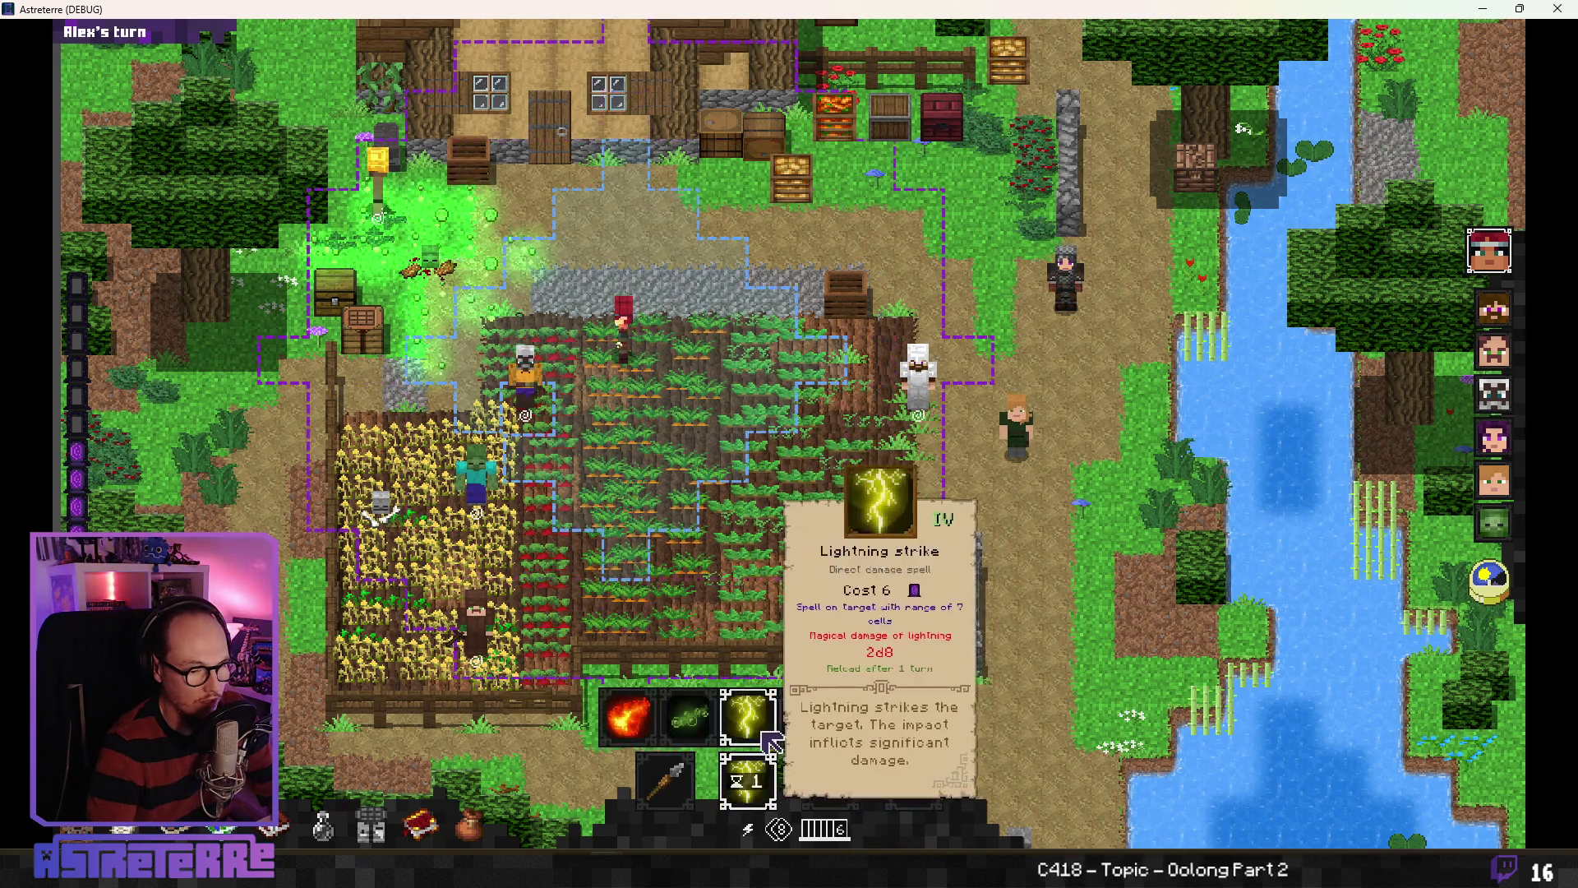
left_click(810, 715)
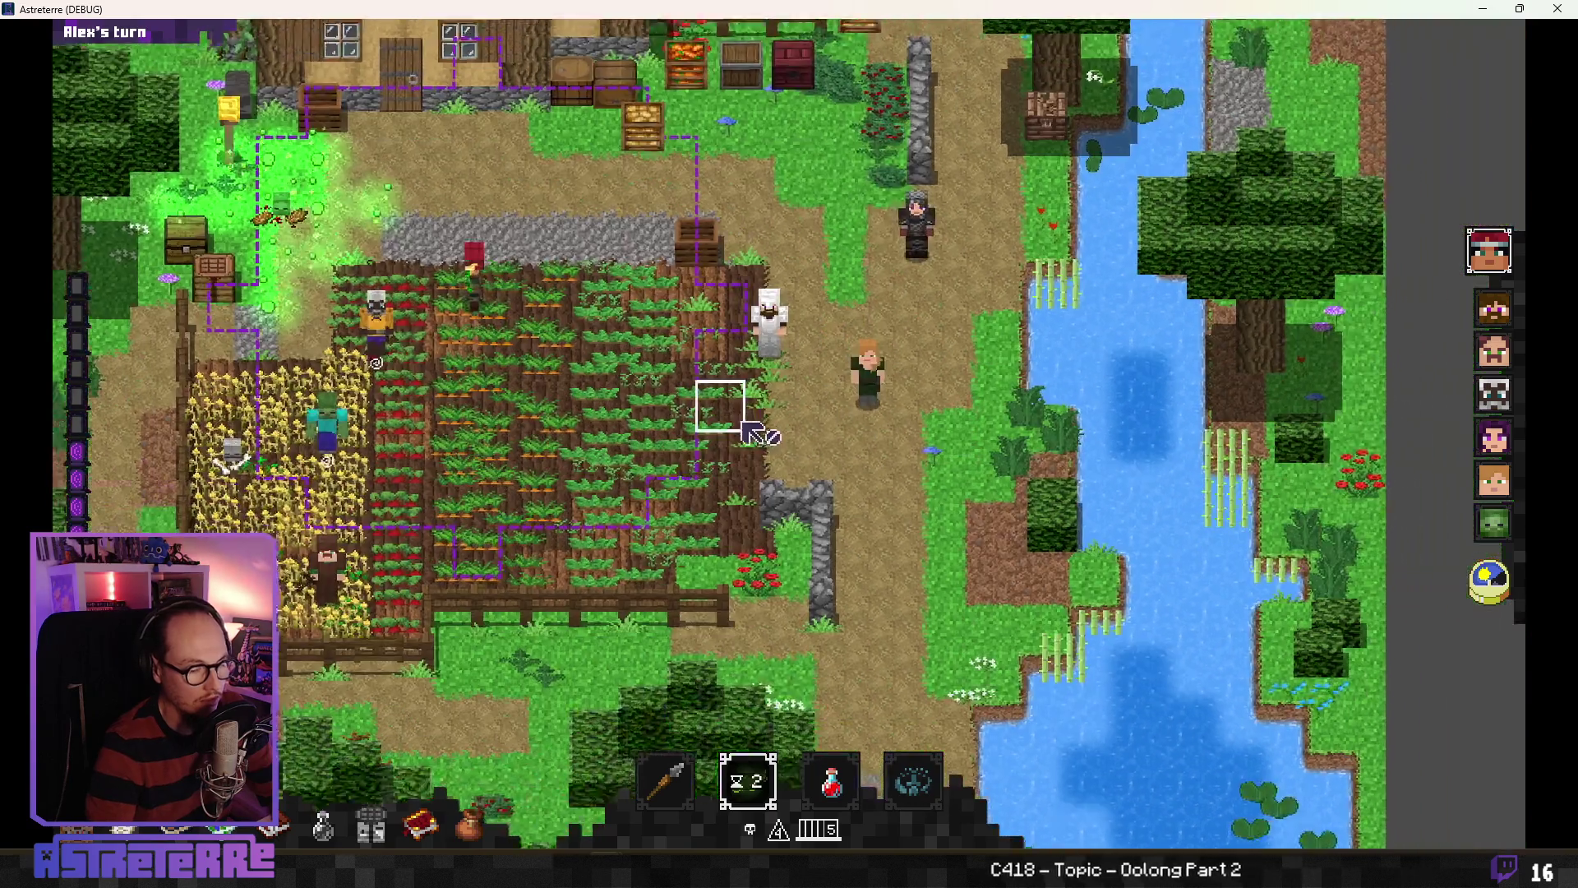
left_click_drag(752, 431, 868, 419)
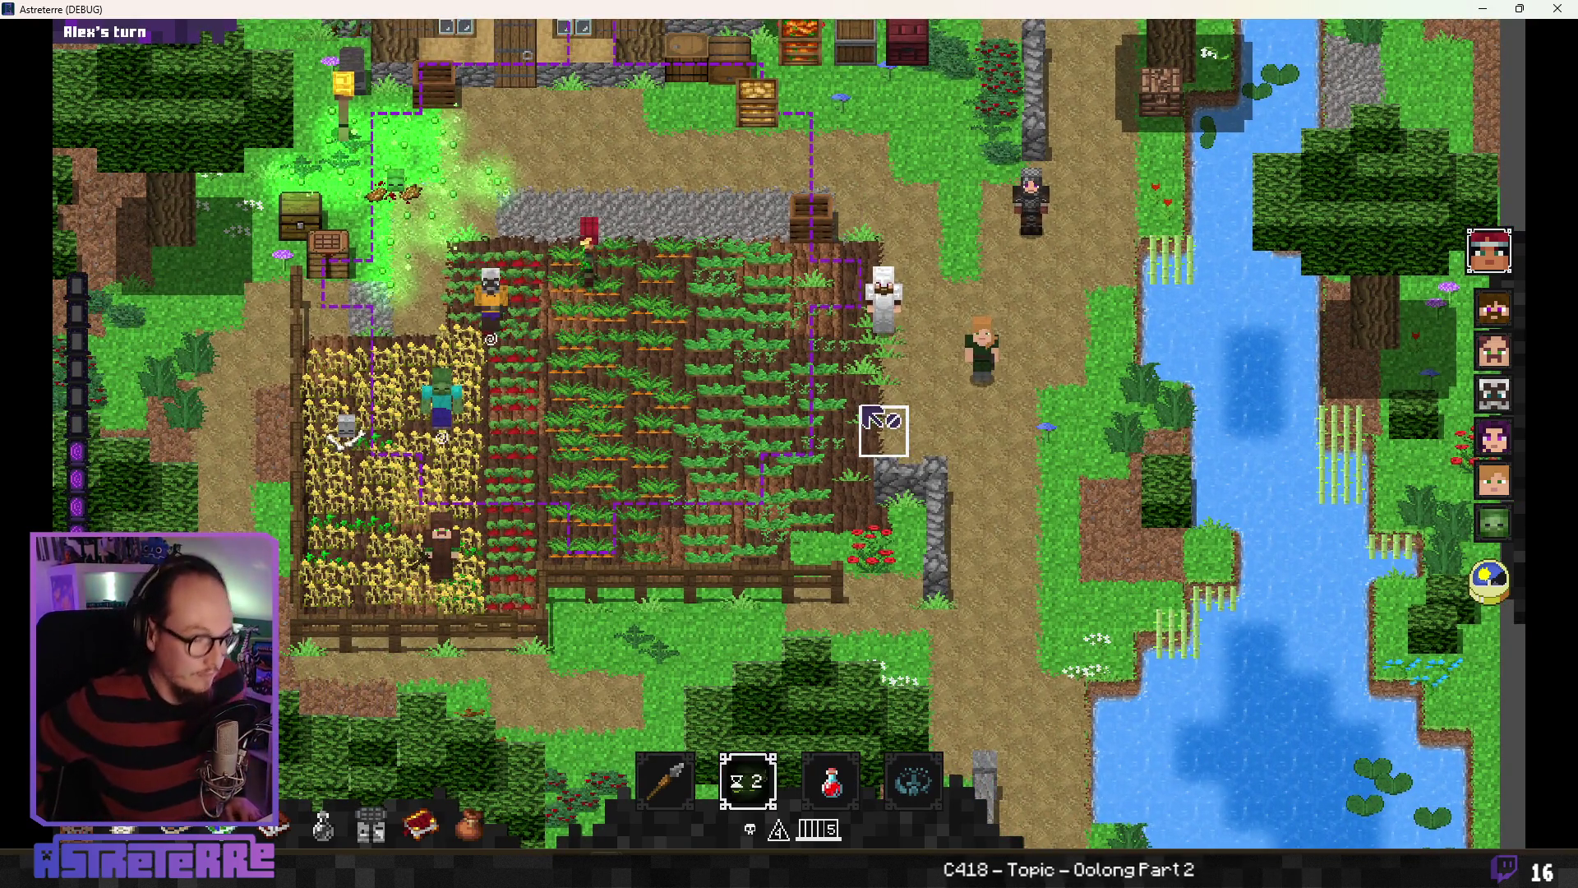
mouse_move(742, 746)
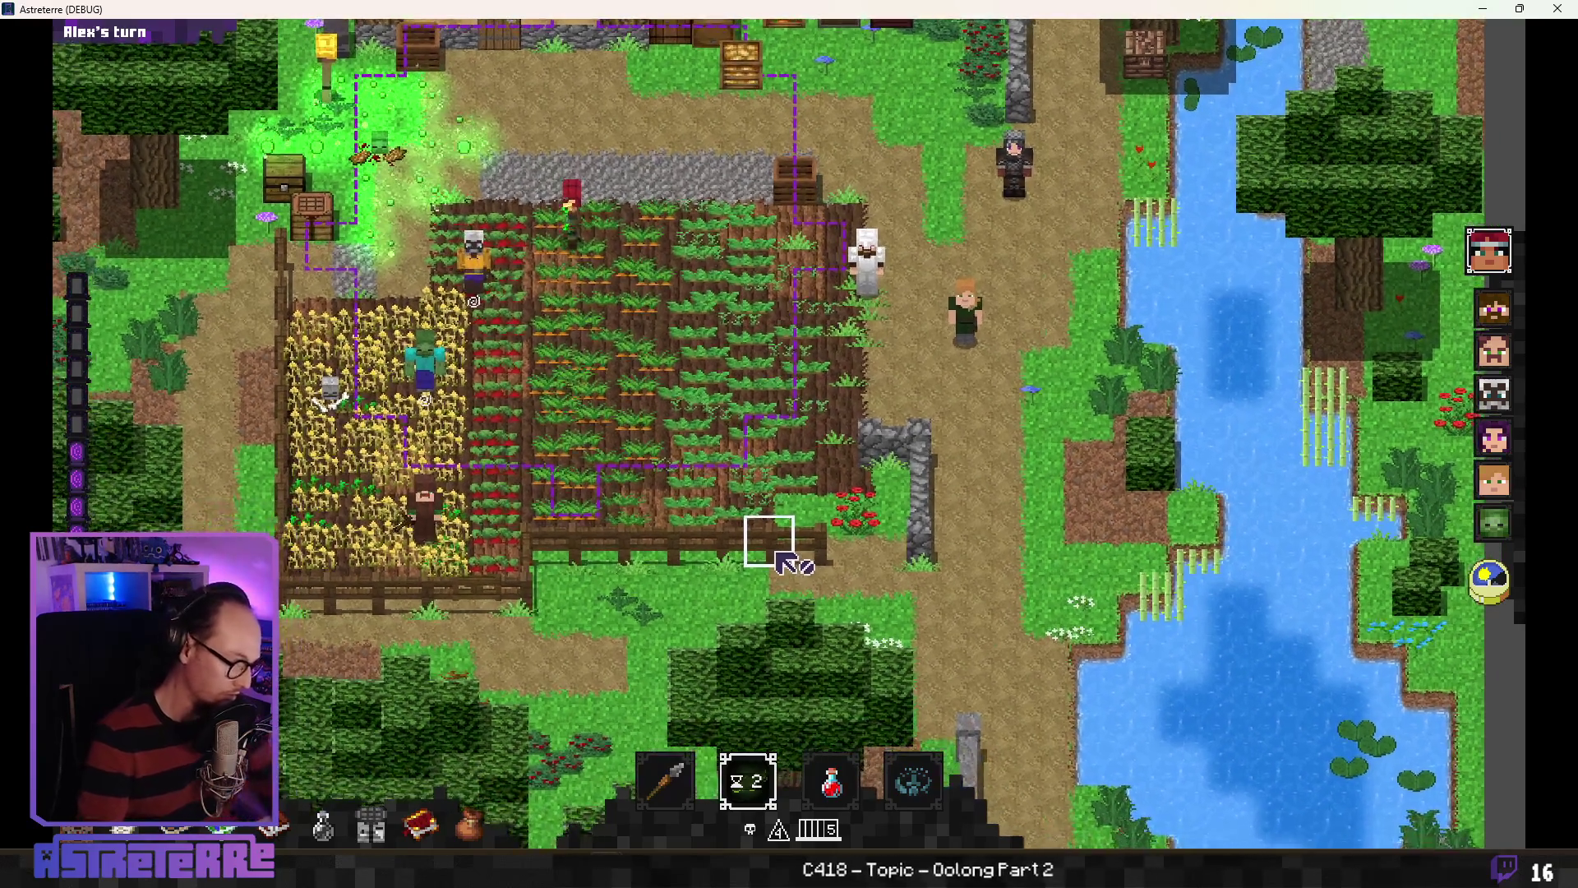
key("b")
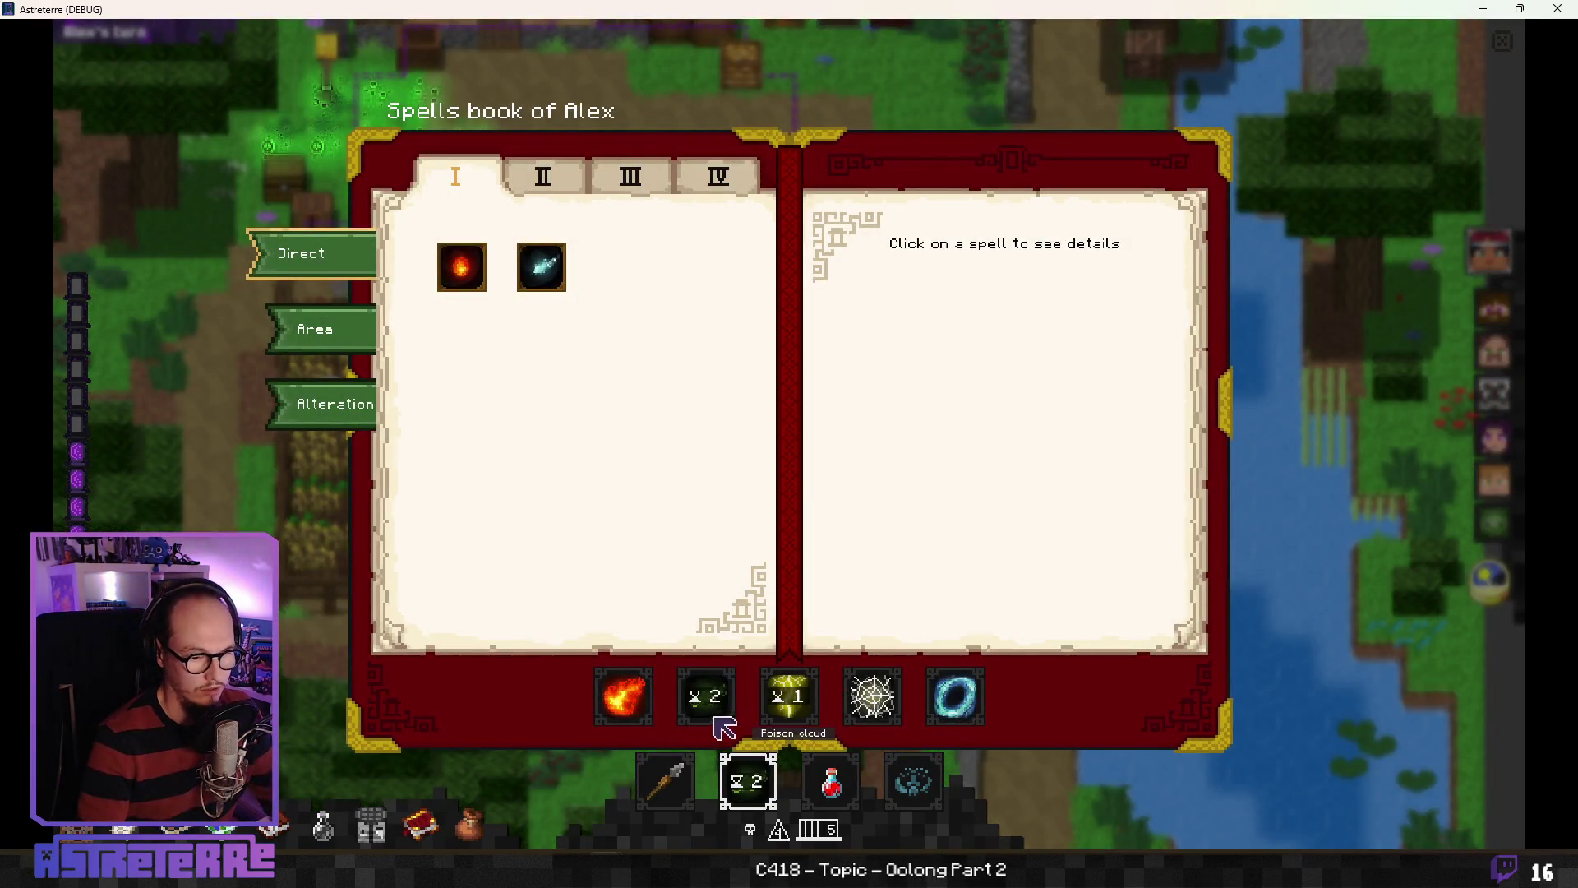
Step: Reopen the spellbook and flip through the tier I to IV spell pages
mouse_move(479, 281)
left_mouse_down()
mouse_move(729, 574)
mouse_move(483, 341)
mouse_move(486, 278)
left_mouse_up()
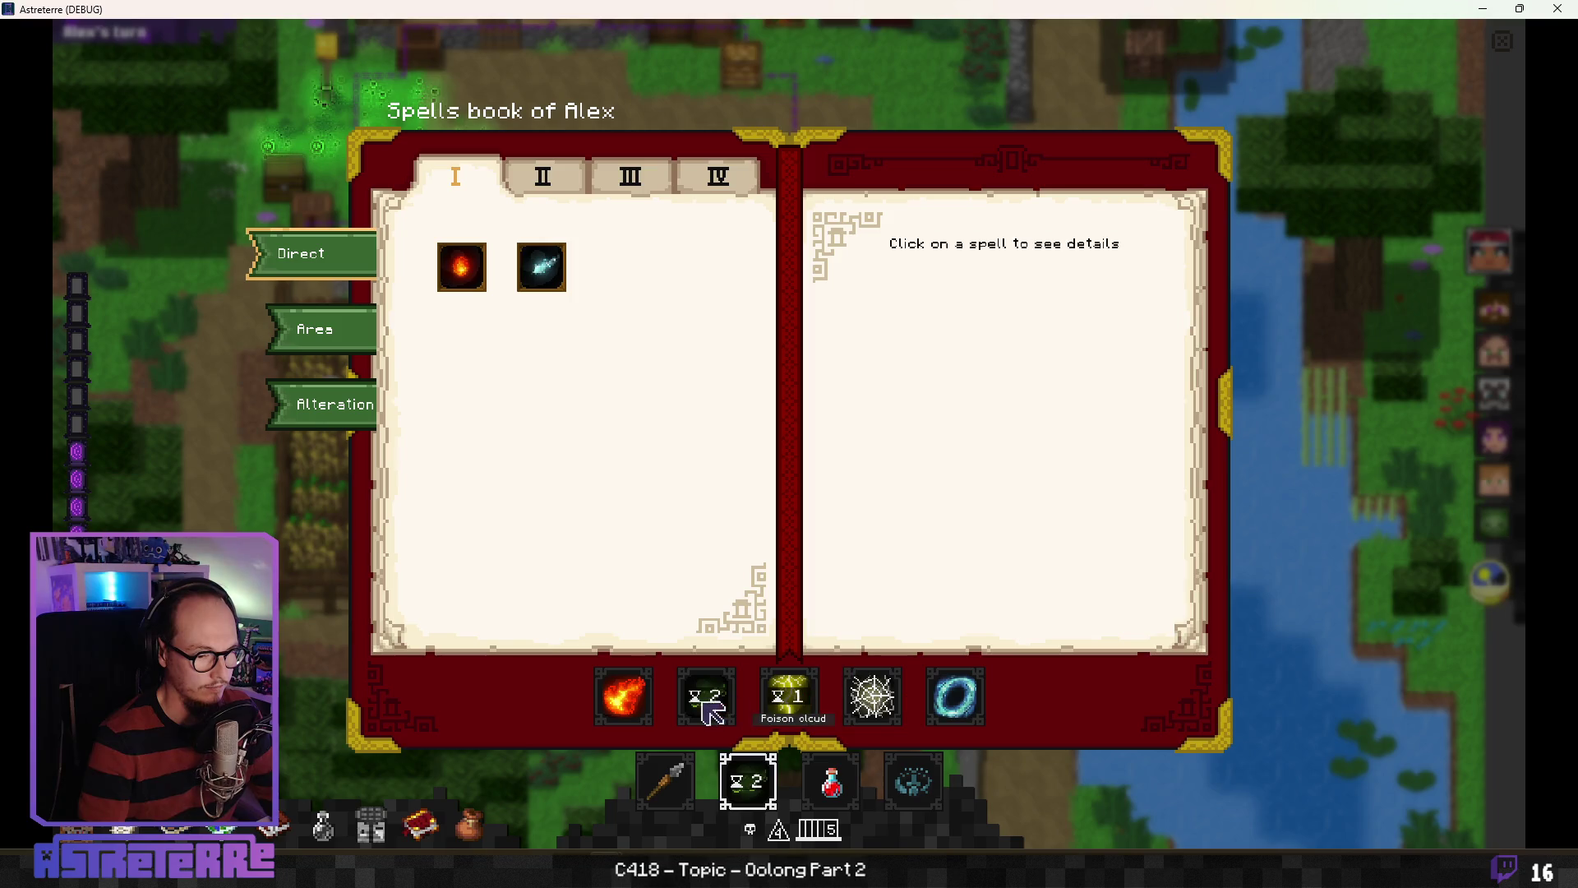
key("Escape")
key("b")
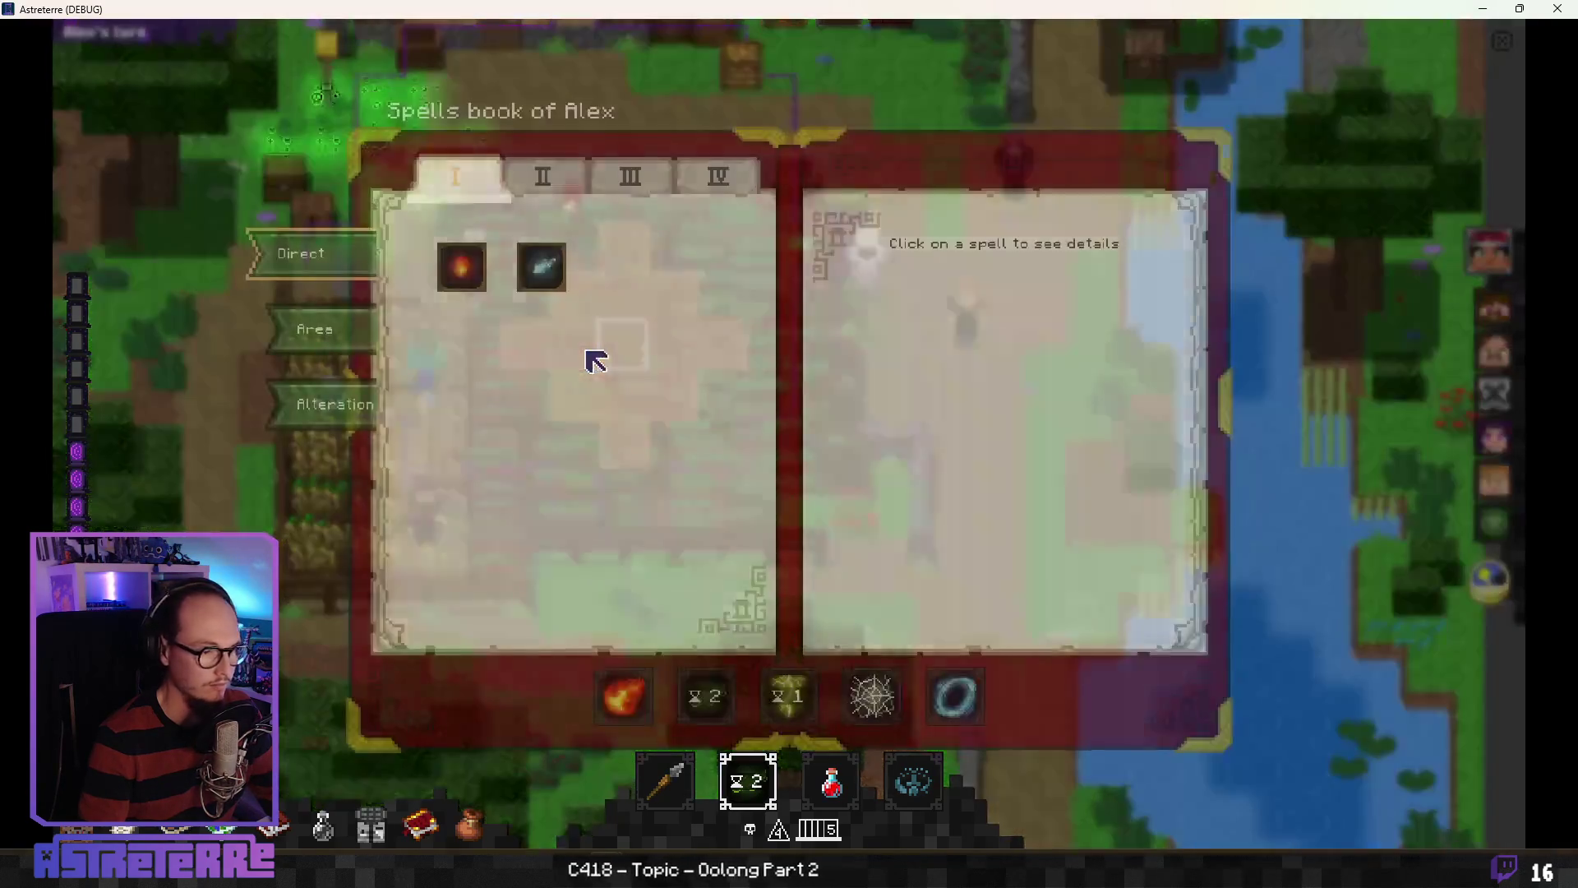
left_click(544, 177)
left_click(633, 178)
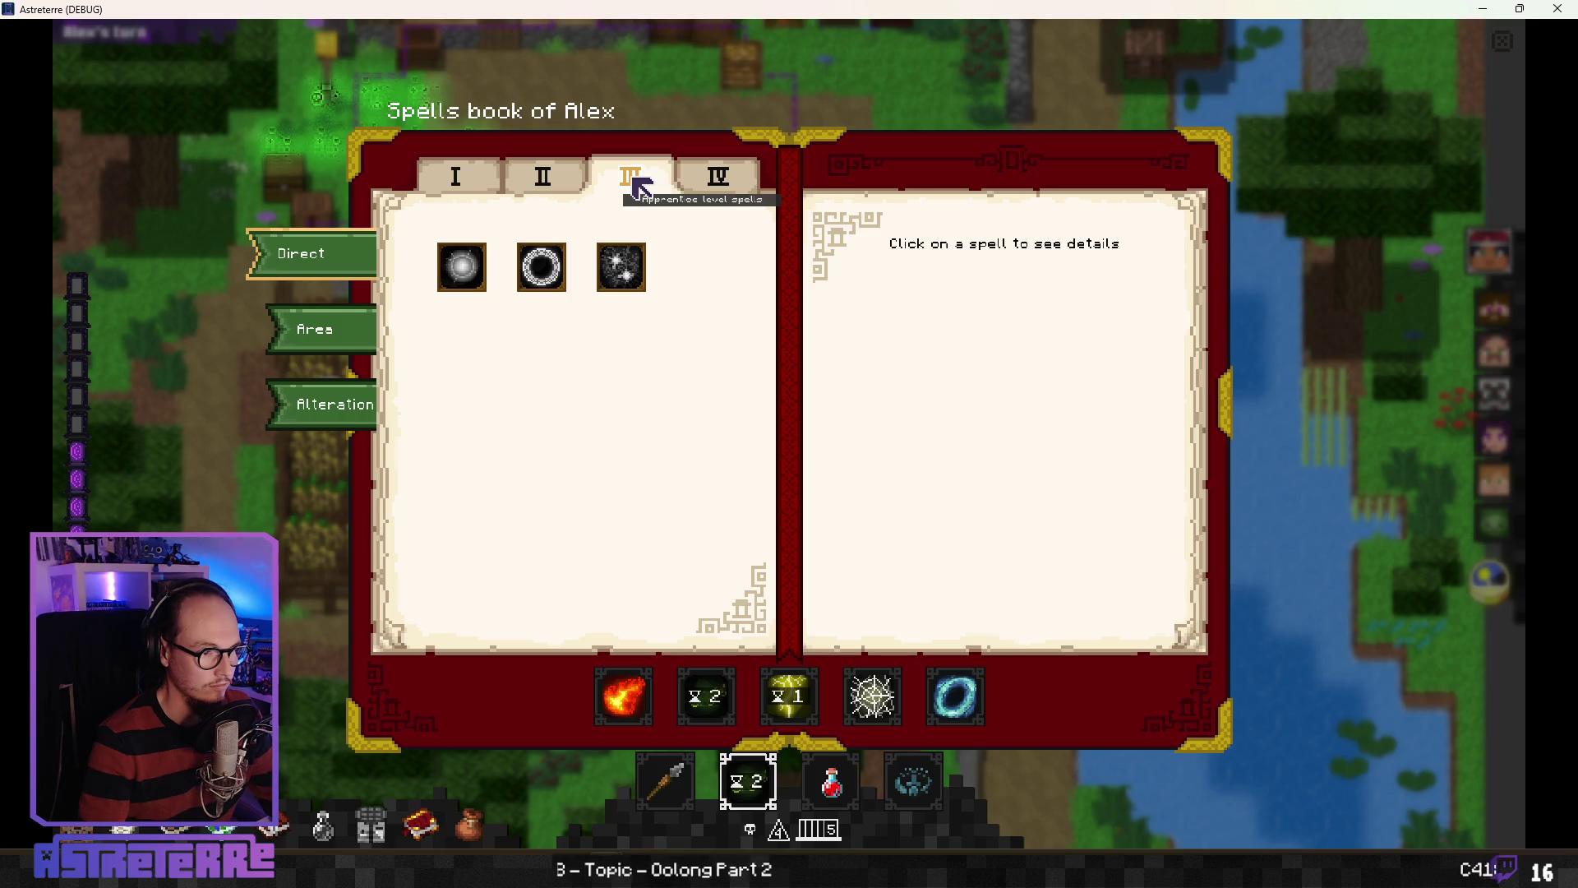
left_click(543, 178)
left_click(455, 177)
left_click(541, 177)
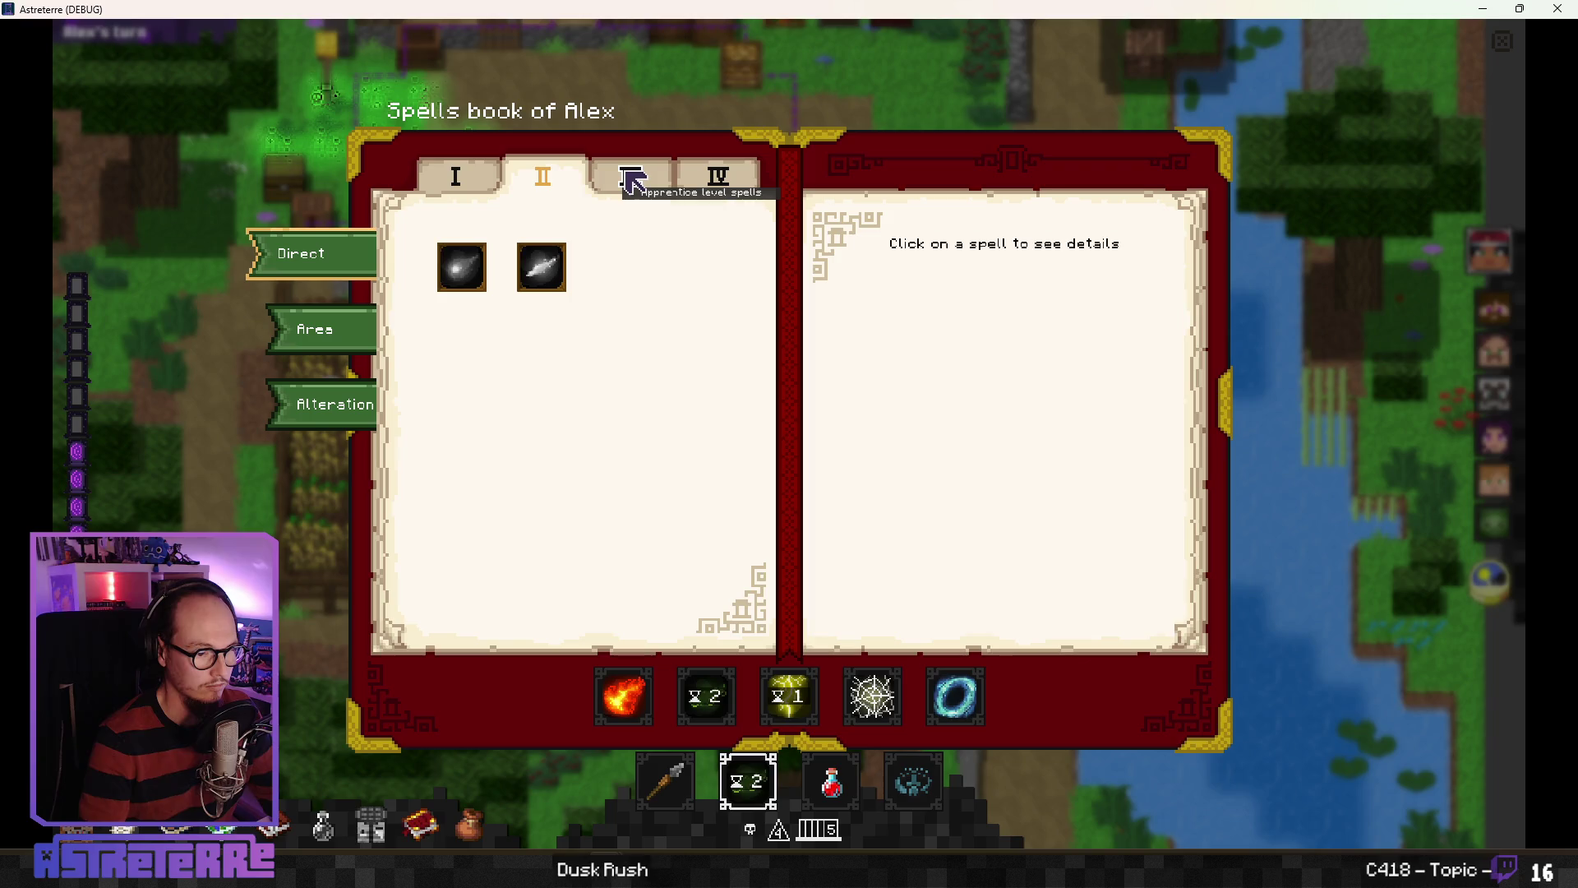
left_click(633, 179)
left_click(720, 177)
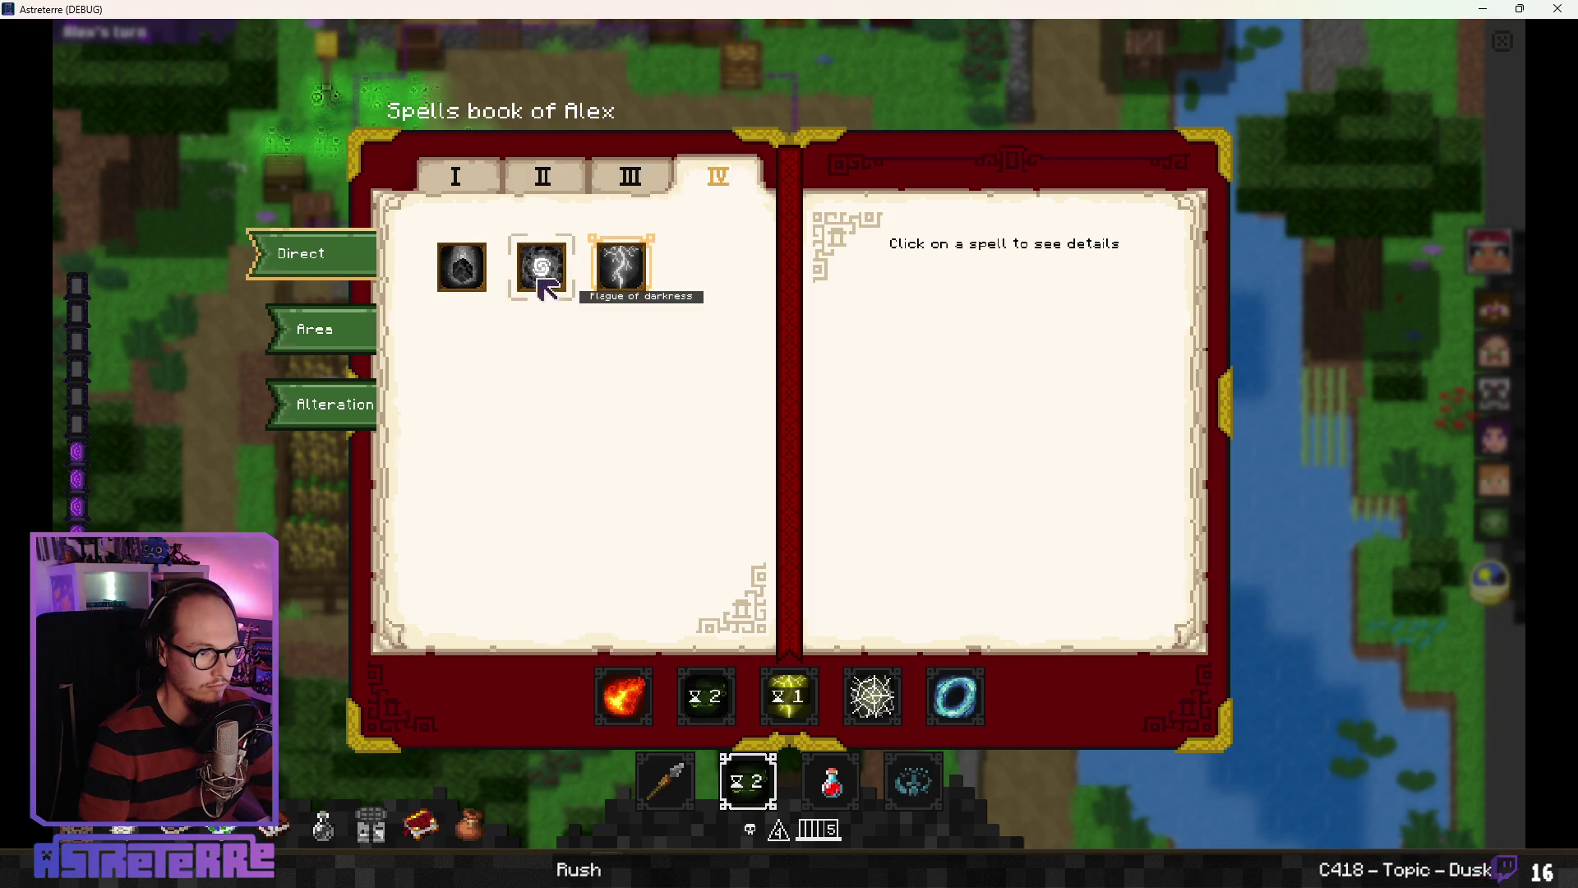
left_click(469, 176)
left_click(717, 173)
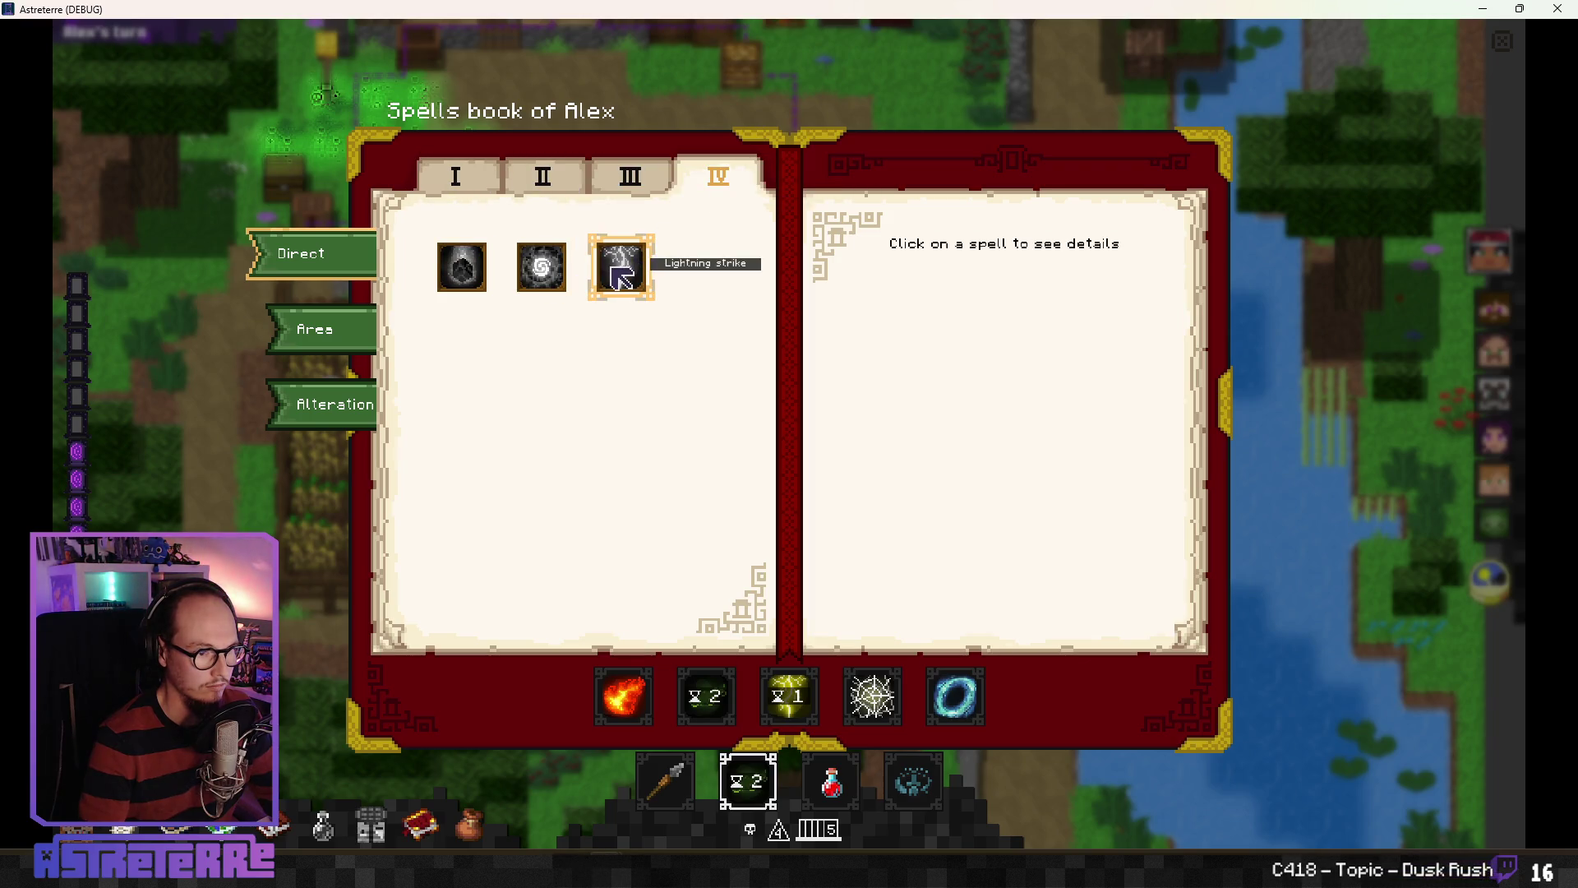
Step: Browse the Area and Alteration spell categories across levels I to III
left_click(351, 335)
left_click(351, 421)
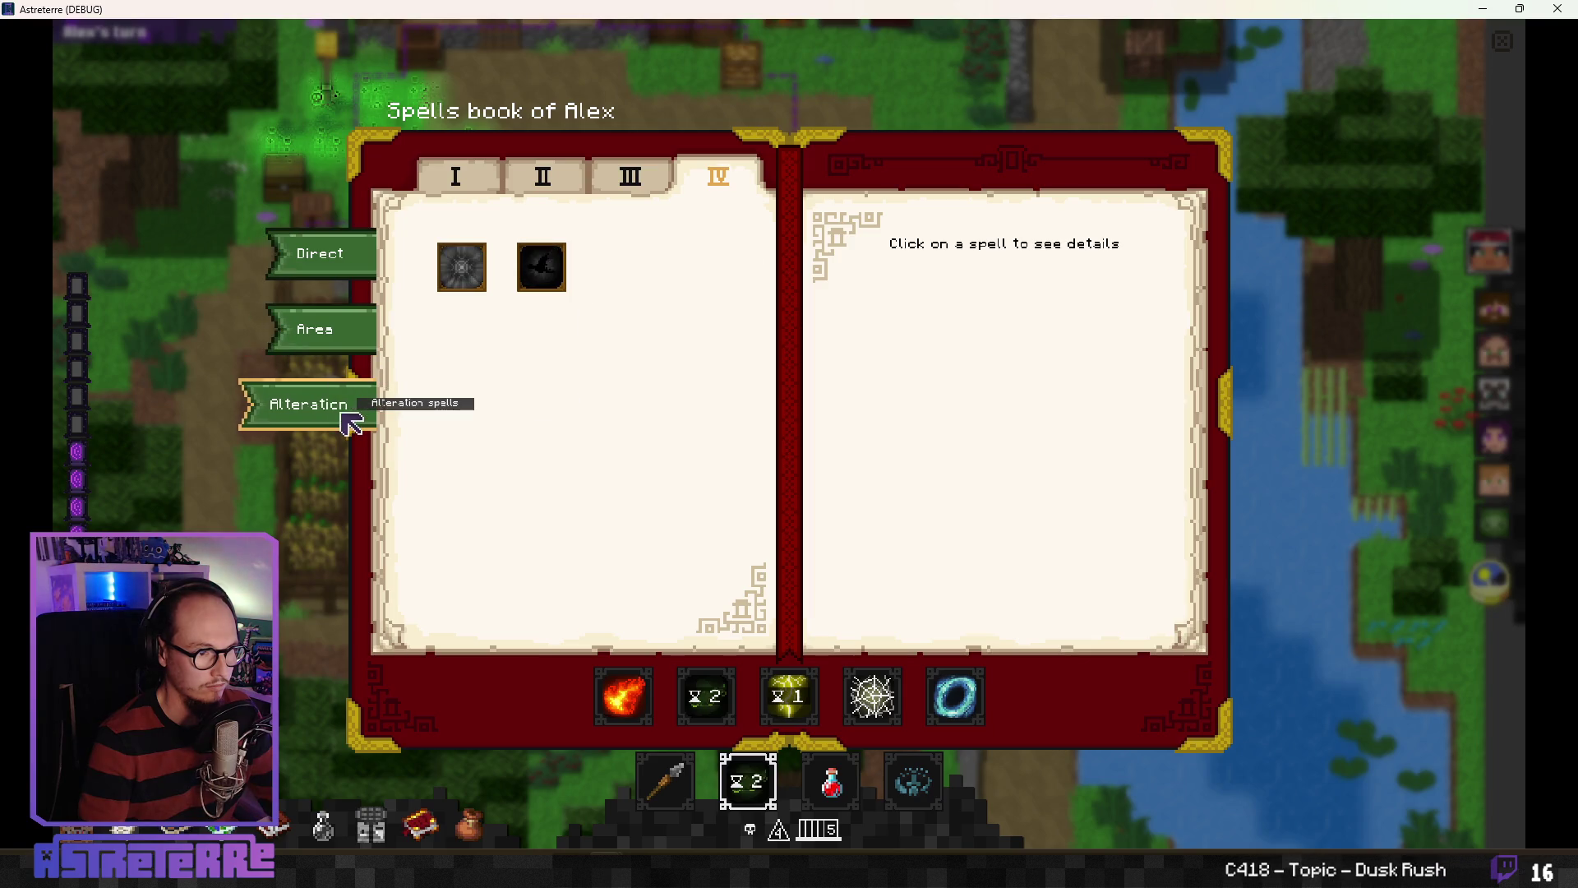
left_click(469, 182)
left_click(545, 187)
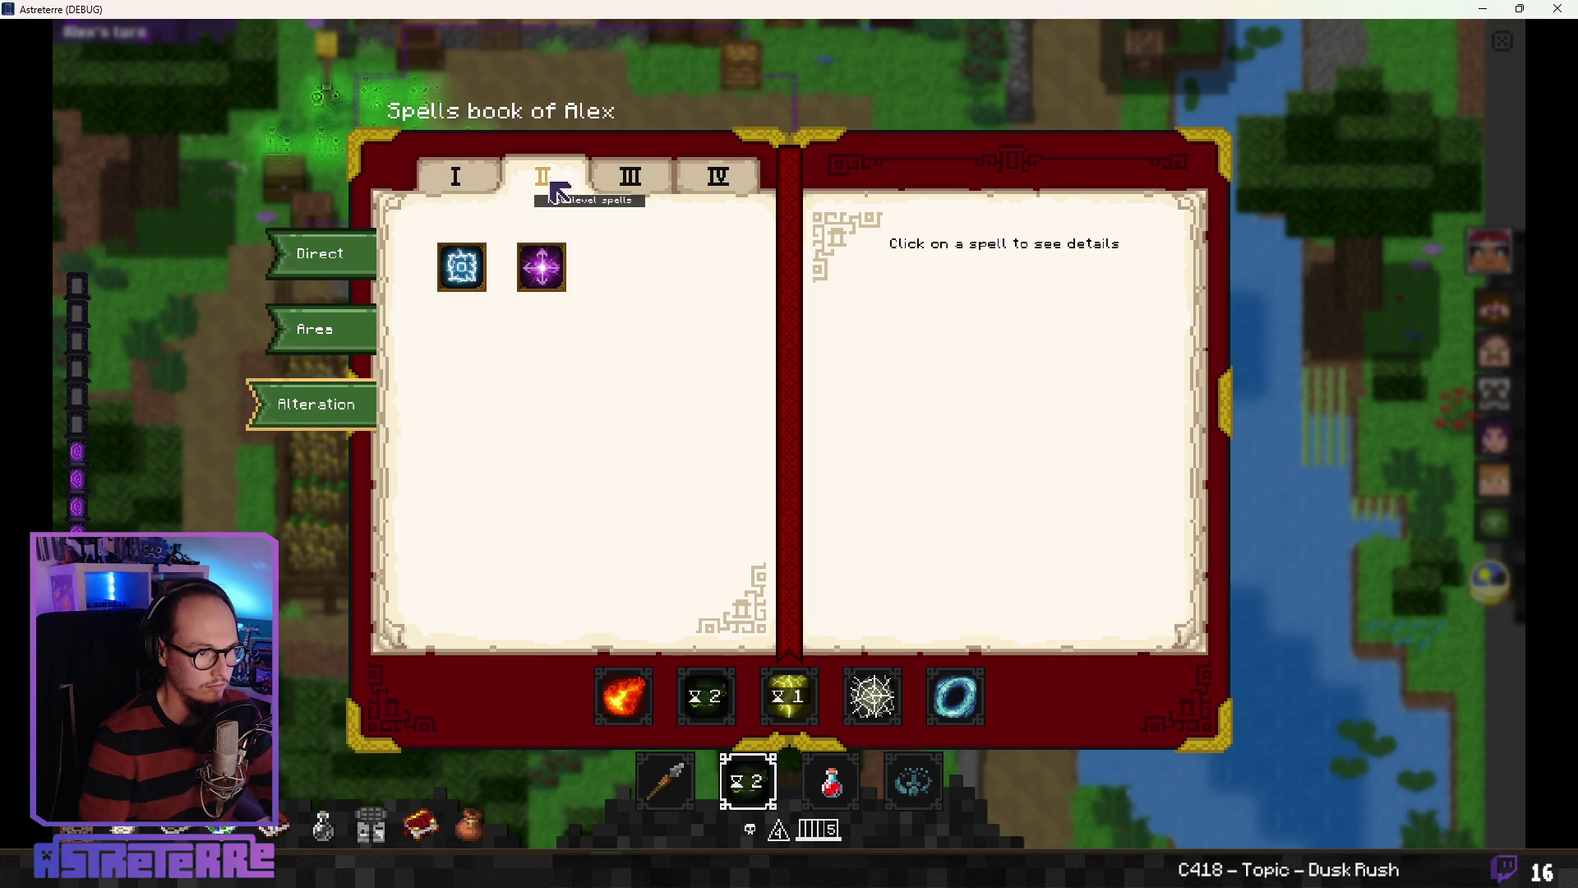
left_click(631, 181)
left_click(328, 329)
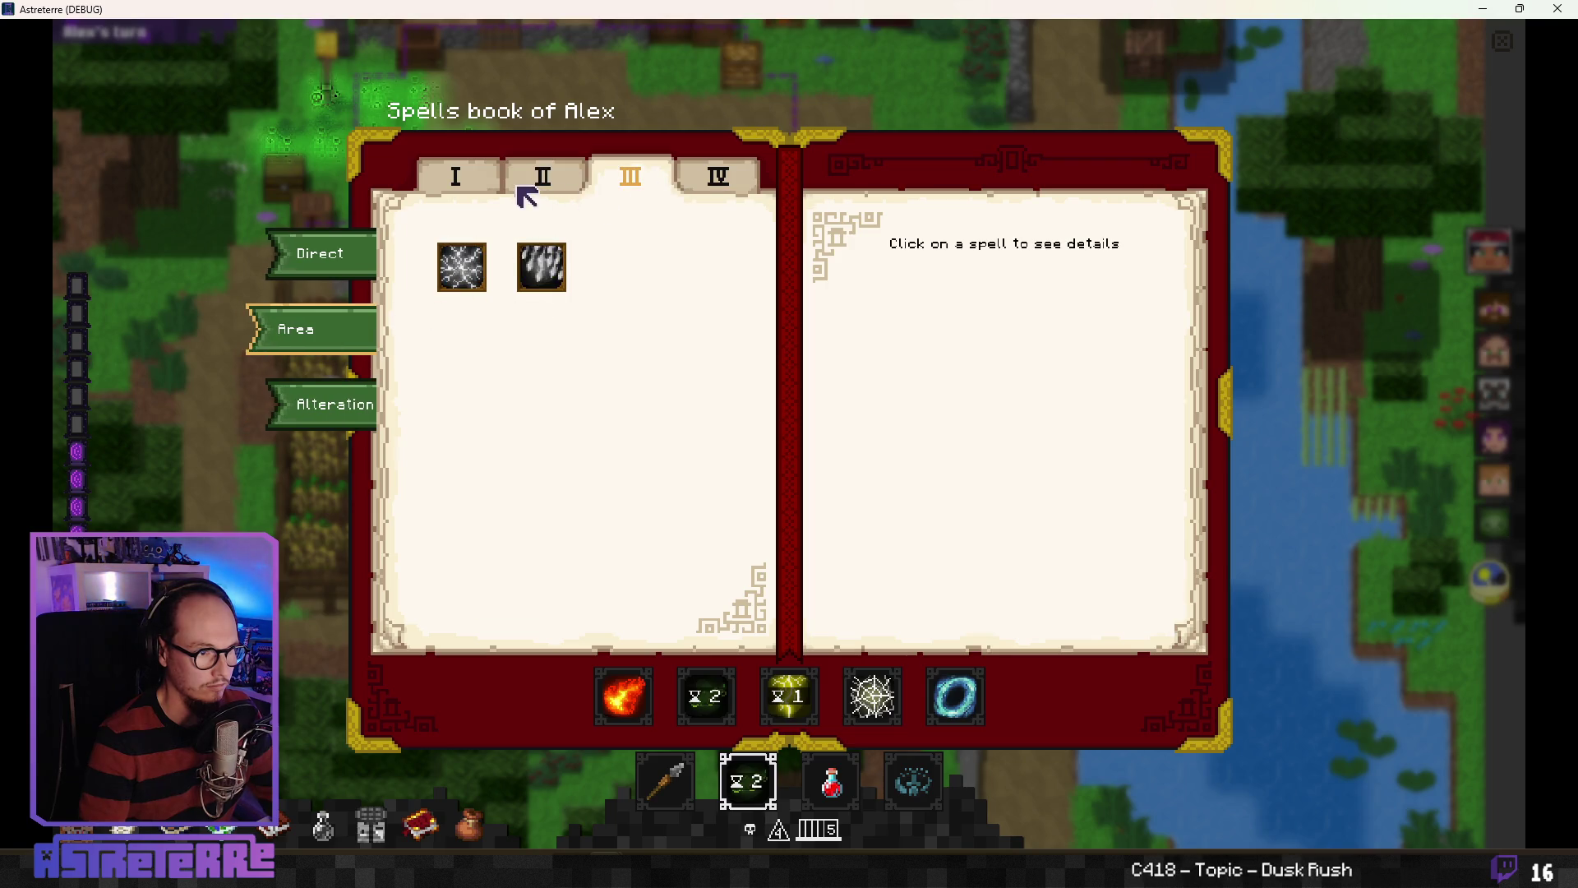
left_click(458, 182)
left_click(544, 183)
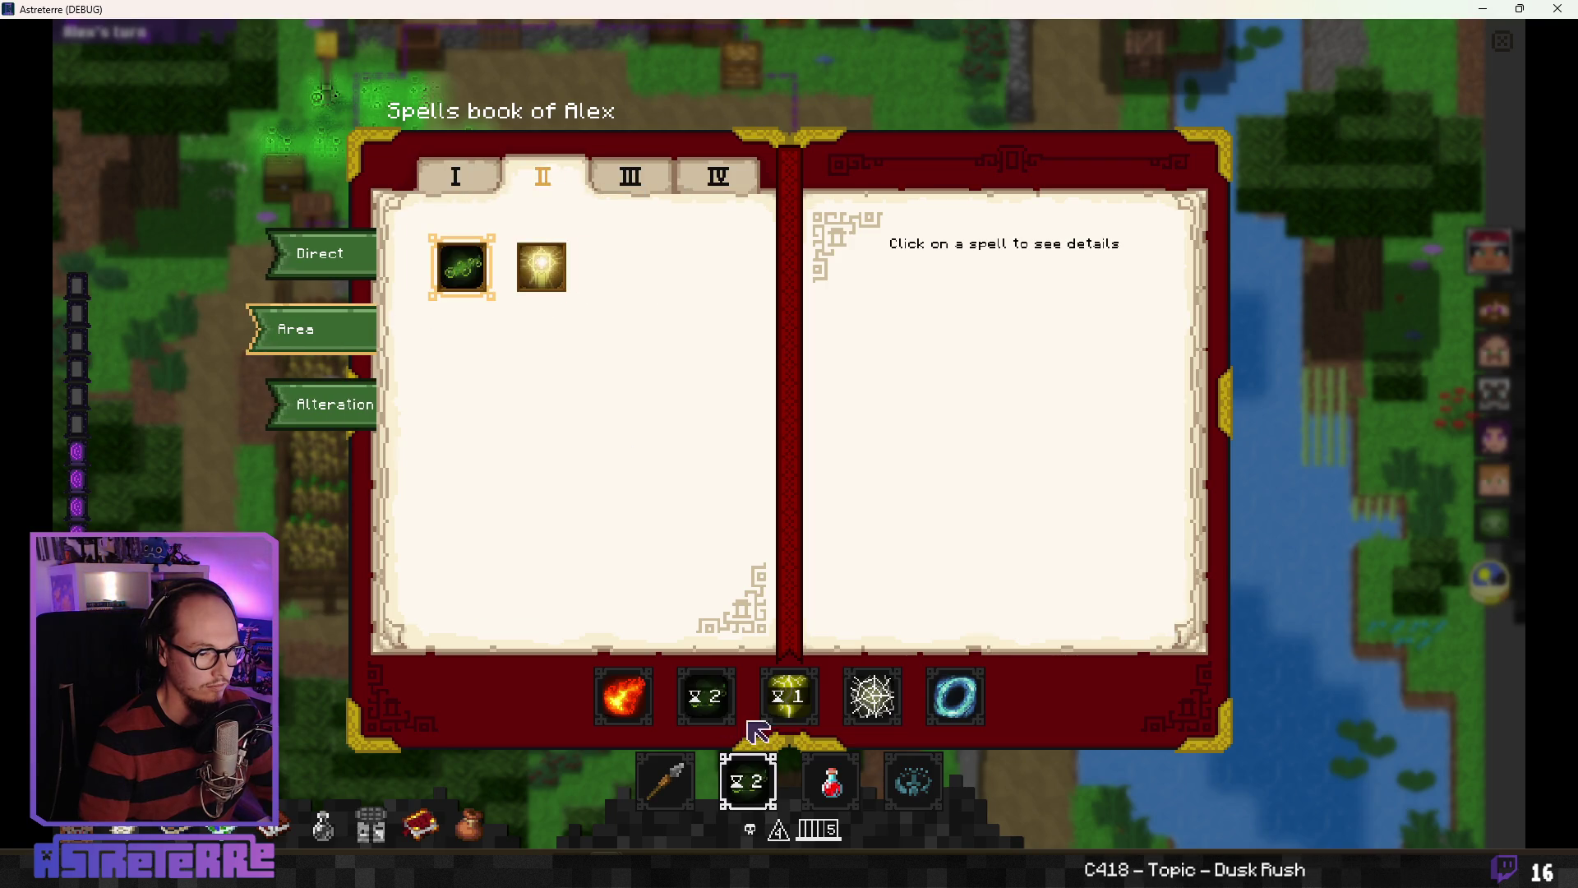
Step: Drag the Radiant totem into the bar's second slot and add action points via the debug console
mouse_move(565, 267)
left_mouse_down()
mouse_move(666, 529)
mouse_move(707, 697)
left_mouse_up()
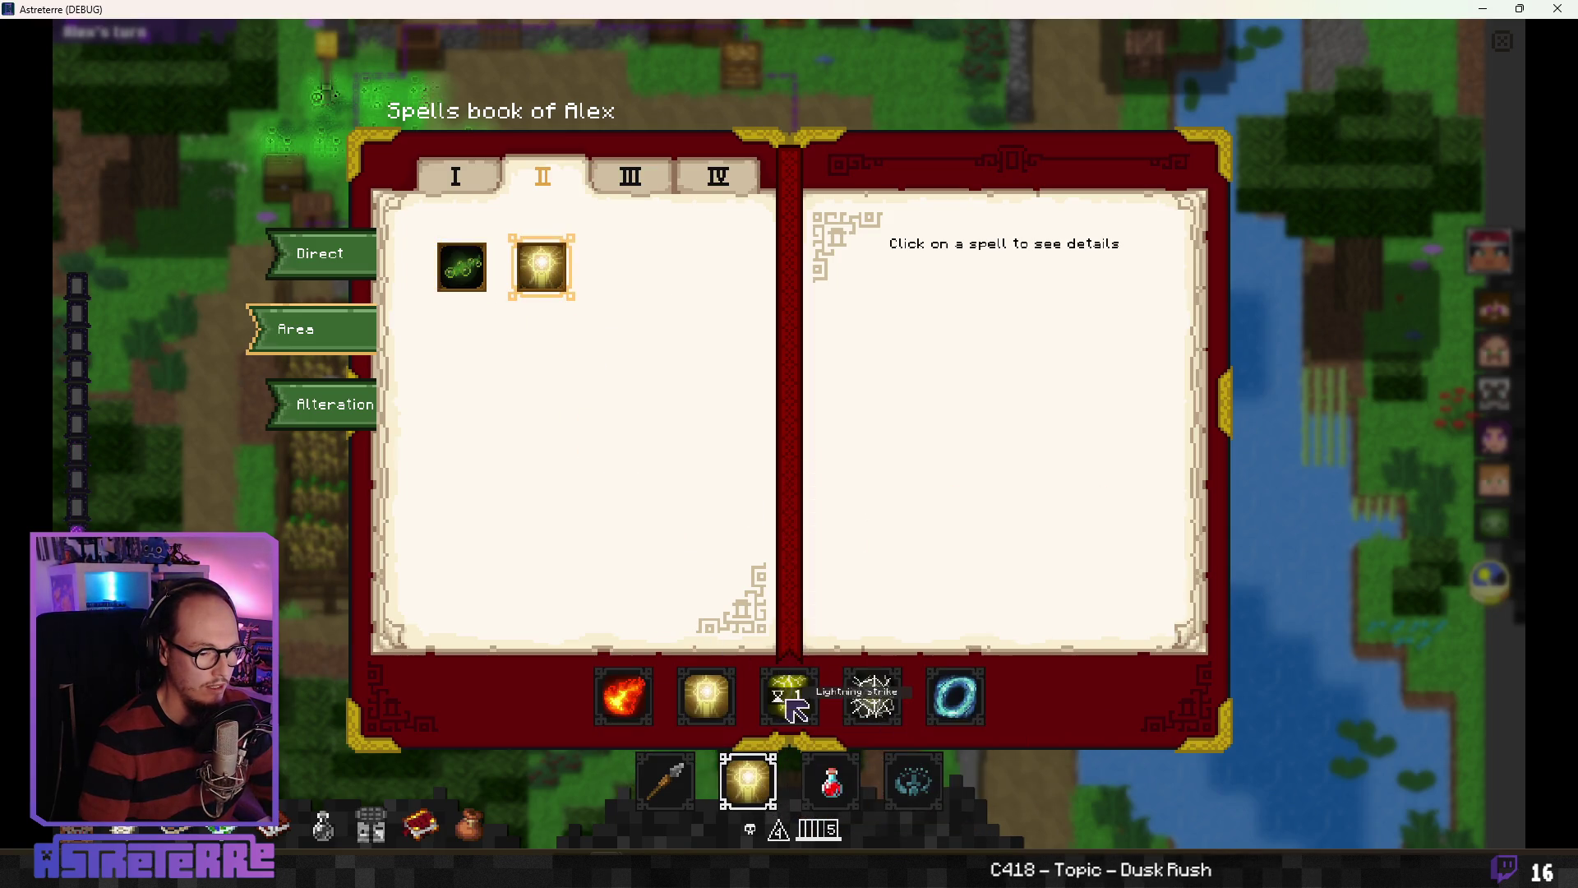
mouse_move(752, 791)
left_click_drag(462, 267, 750, 787)
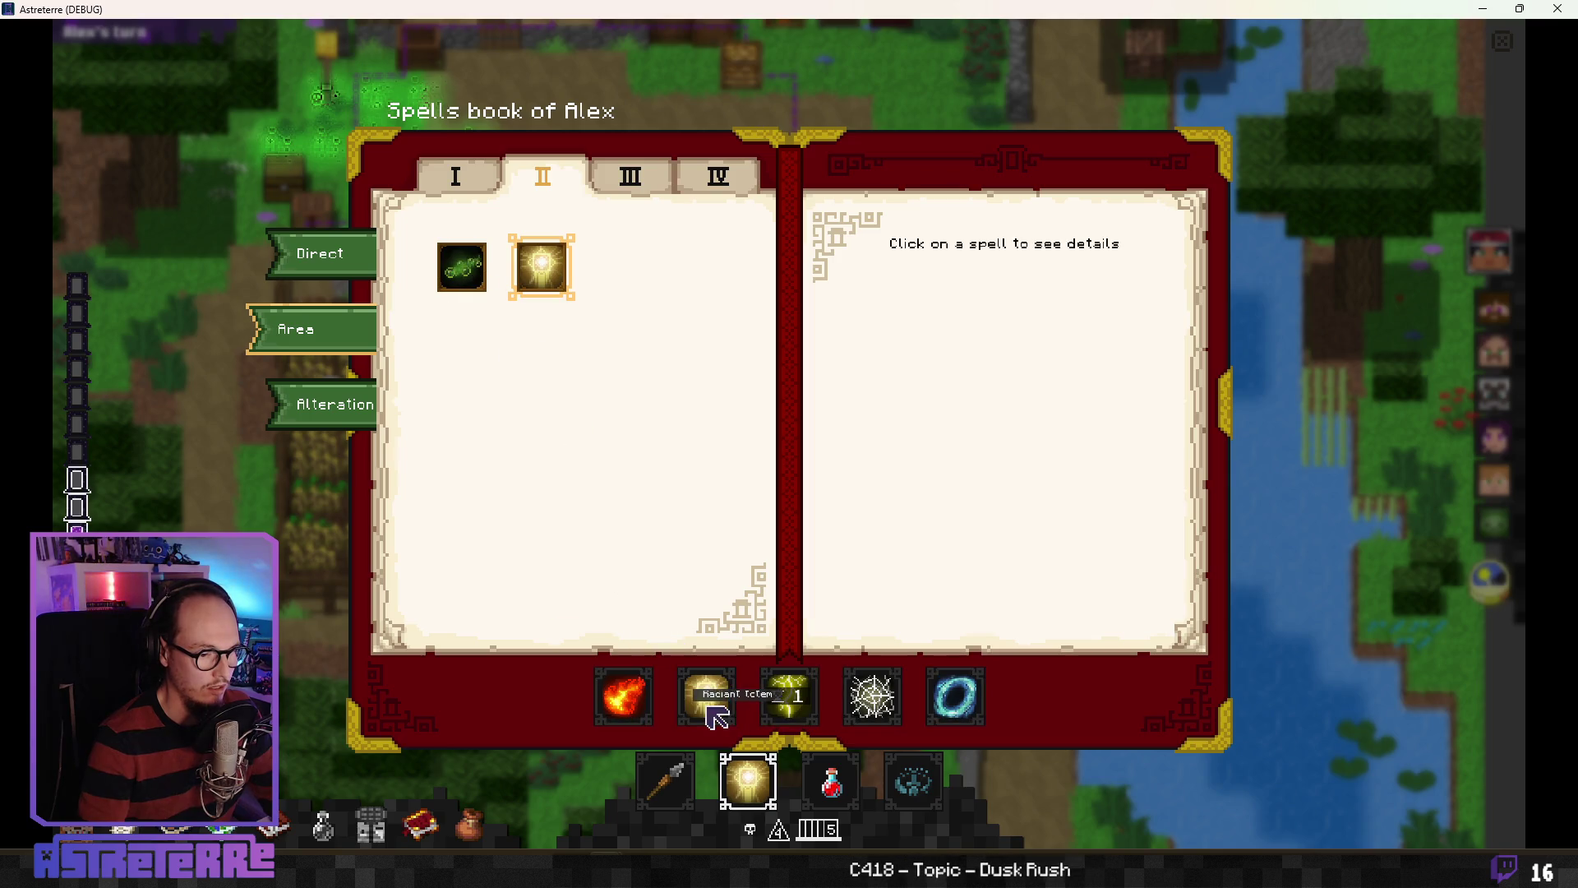
key("grave")
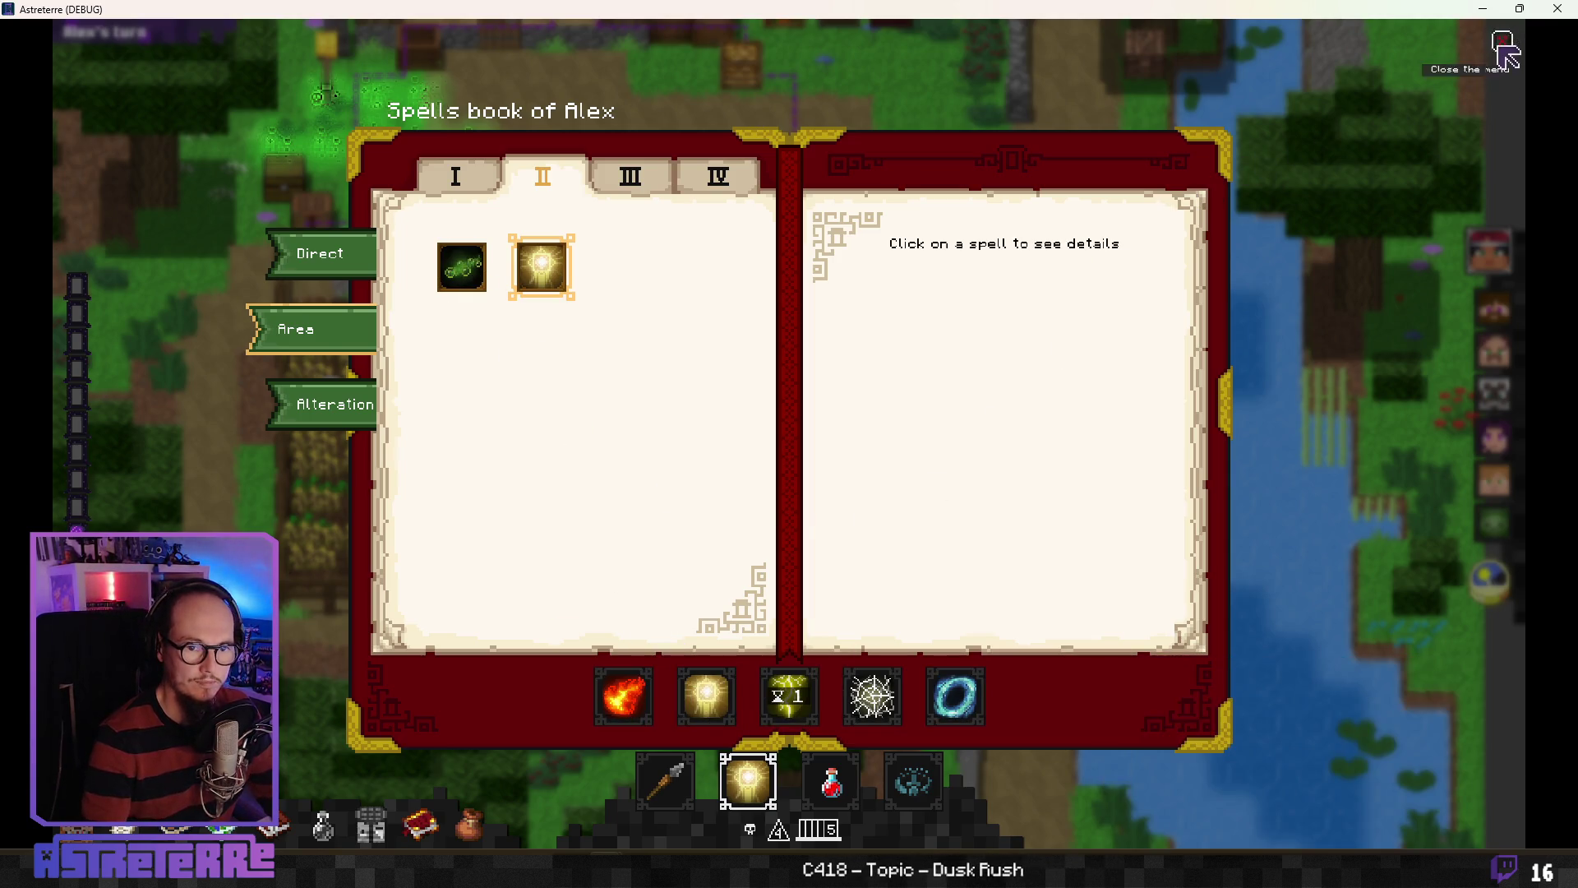
left_click(1502, 41)
type("add action_points 10")
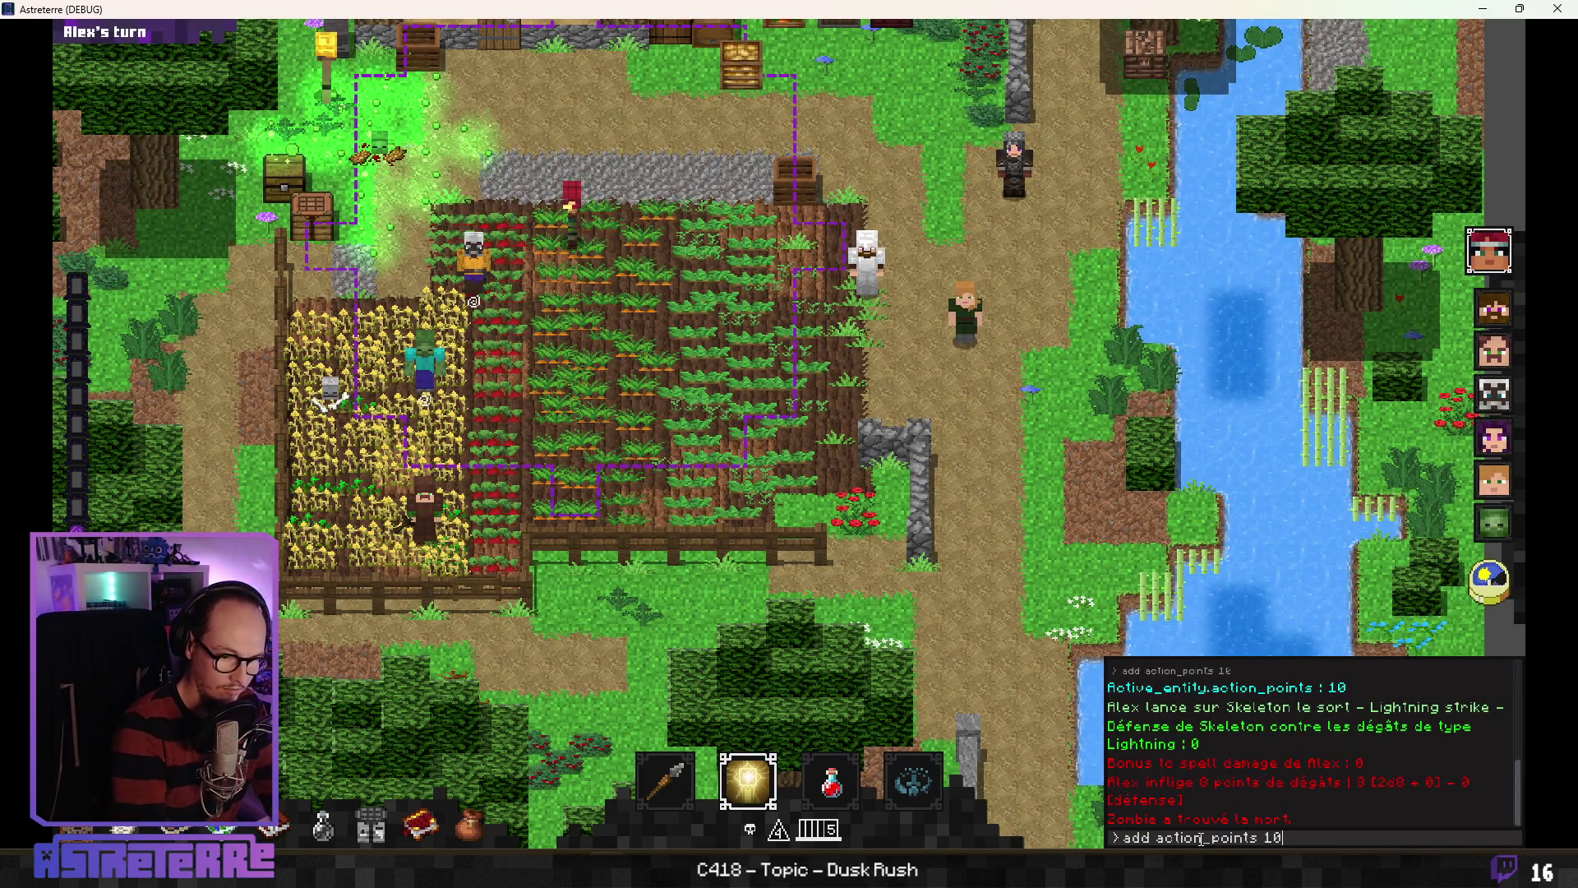
key("Return")
key("grave")
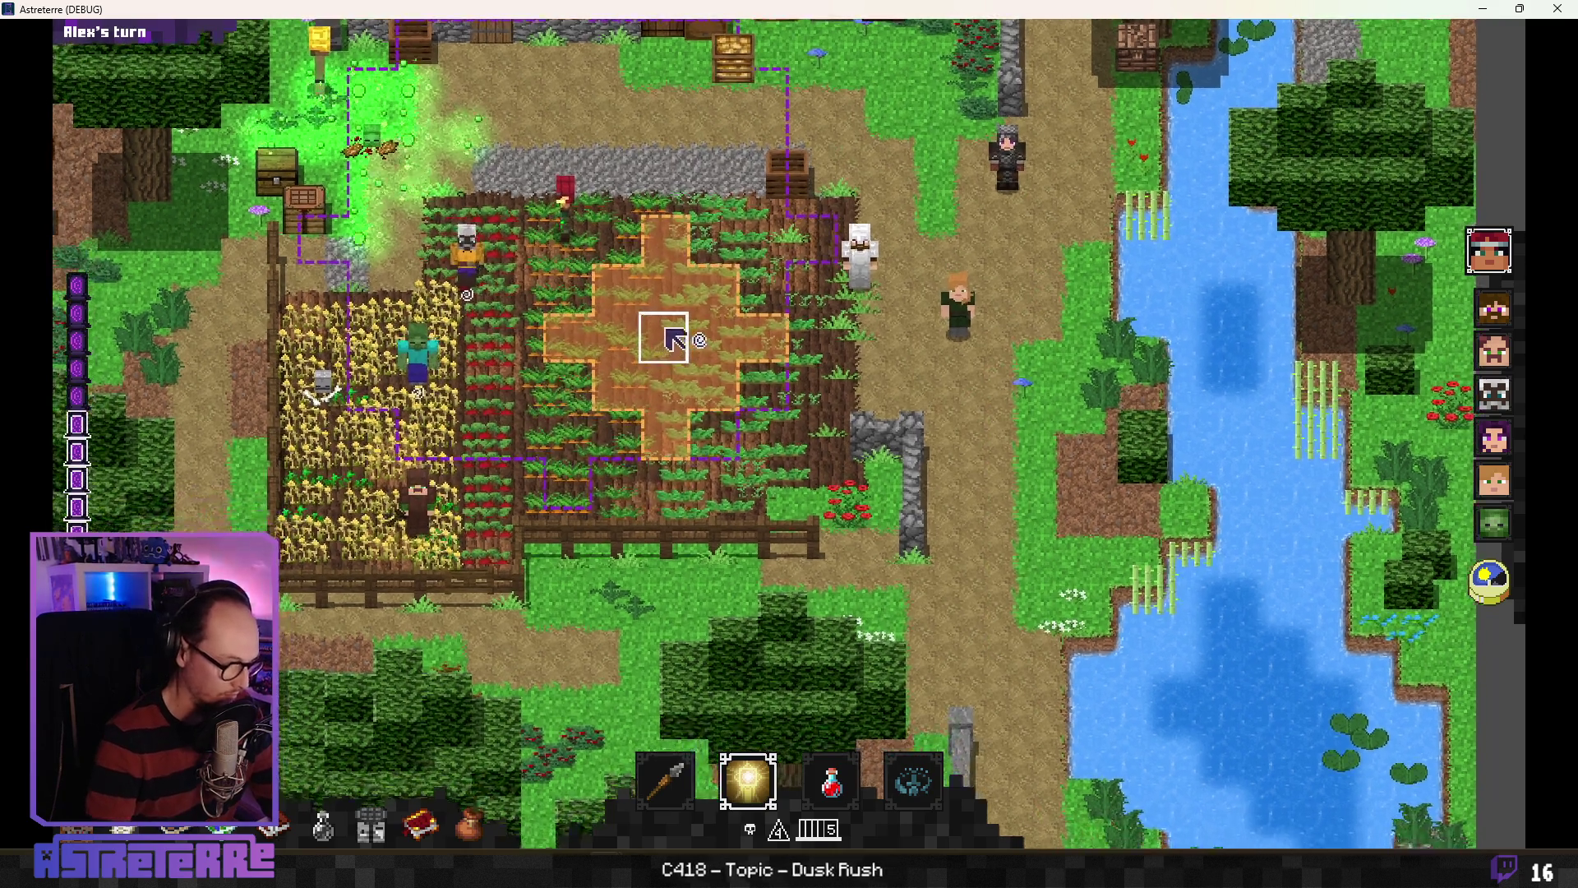
Step: Place Poison cloud in the bar's second slot, check its 2-turn cooldown icon, and close the game
key("b")
mouse_move(461, 267)
left_mouse_down()
mouse_move(657, 674)
mouse_move(705, 696)
left_mouse_up()
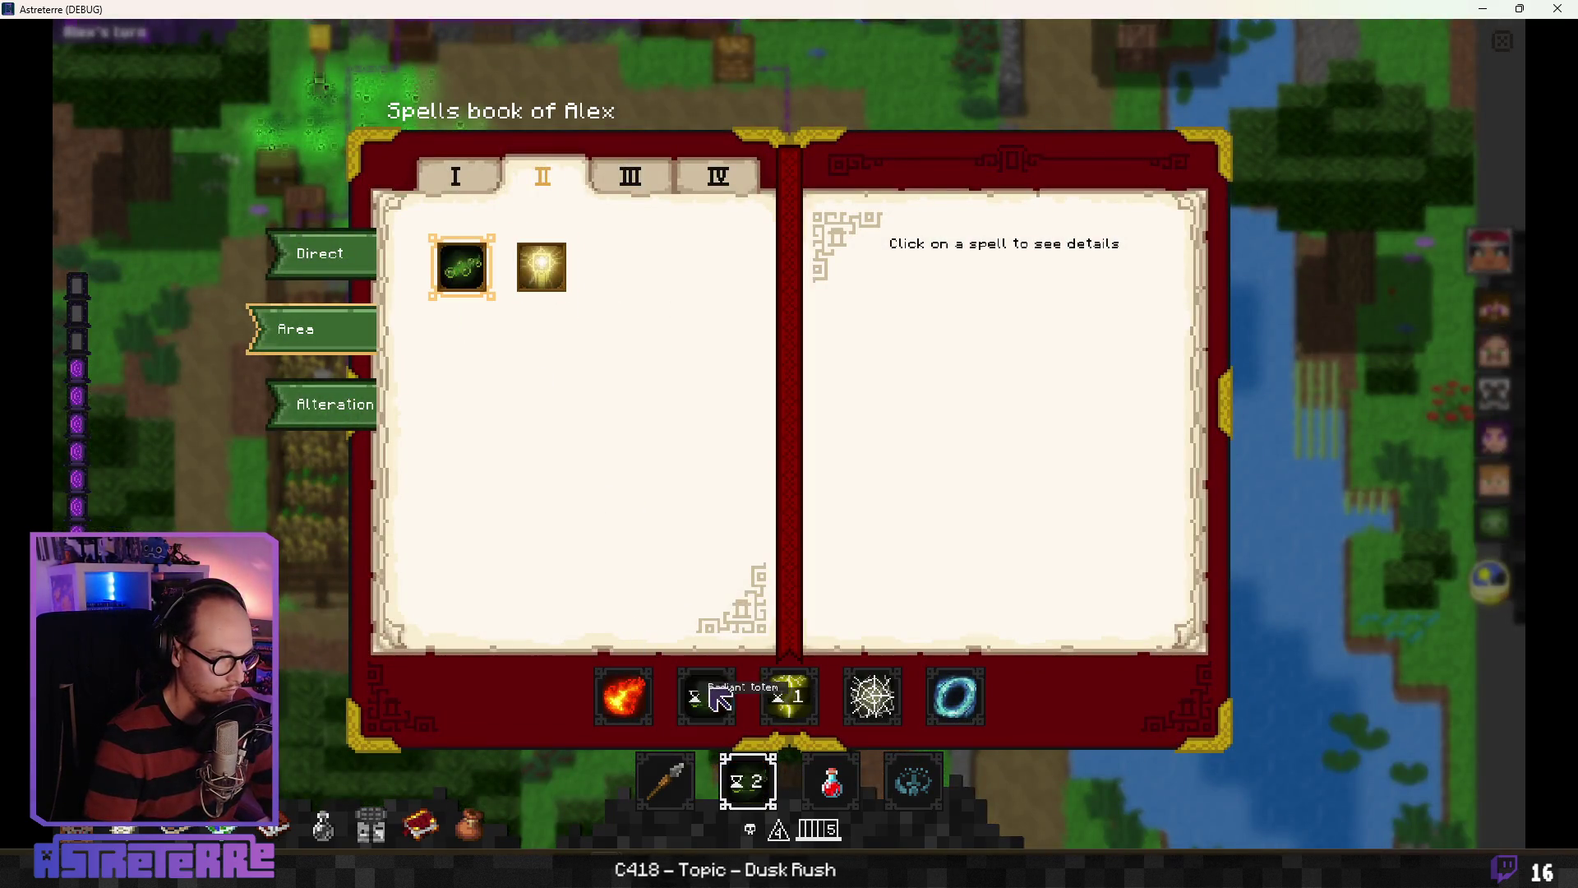
mouse_move(764, 796)
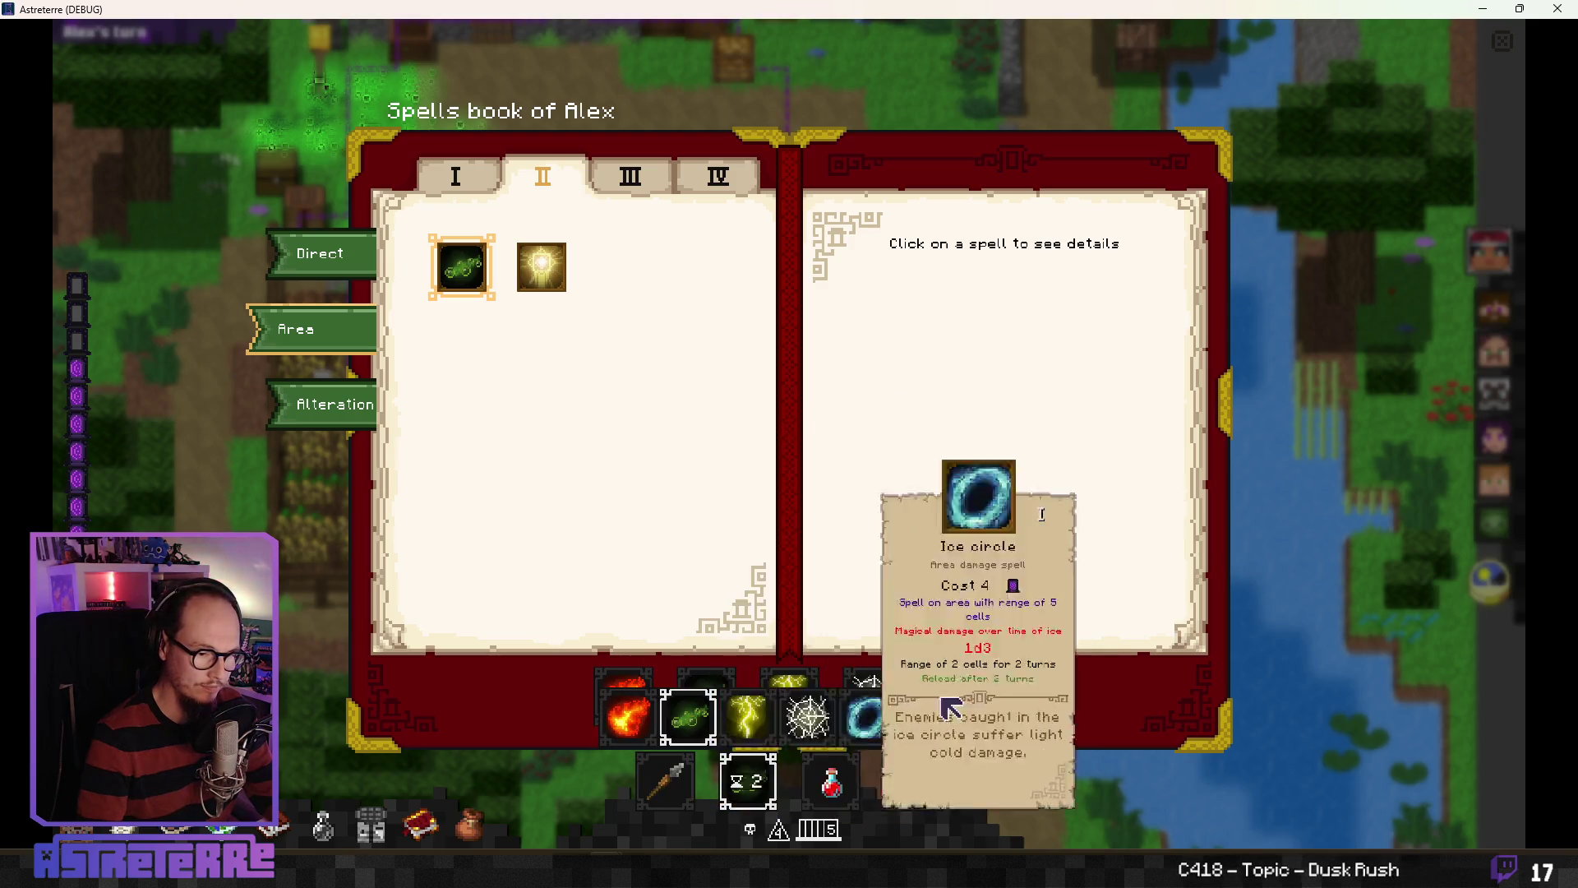
key("Escape")
left_click(1559, 12)
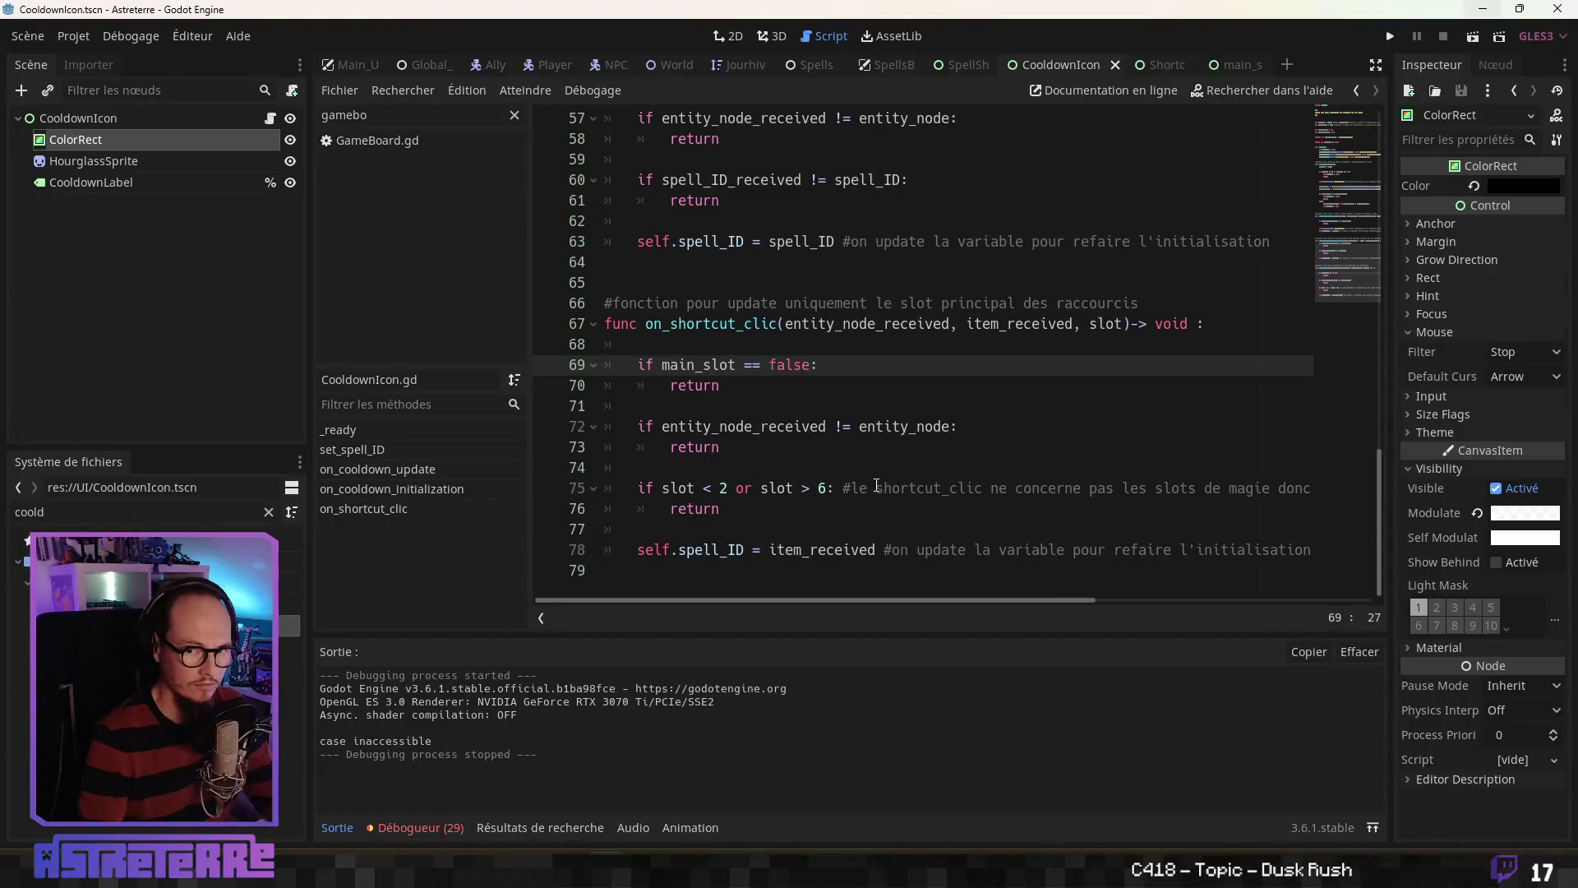
Step: Read on_shortcut_clic from line 71 up to the spell_ID return on line 61, then switch to main_slot_control
left_click(820, 412)
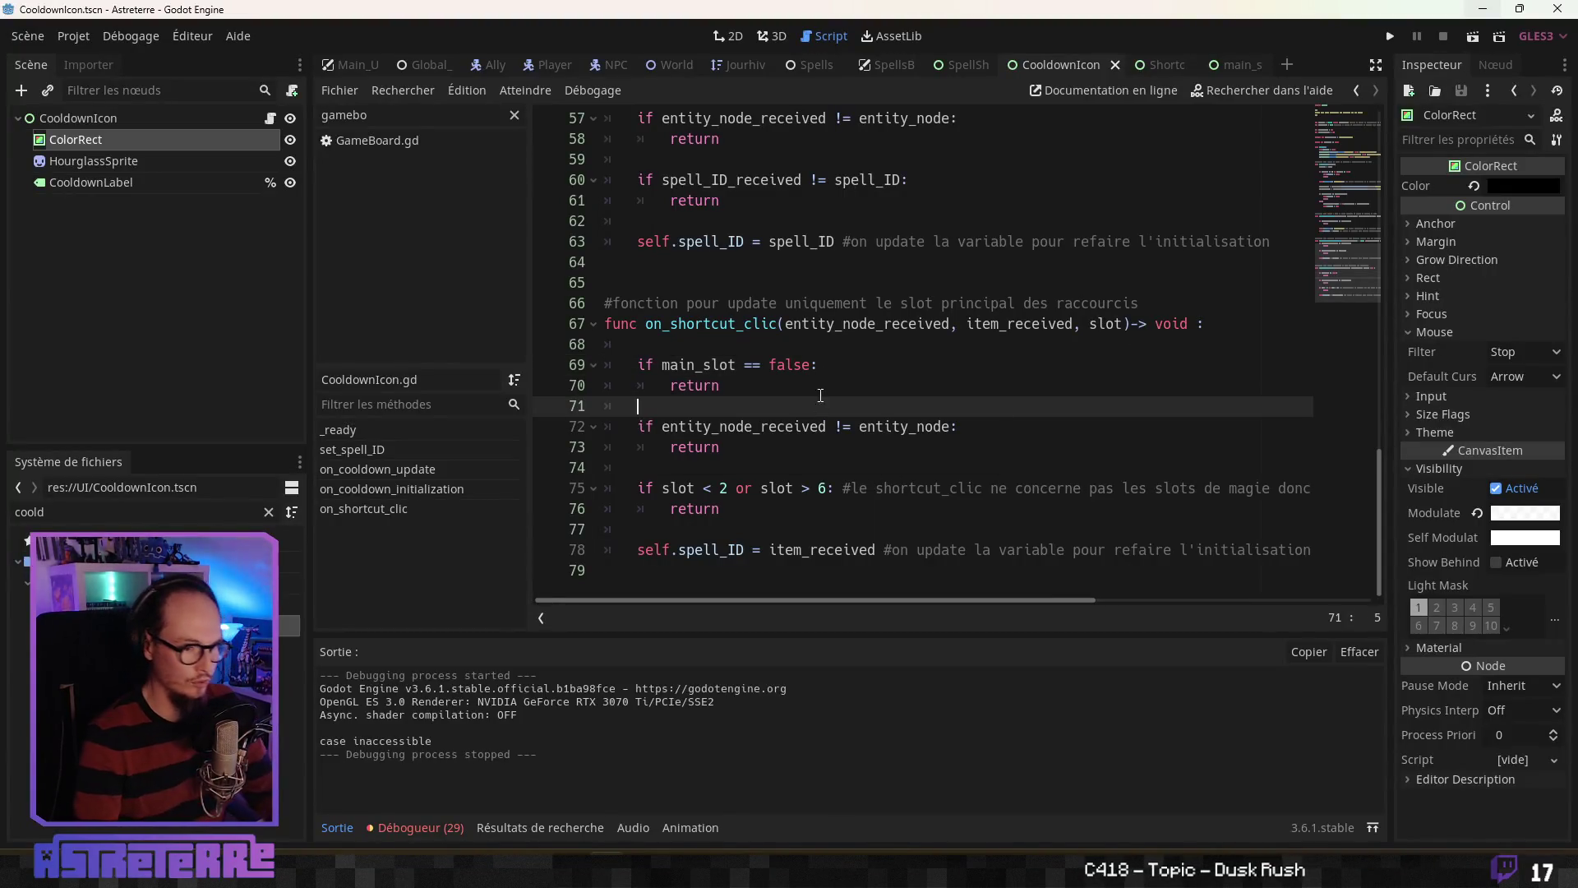
key("Up")
key("Up")
key("Up")
scroll(818, 429, "up", 2)
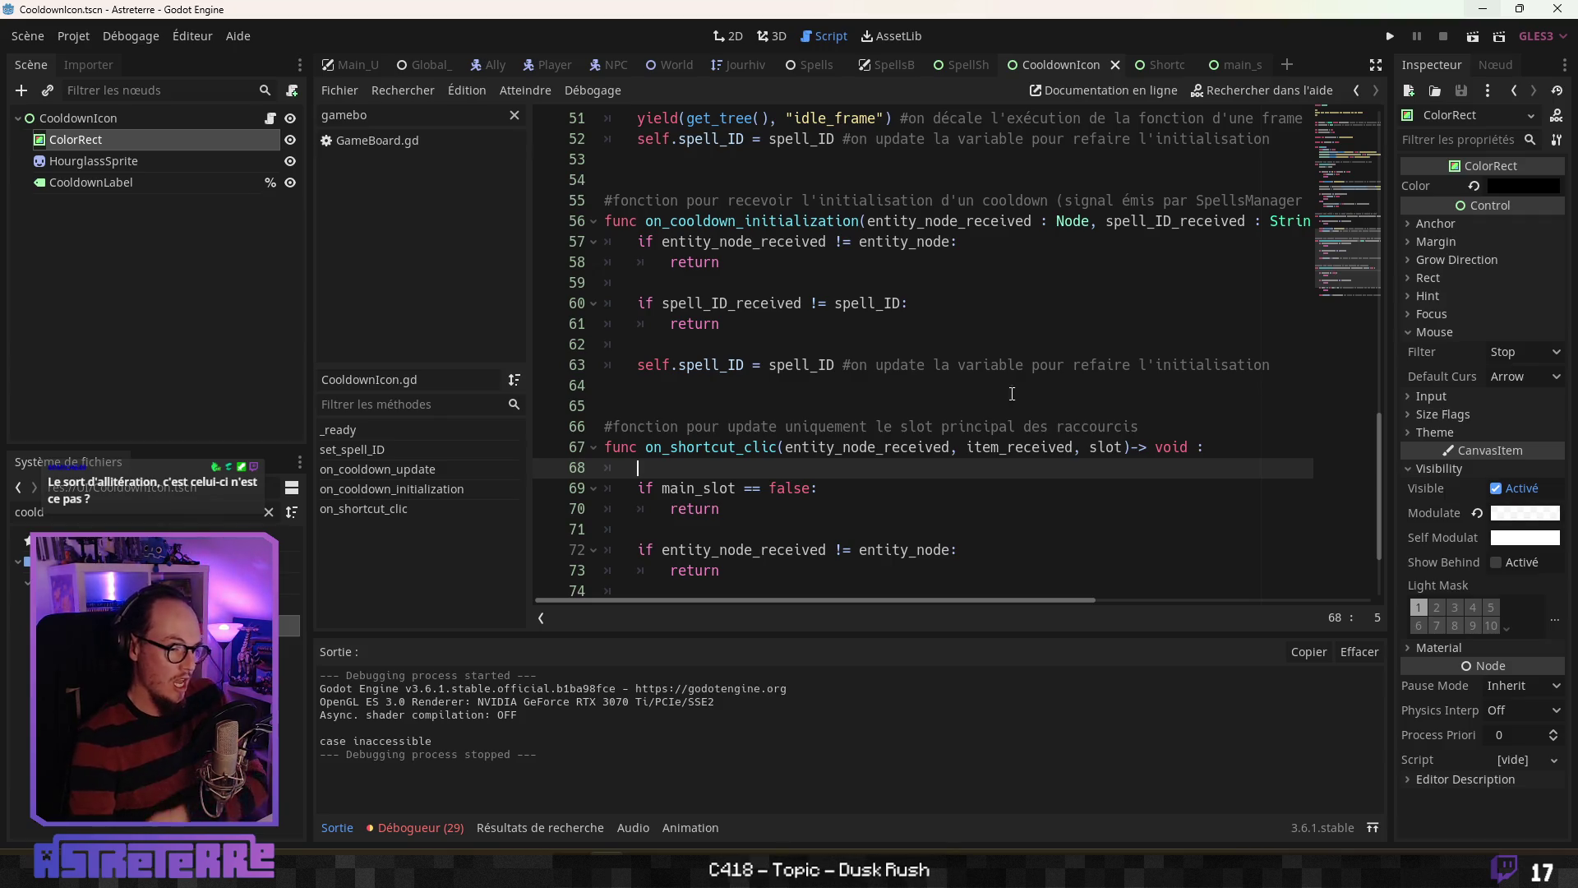
key("Up")
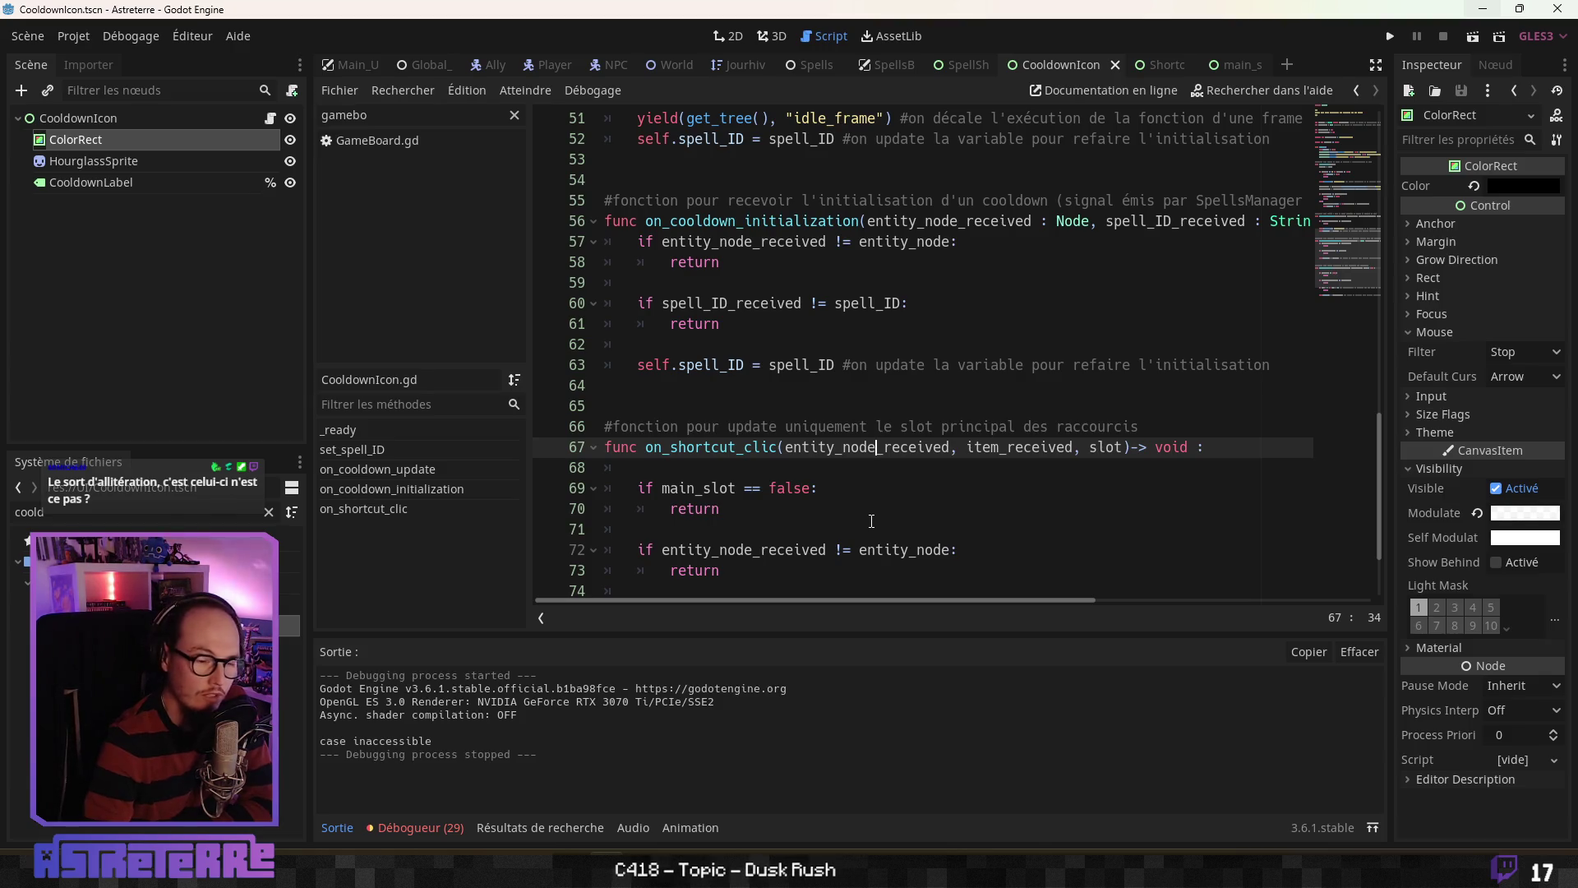
key("Up")
key("Up")
key("Up")
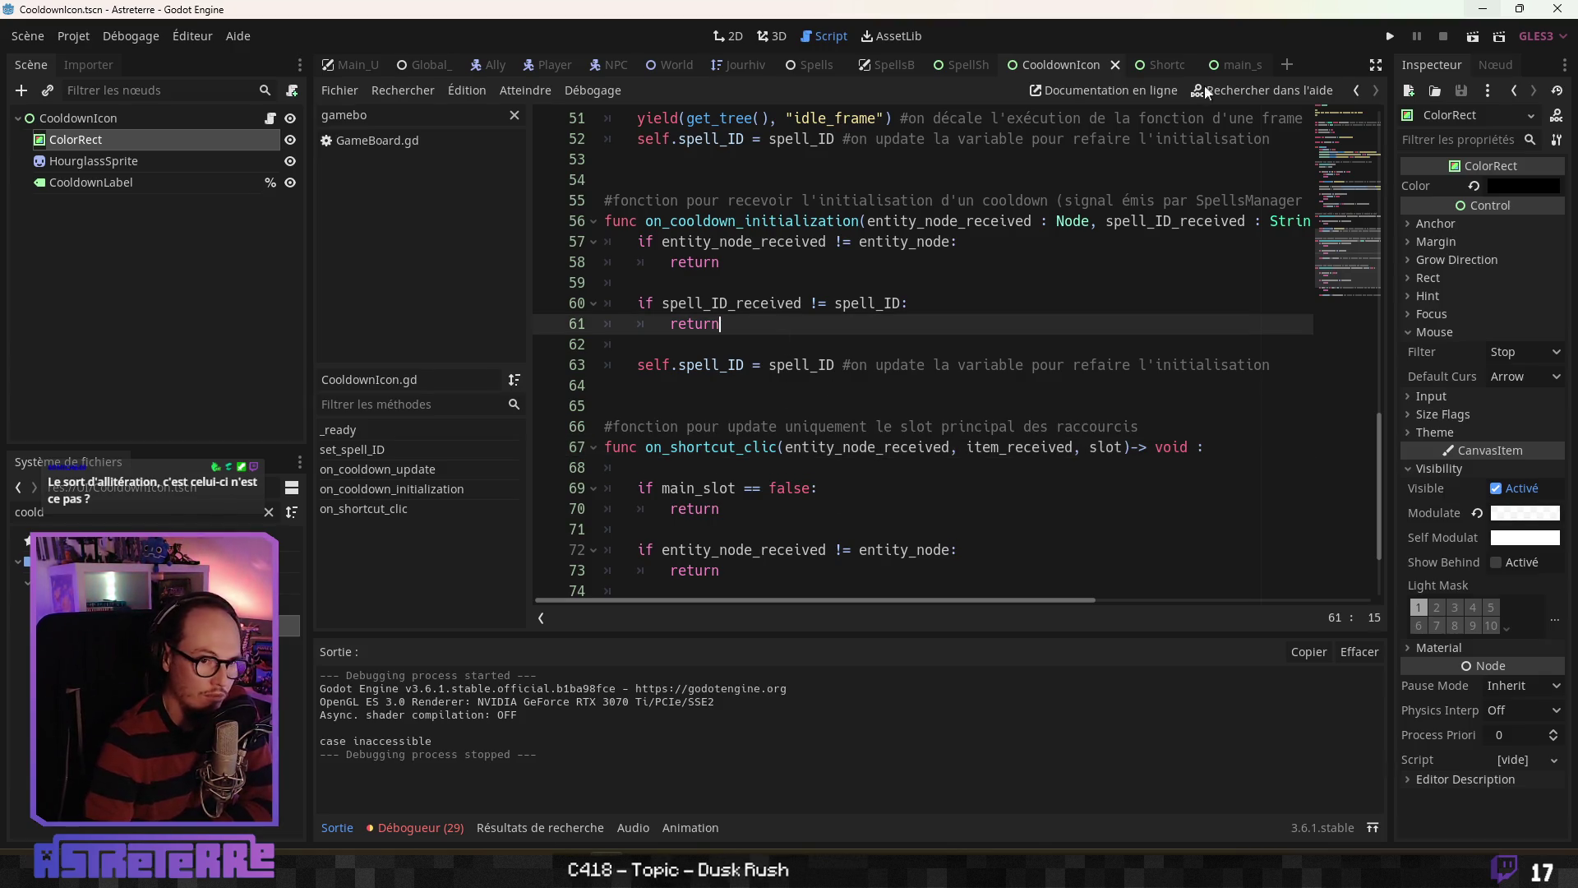
key("ctrl+Tab")
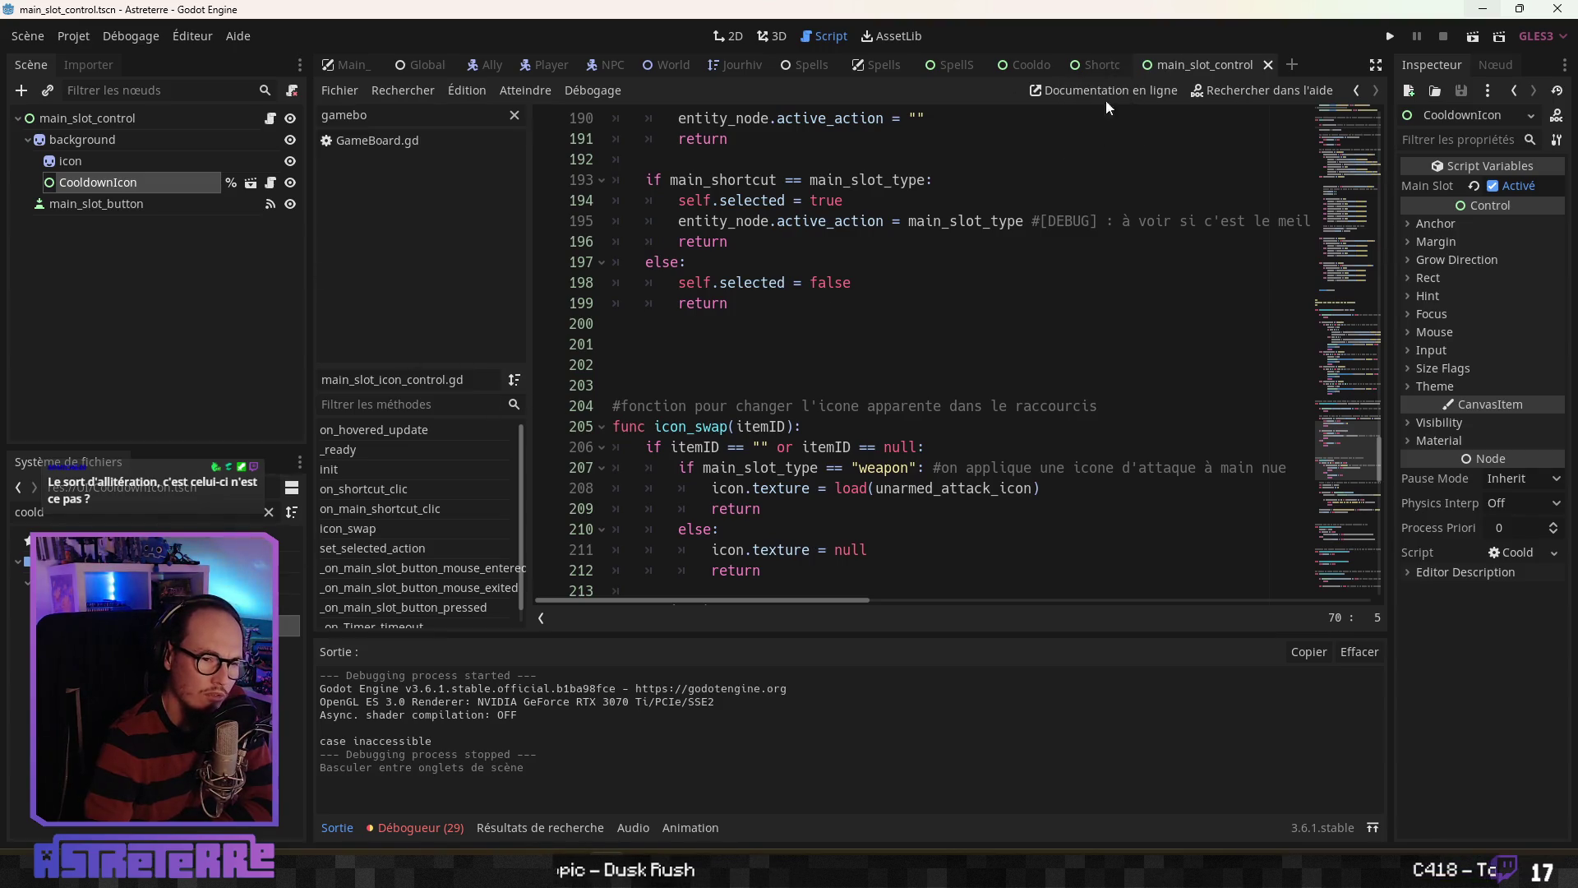
Step: In ShortcutsArea, collapse weapon_slot_icons and shortcuts_zone, expand magic_slot_icons and select ActiveMagic1
key("ctrl+Tab")
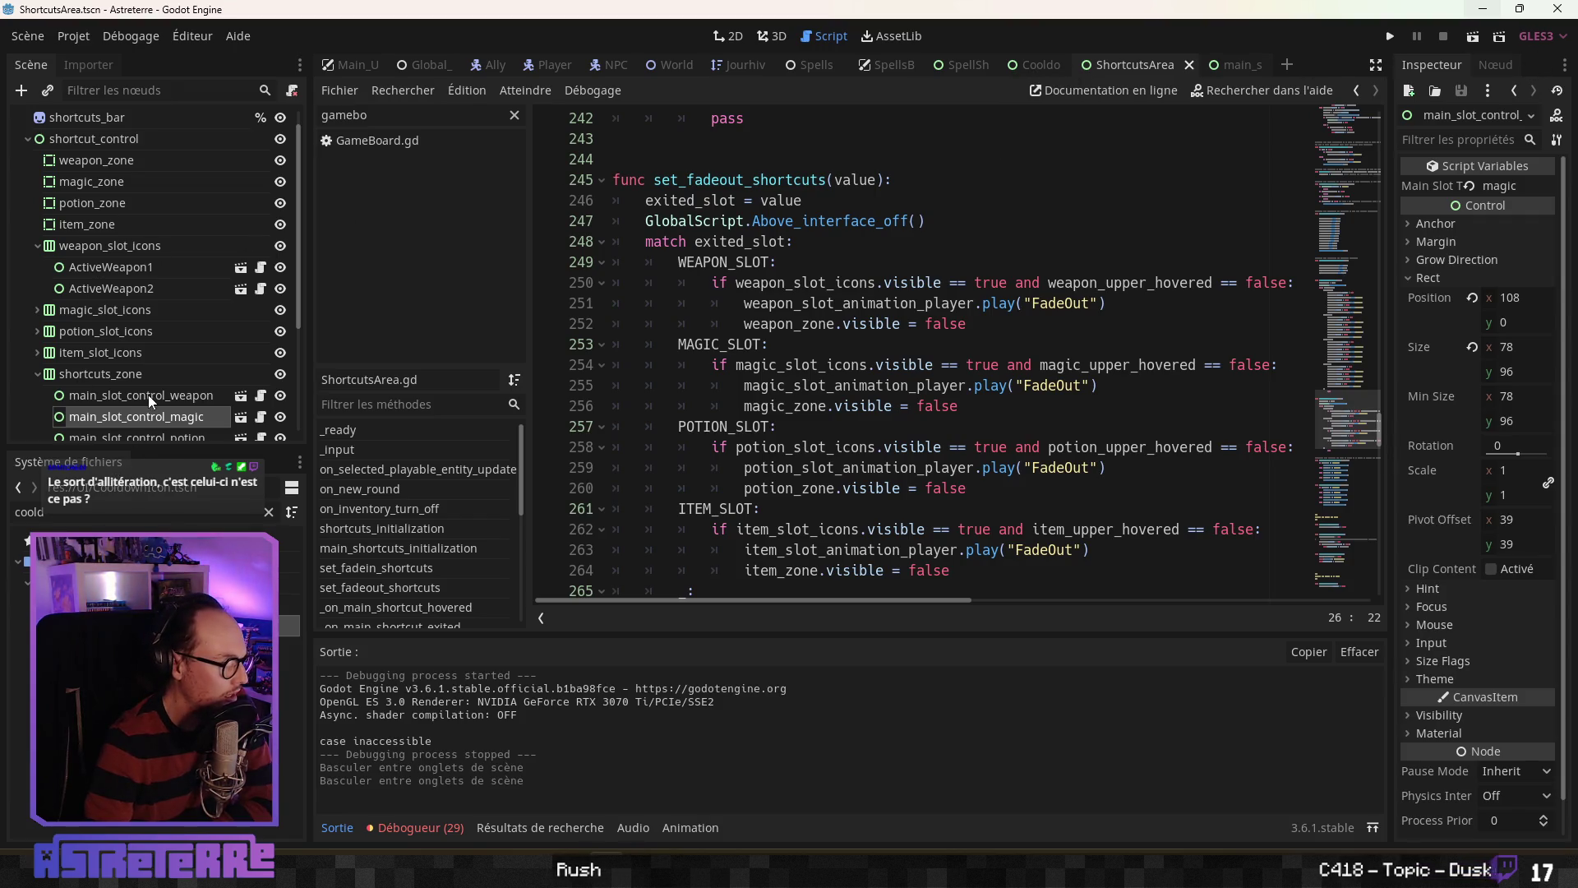
scroll(151, 400, "down", 3)
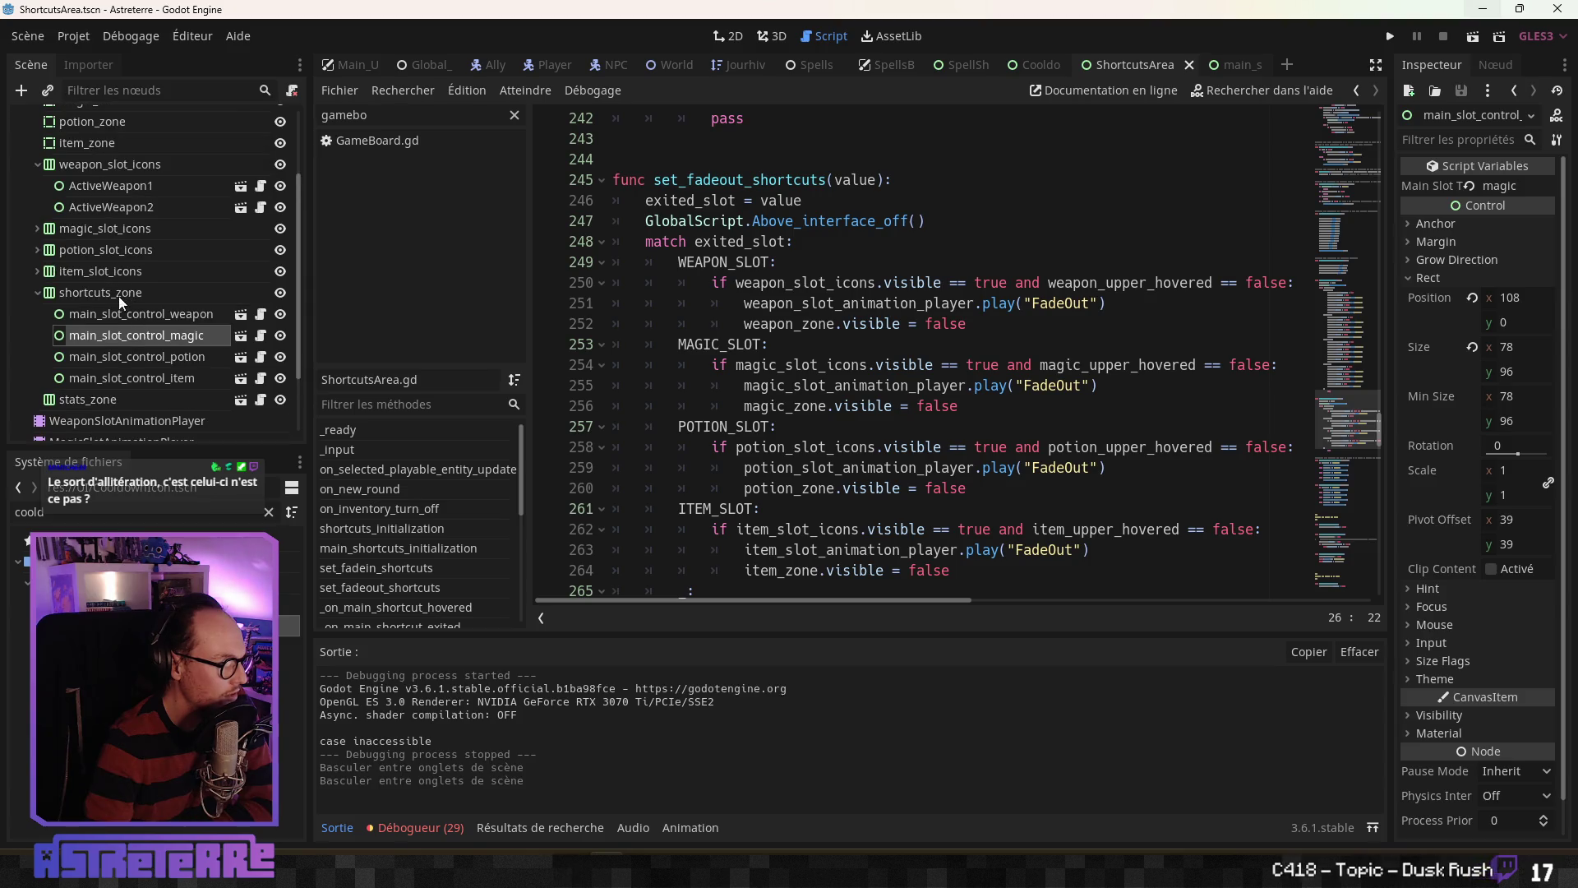
scroll(85, 330, "down", 2)
scroll(98, 349, "up", 6)
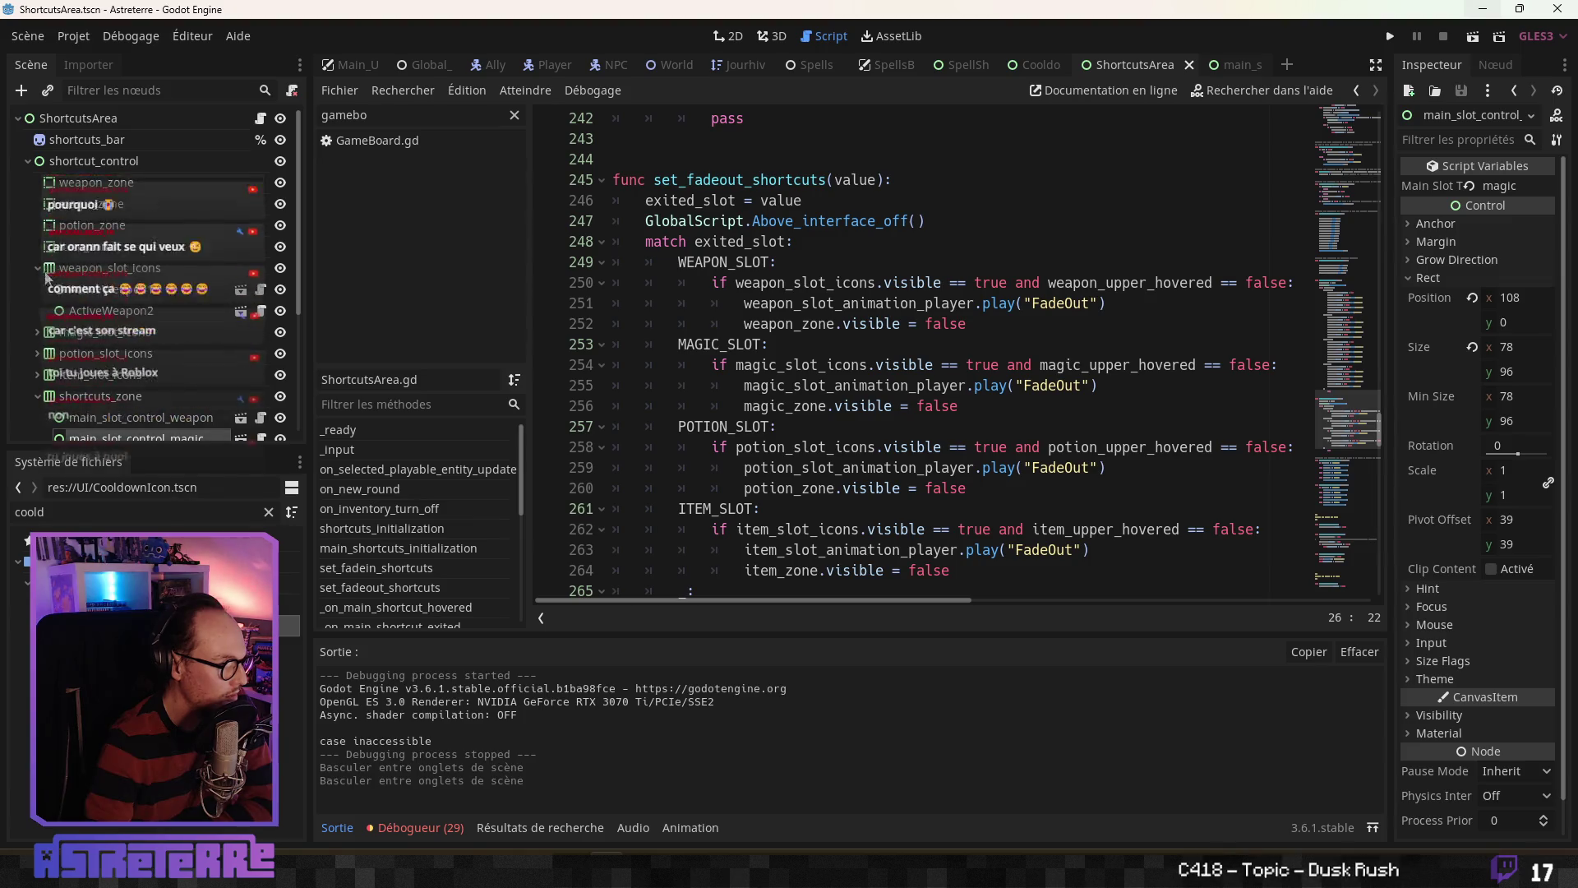
left_click(38, 268)
left_click(38, 354)
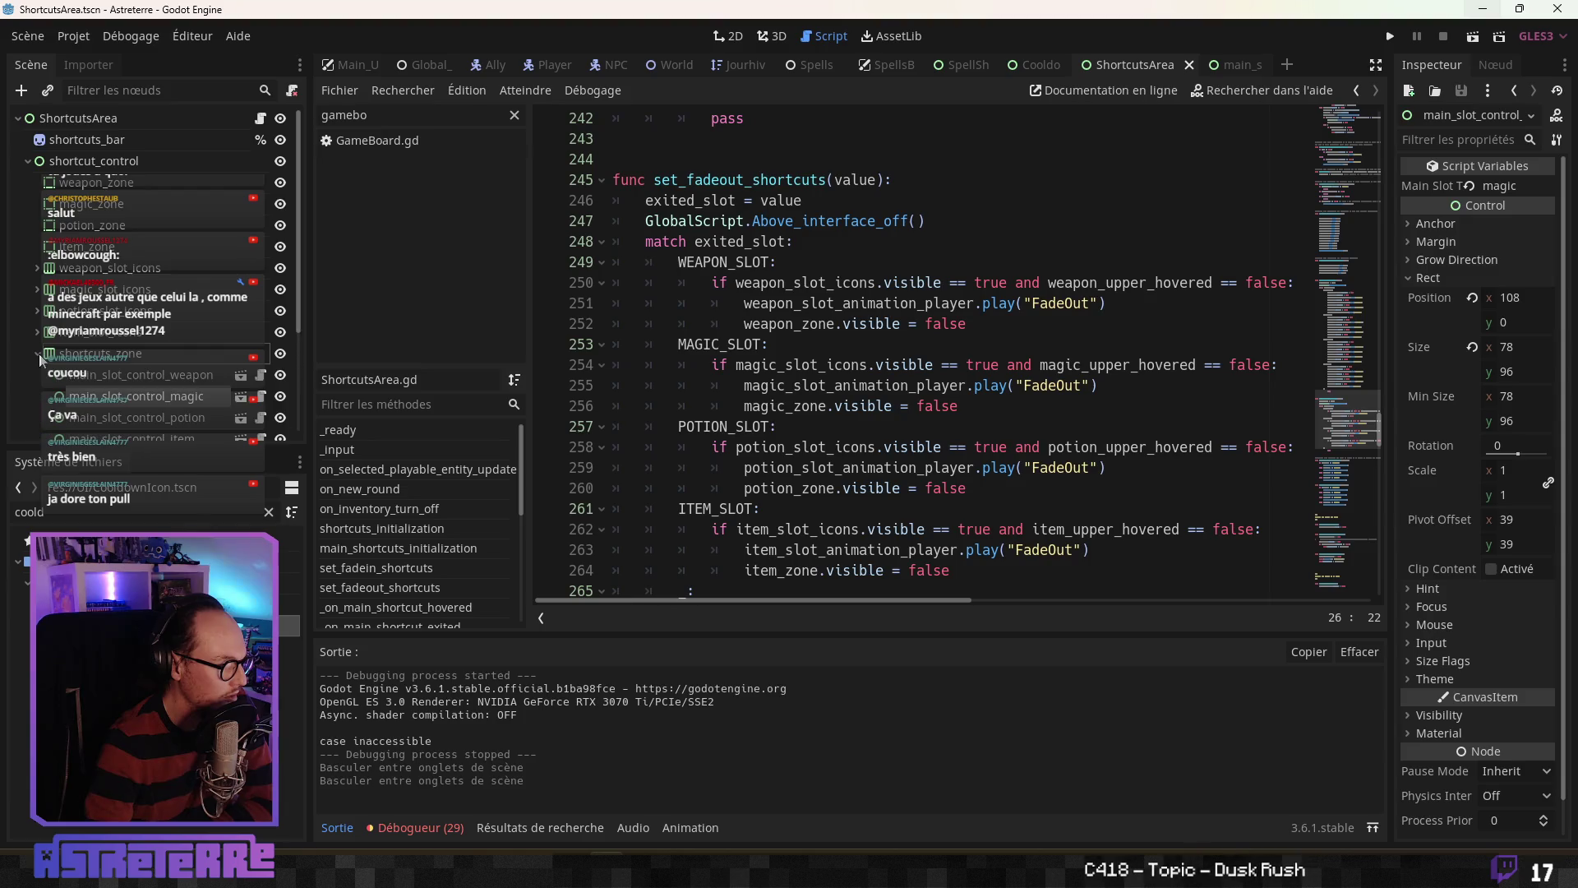
left_click(38, 355)
scroll(109, 391, "down", 3)
scroll(115, 370, "up", 3)
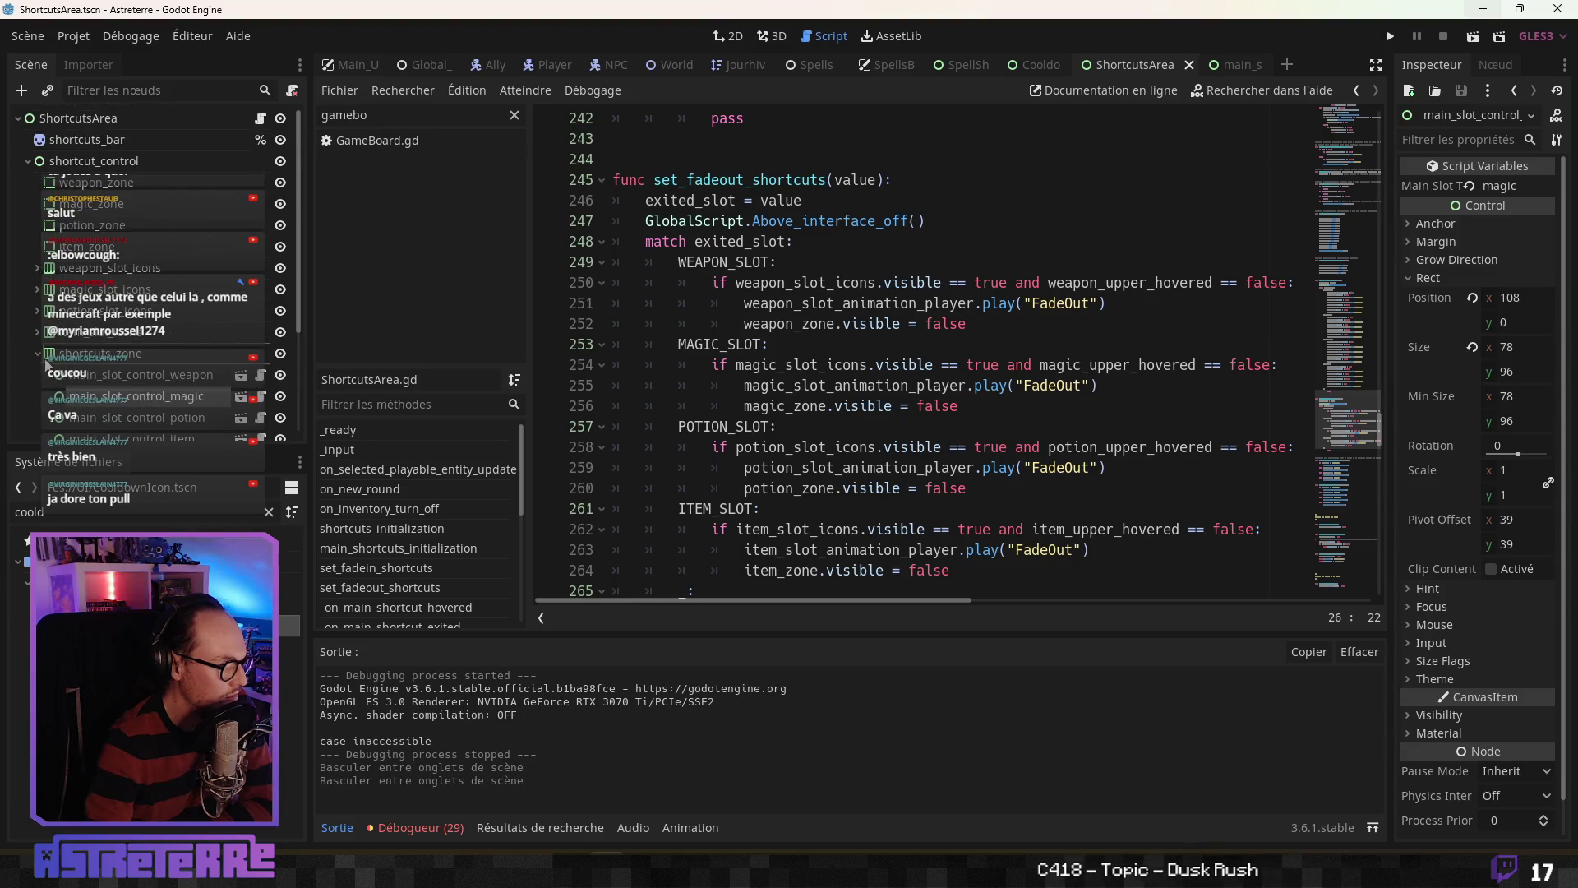
left_click(38, 355)
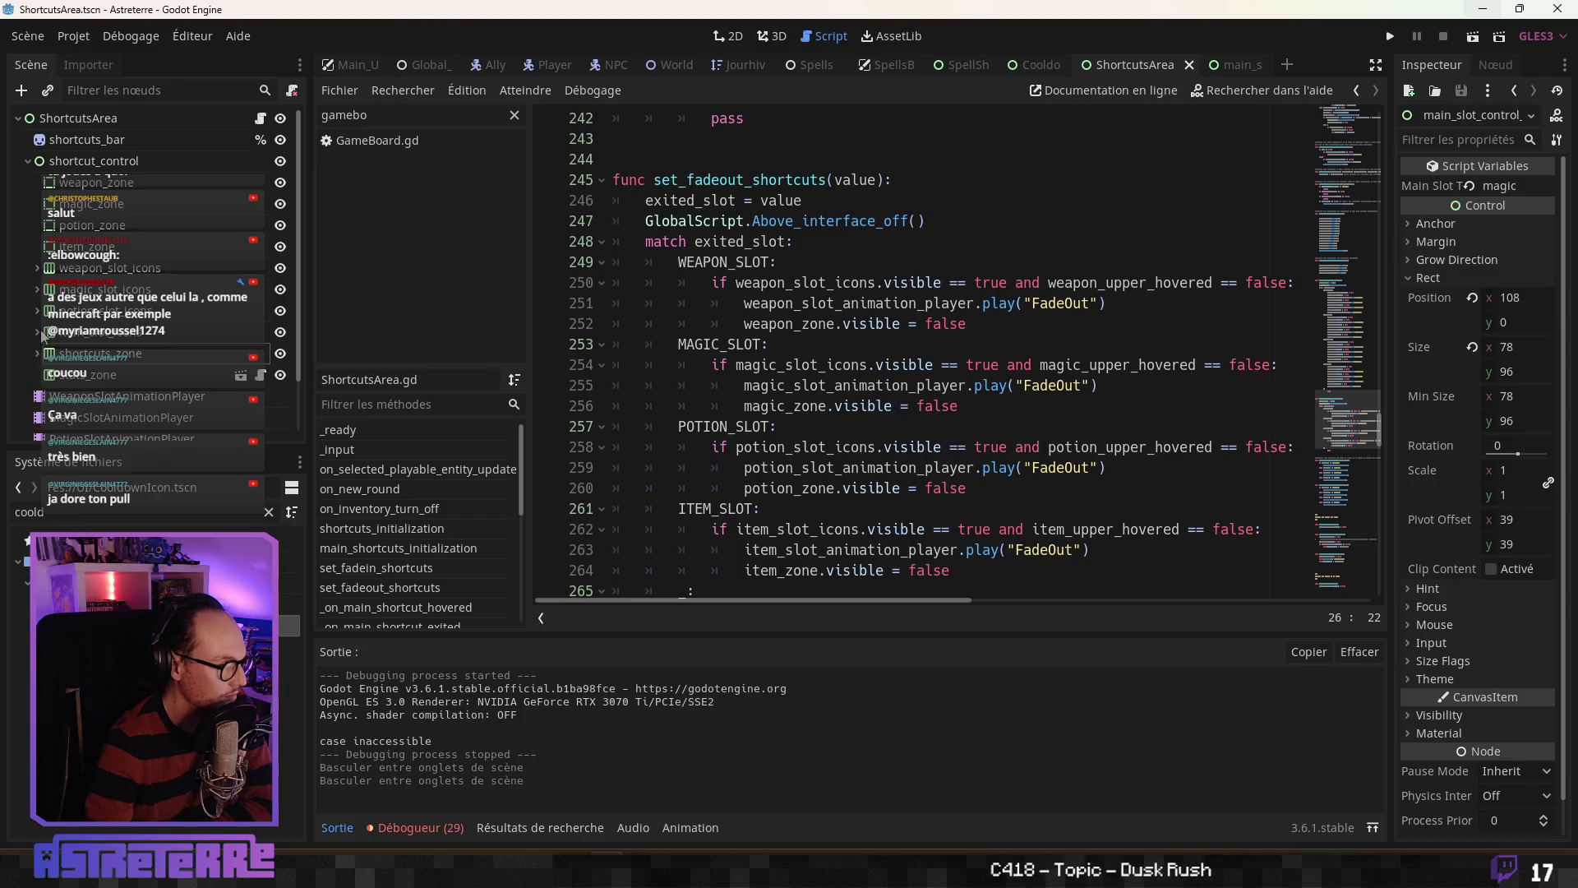
left_click(38, 289)
left_click(107, 311)
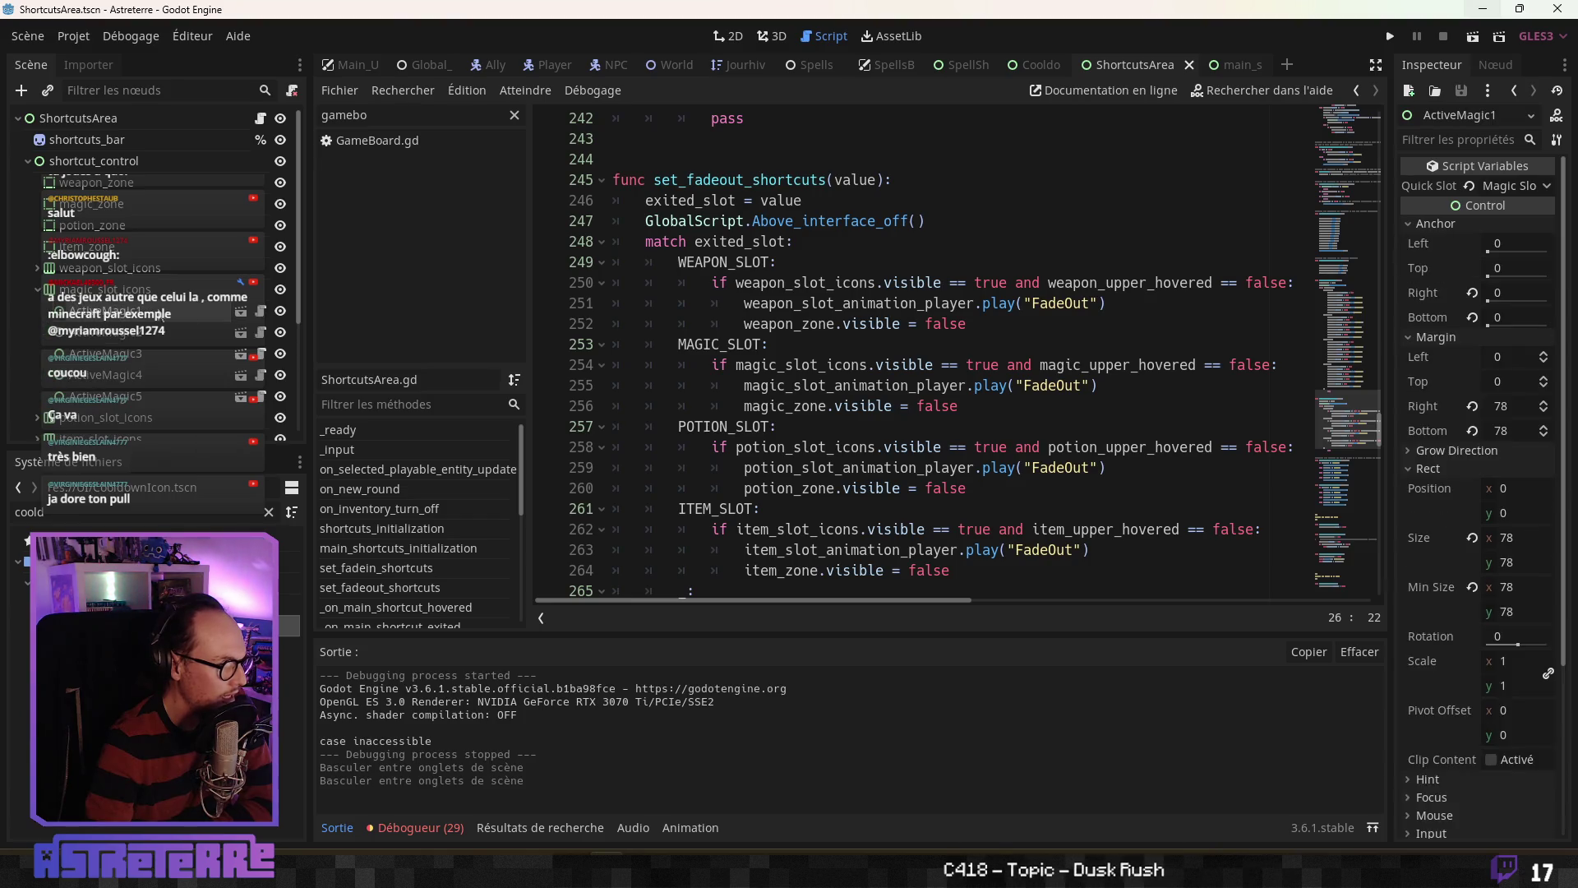
Step: Open quick_shortcut from ActiveMagic1, zoom in on the 2D view, and select its background sprite
left_click(239, 313)
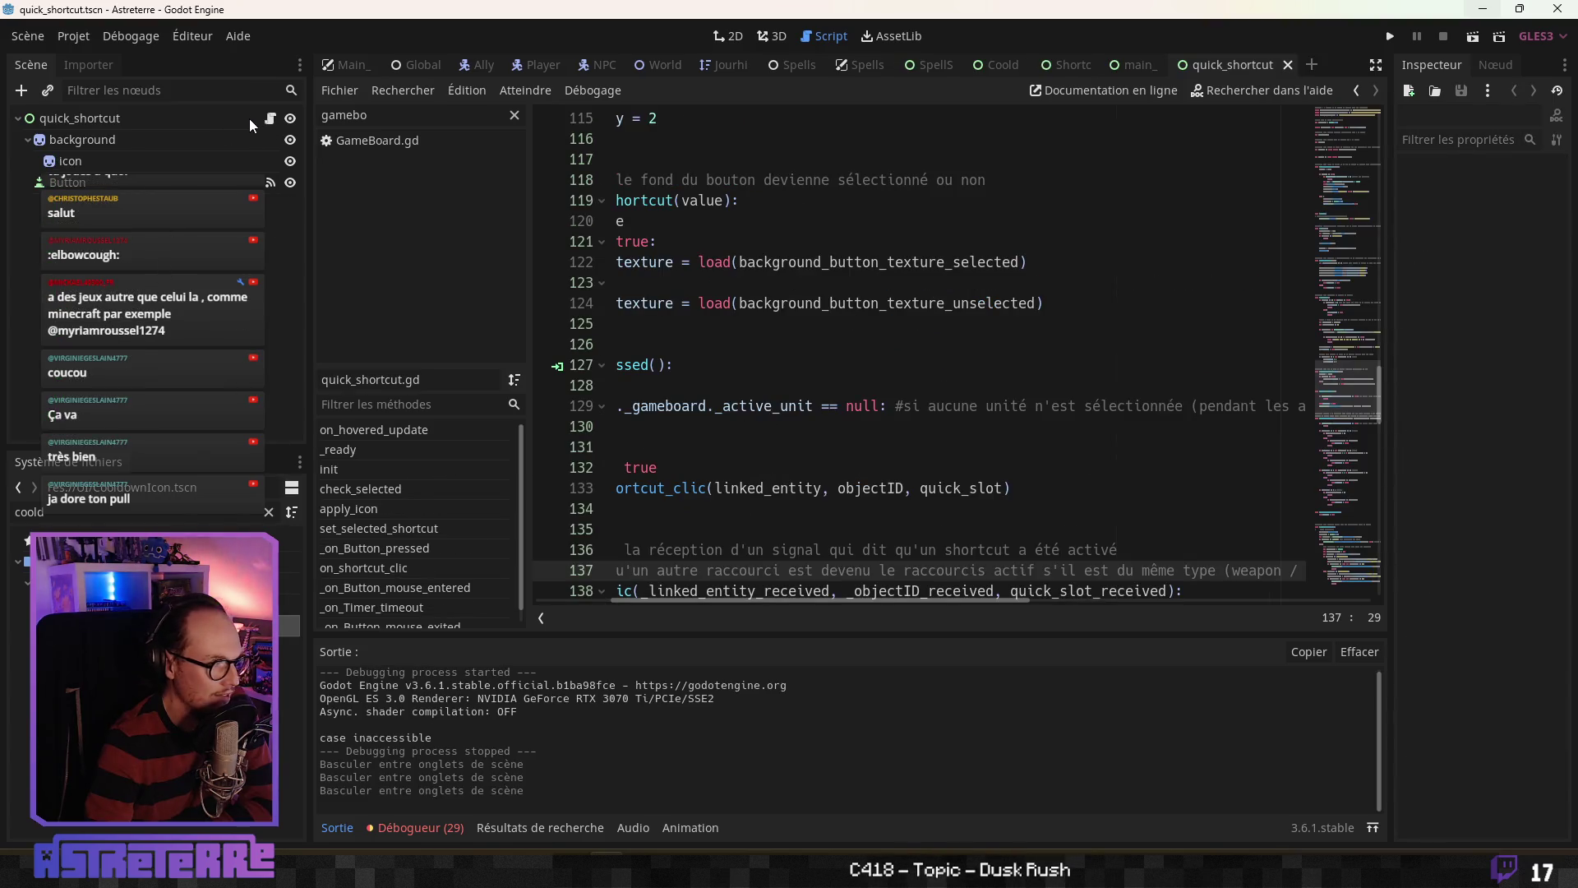
left_click(195, 122)
left_click(822, 323)
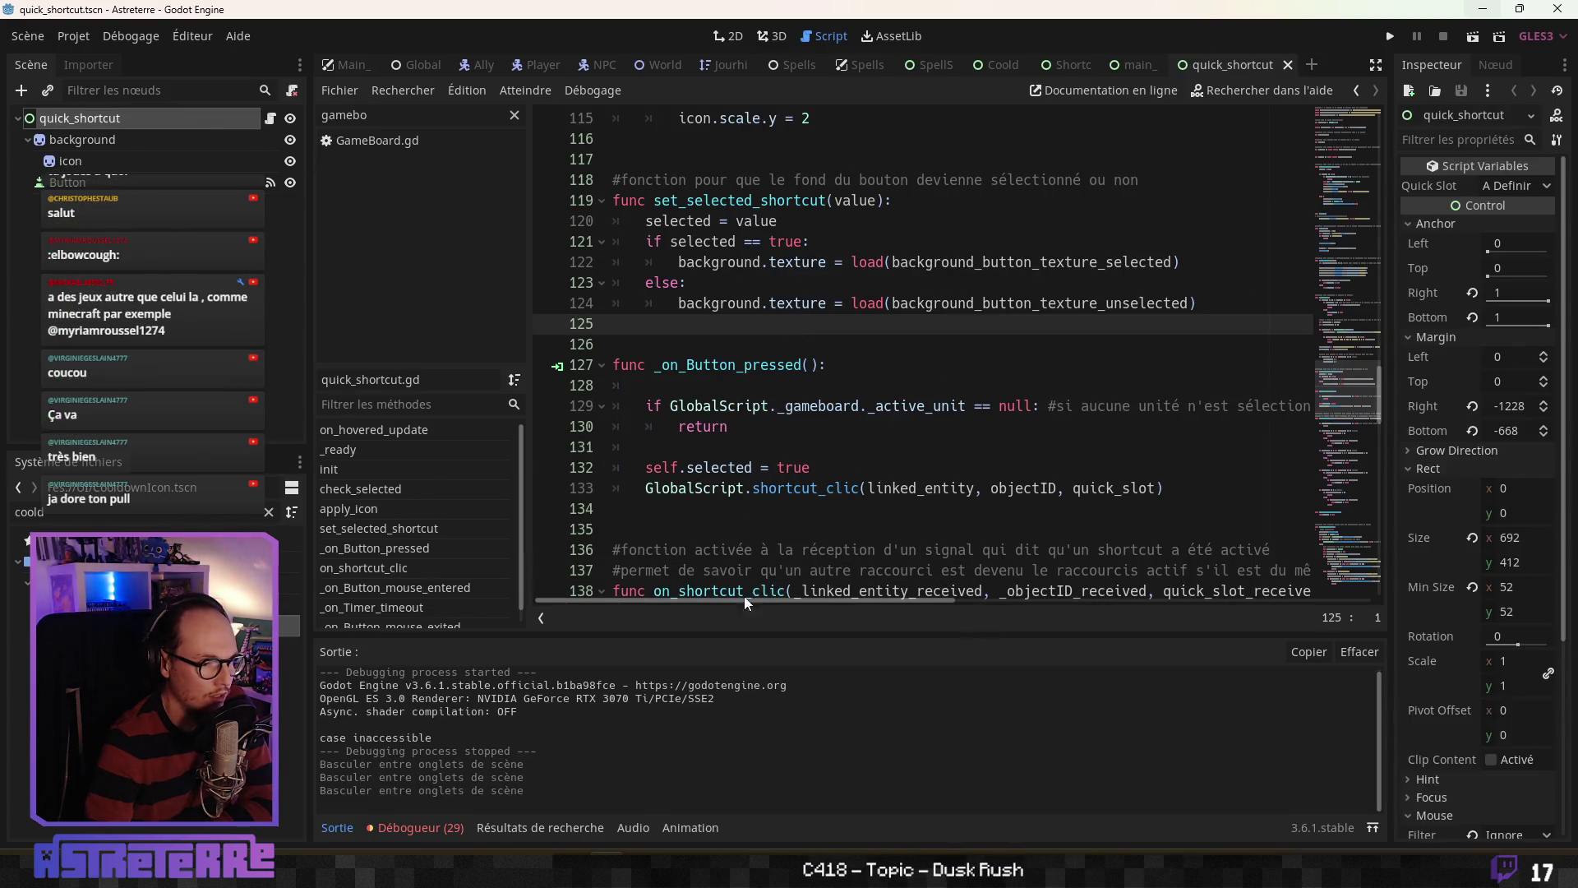
left_click(698, 508)
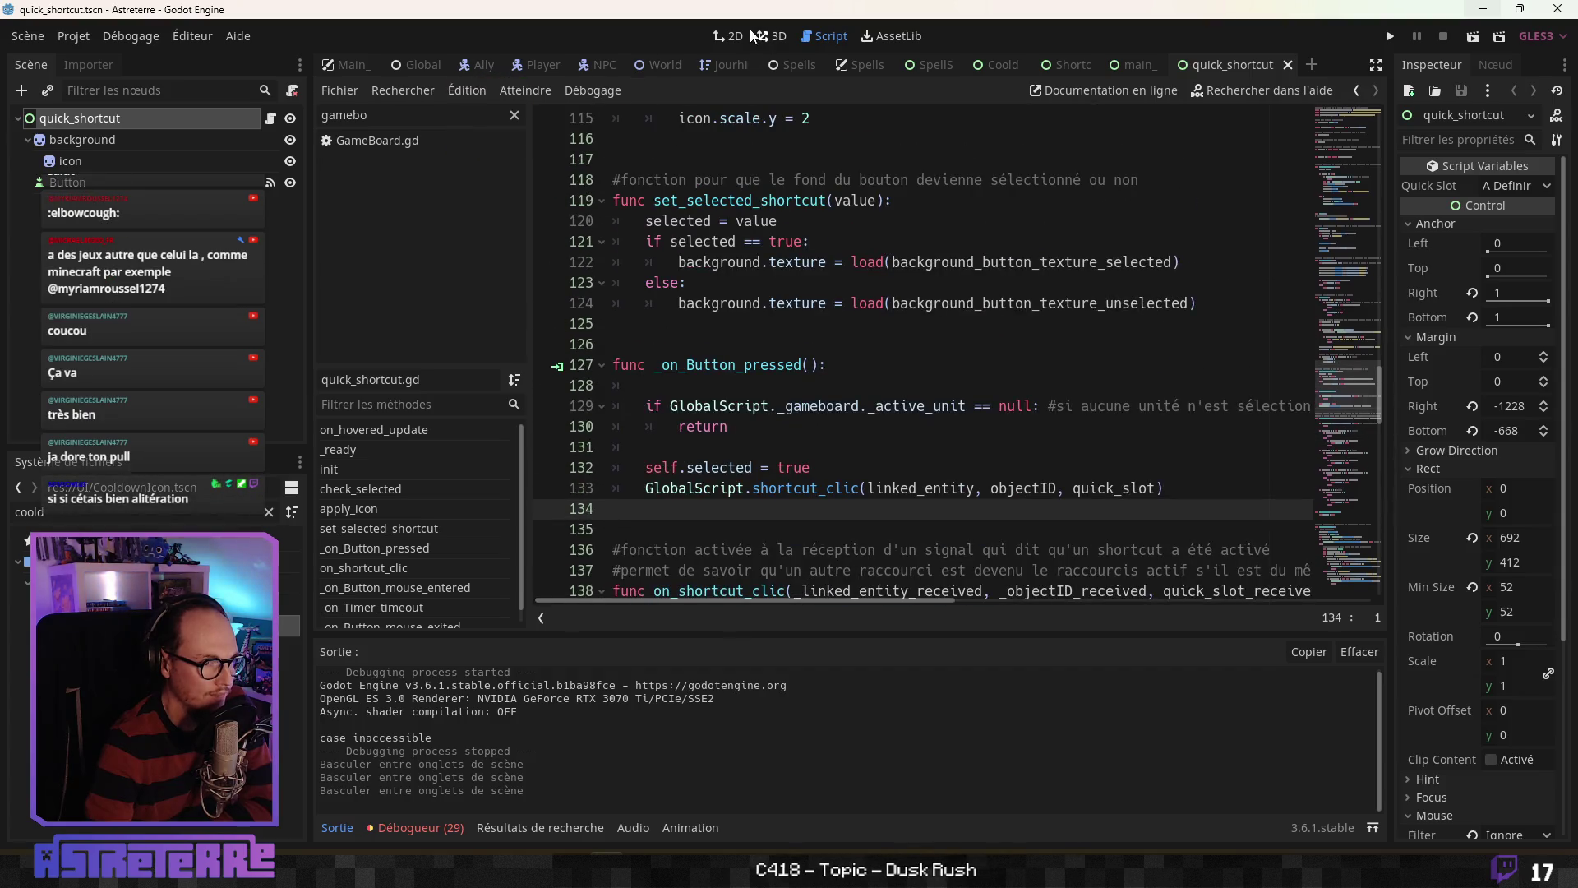
left_click(750, 34)
scroll(822, 363, "up", 1)
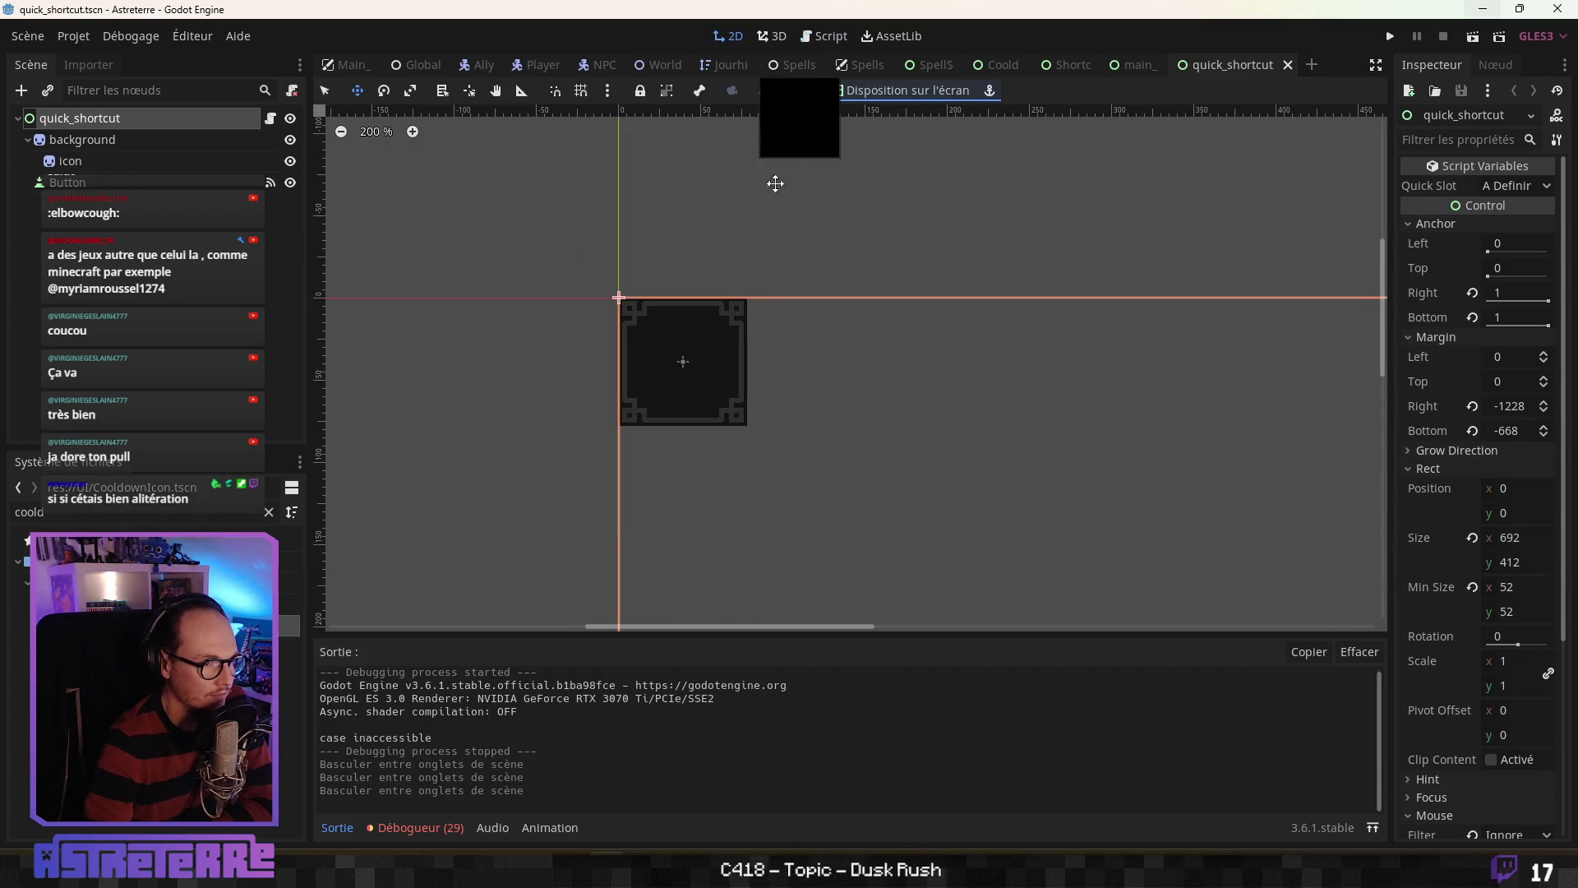
left_click(82, 140)
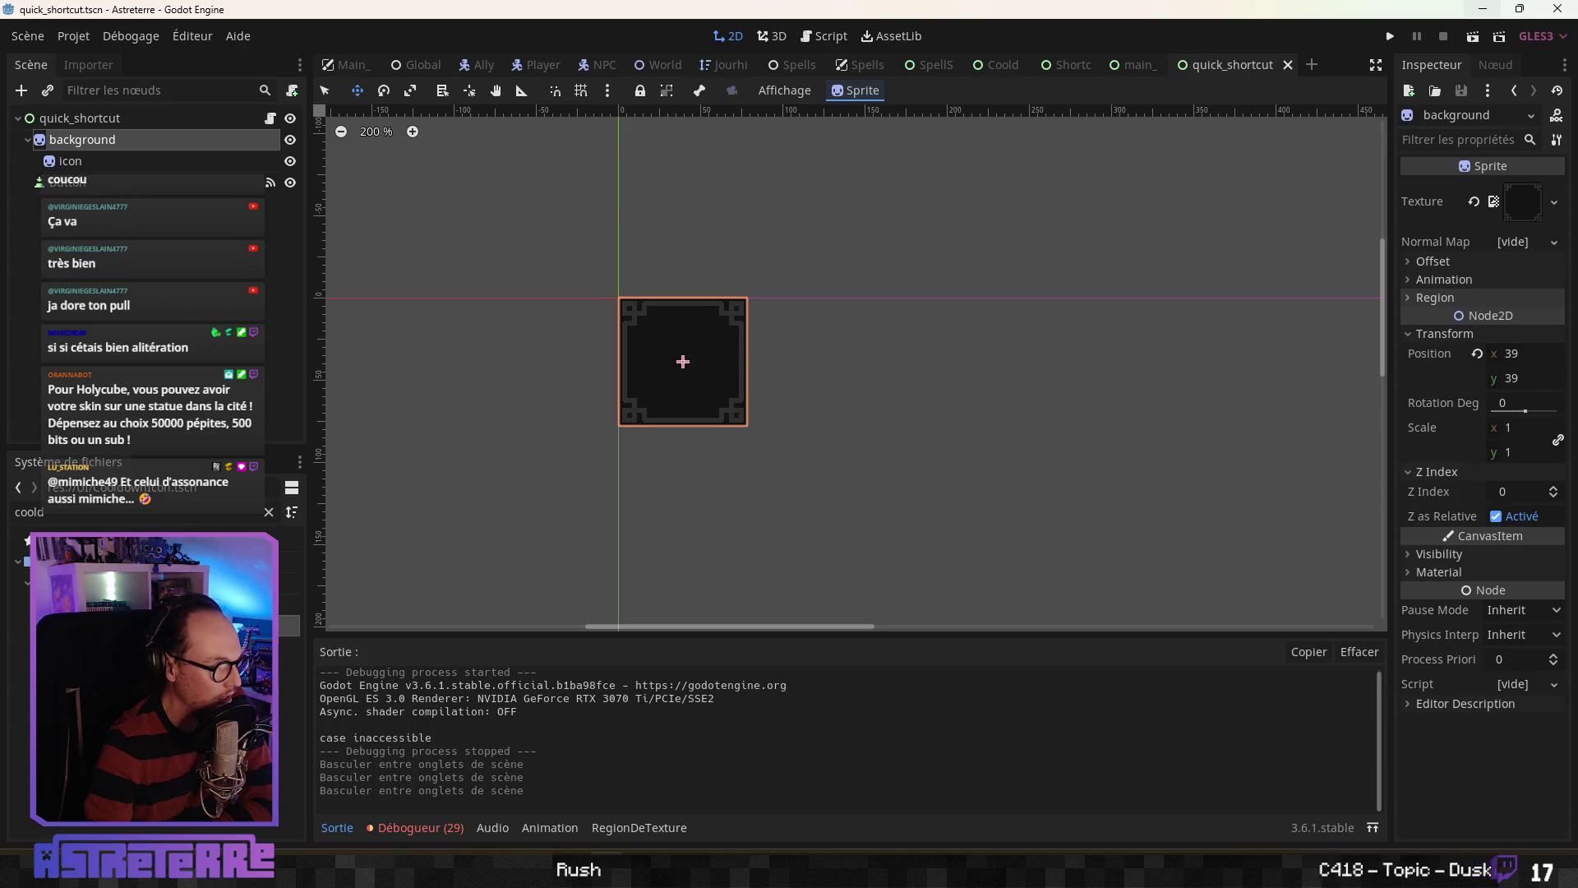
Step: Instance CooldownIcon.tscn as a child of the background node
left_click_drag(123, 625, 109, 182)
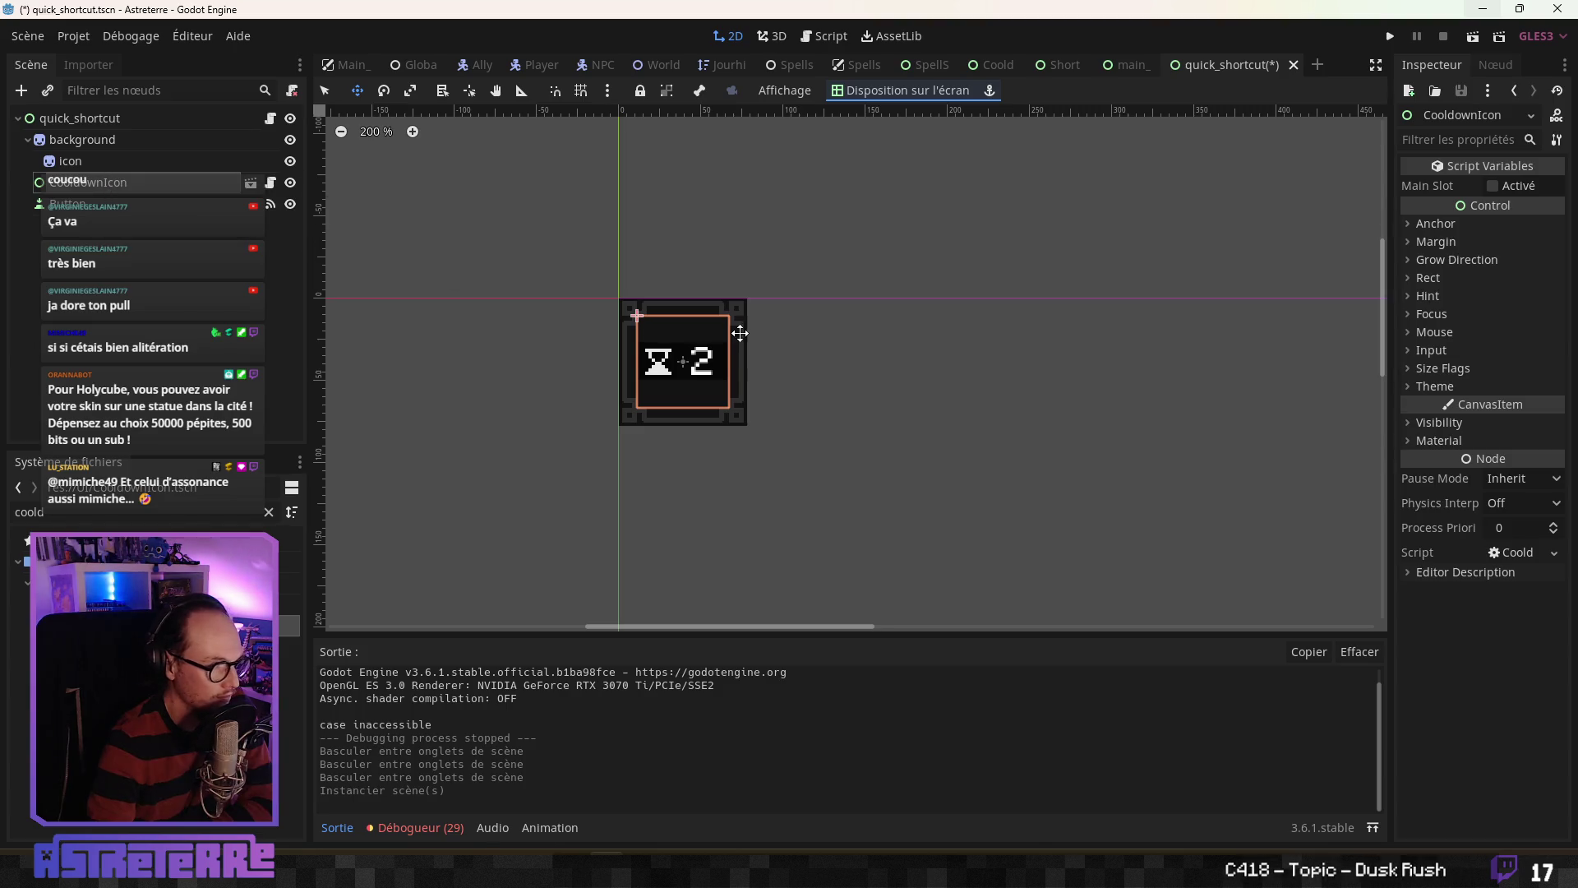
scroll(735, 333, "up", 6)
scroll(847, 333, "left", 2)
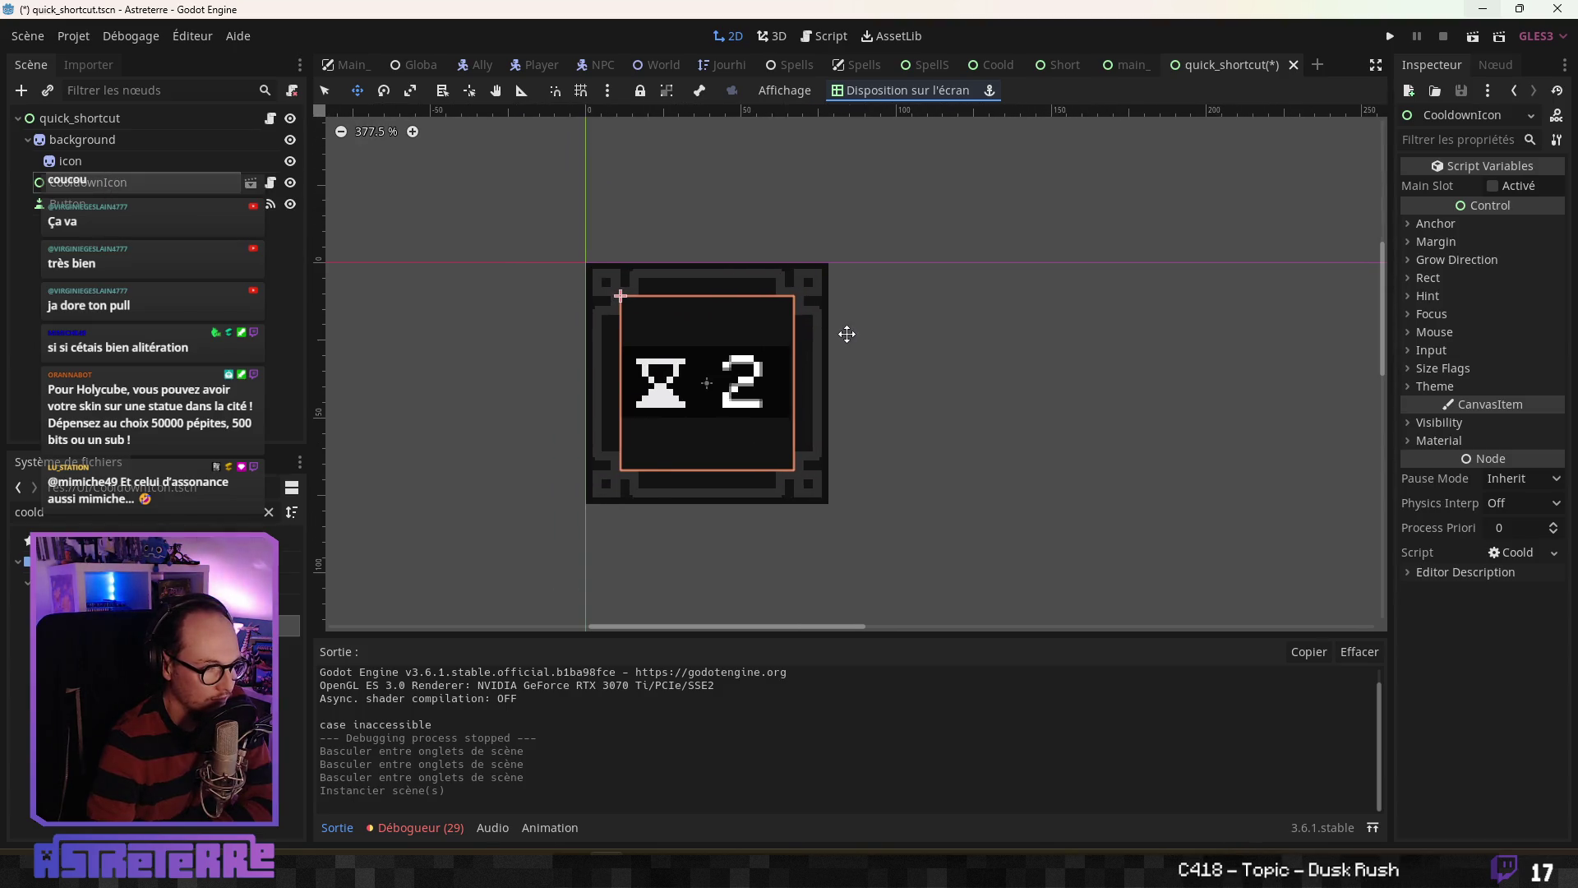
Step: Set CooldownIcon to Access as Scene Unique Name and bring up quick_shortcut.gd
left_click(173, 139)
left_click(181, 184)
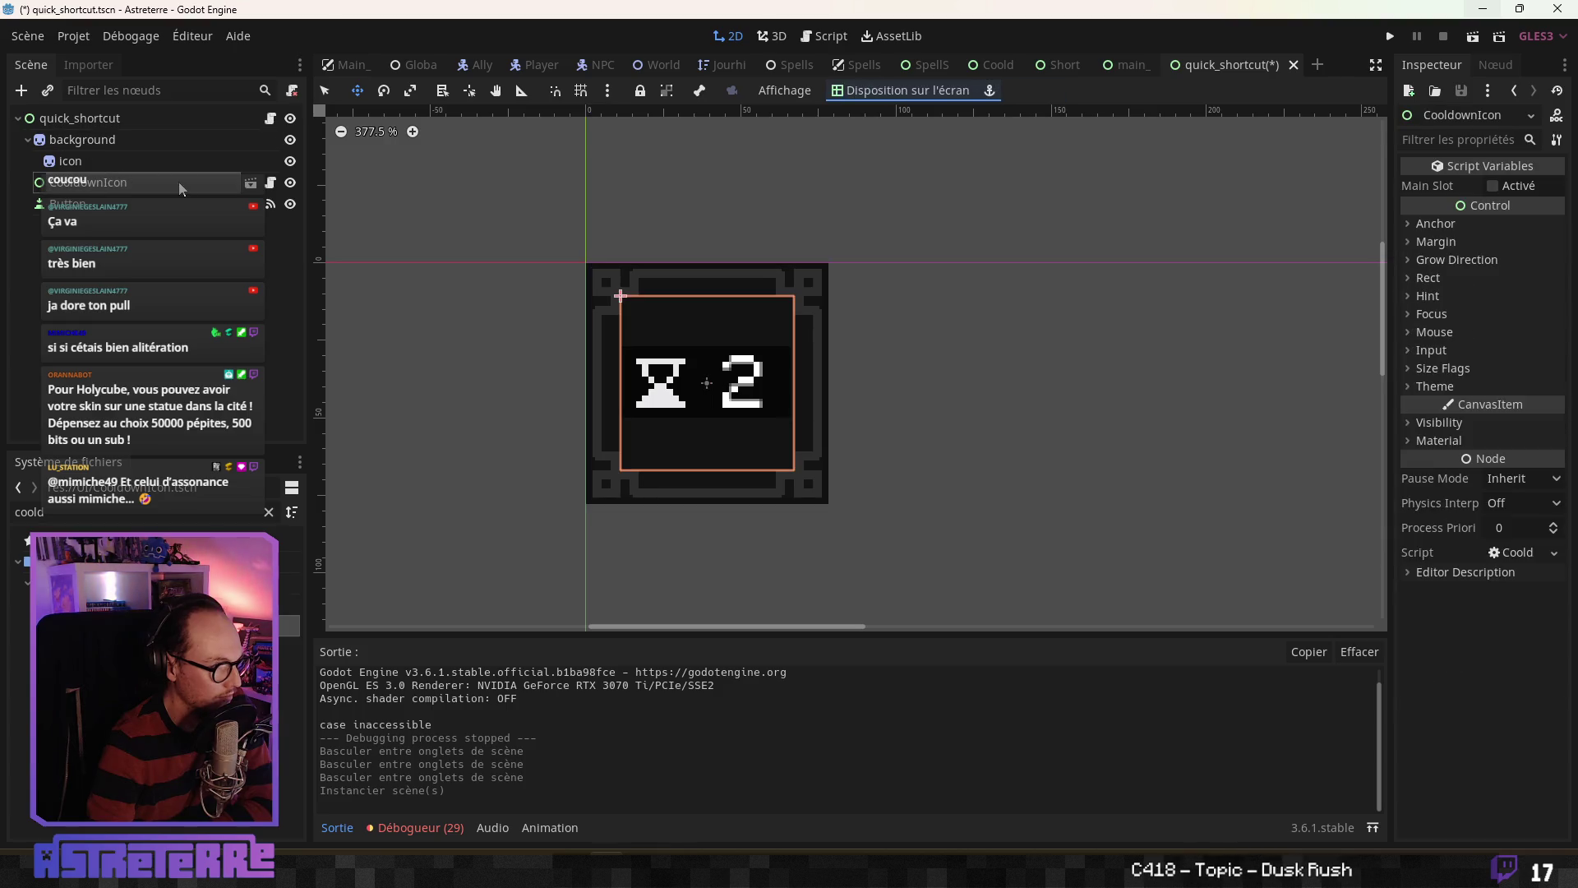
right_click(181, 186)
left_click(259, 418)
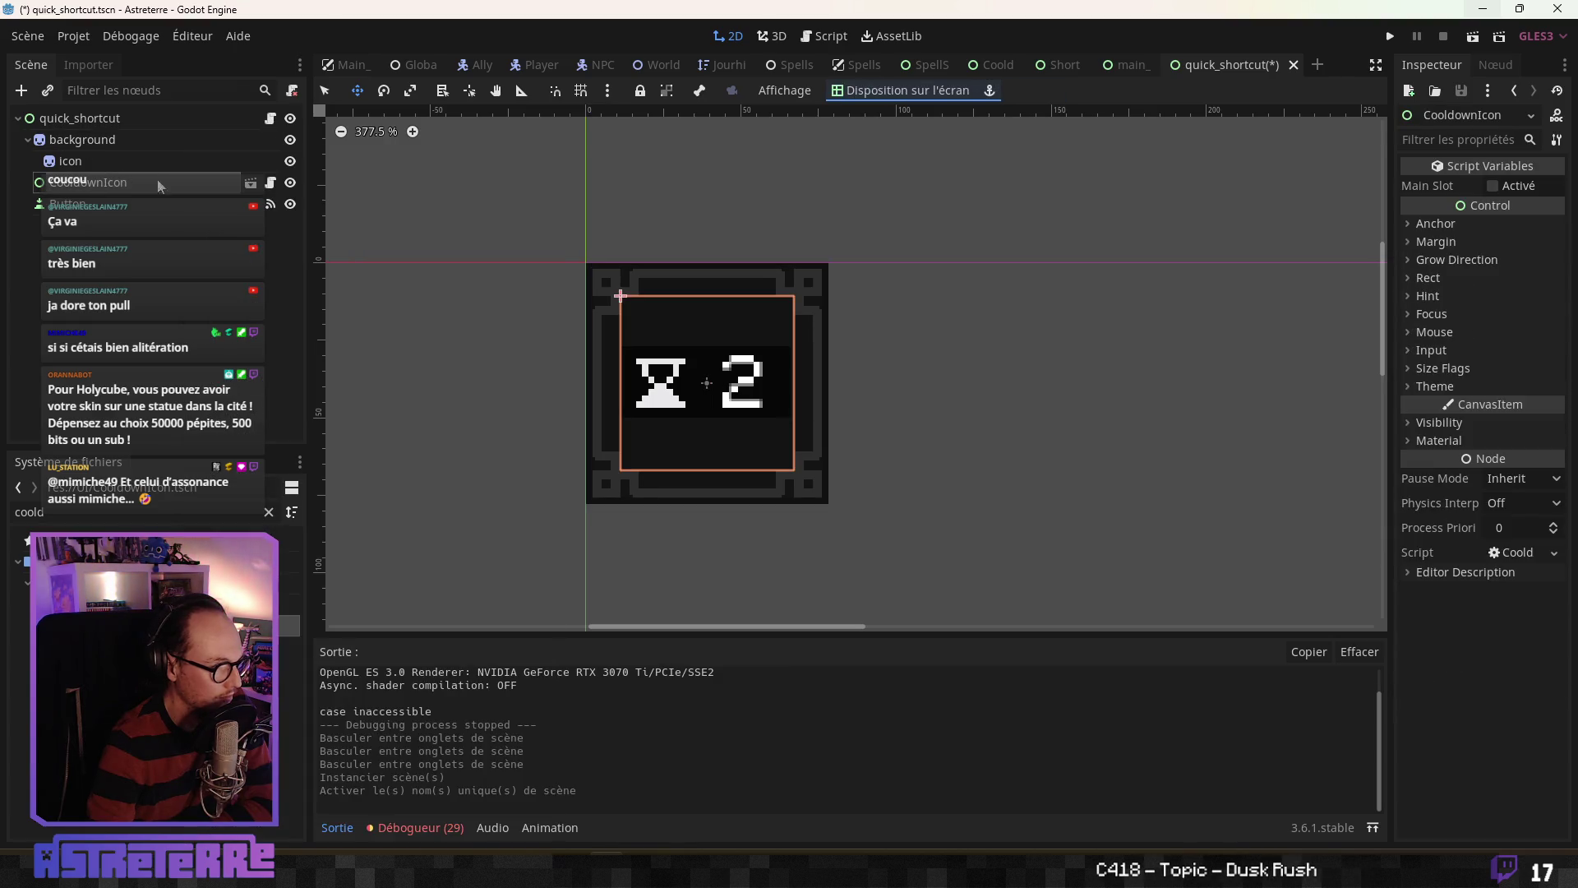
left_click(271, 119)
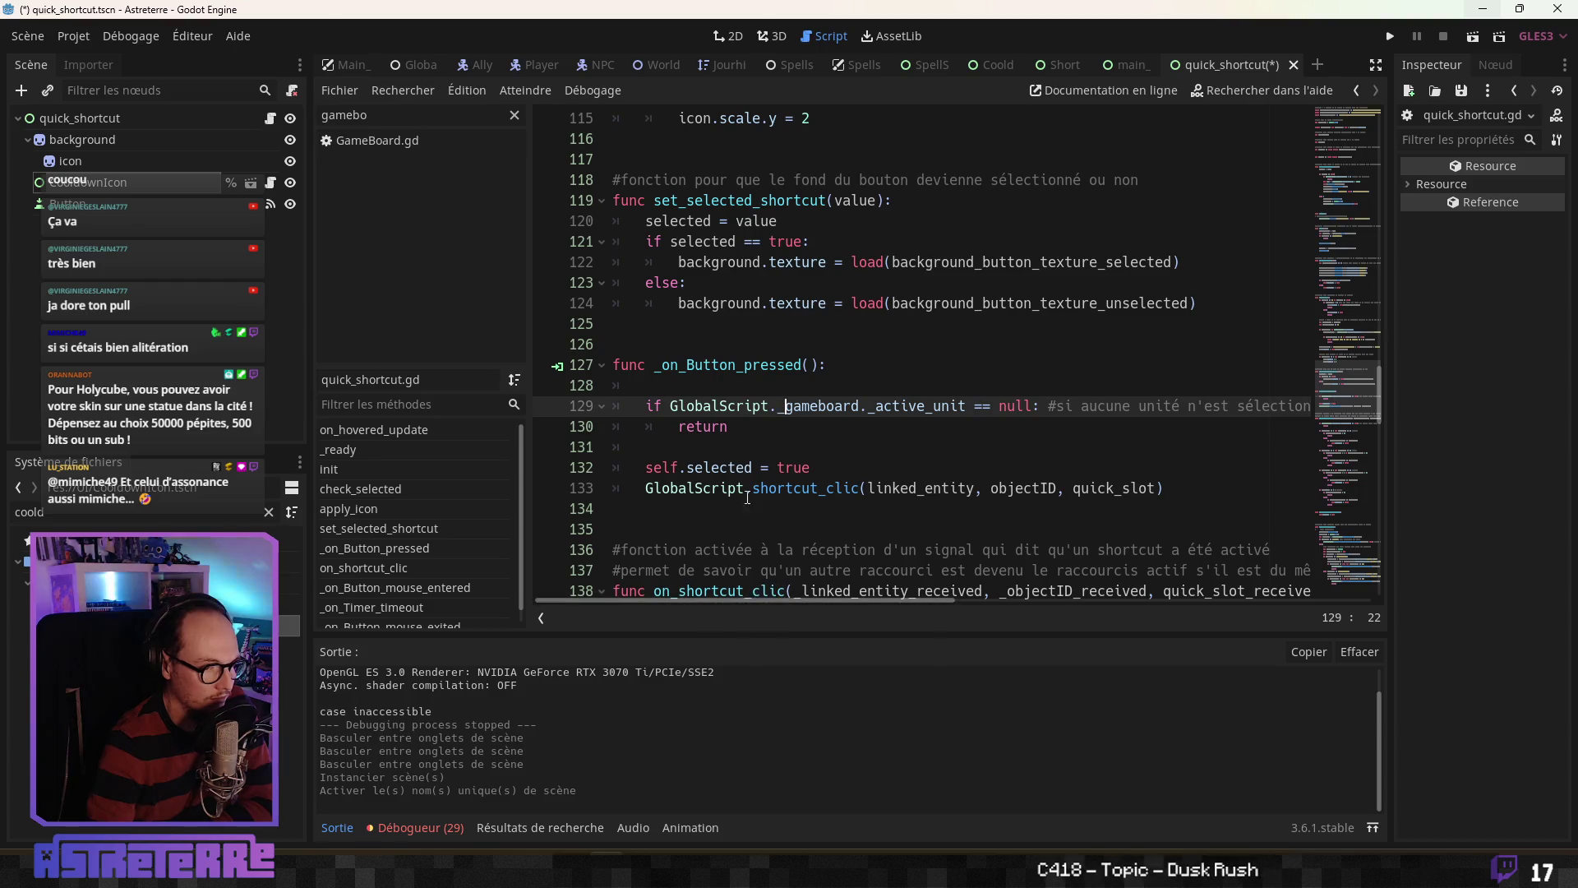
Step: Insert an onready cooldown_icon reference to %CooldownIcon on line 11, below the icon variable
scroll(743, 485, "down", 2)
left_click(739, 468)
scroll(739, 468, "down", 3)
left_click(738, 469)
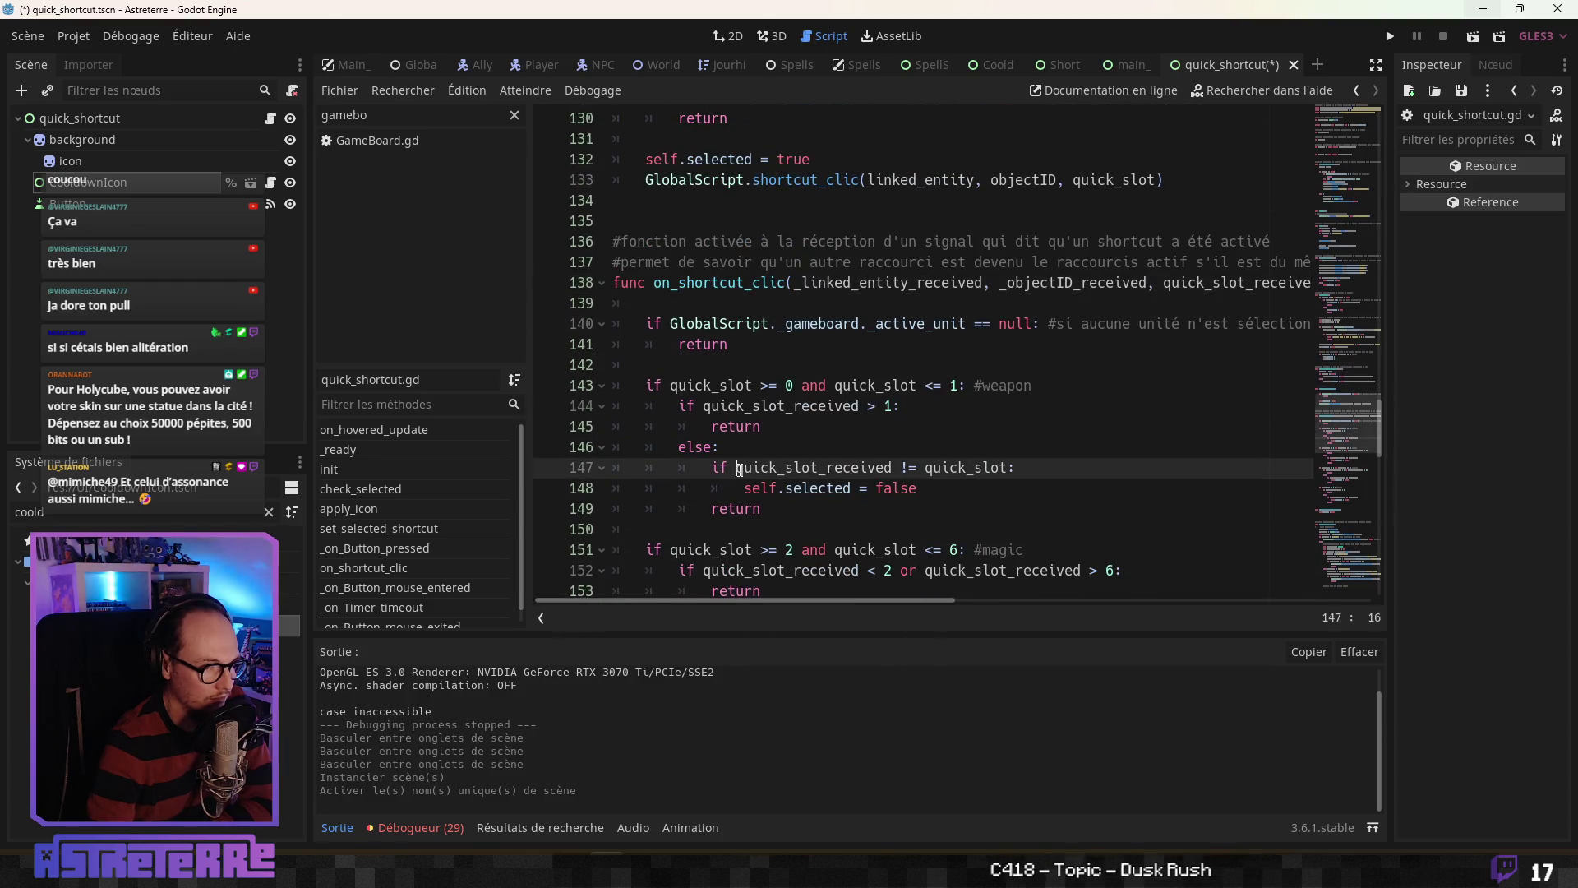
scroll(738, 469, "down", 8)
scroll(737, 470, "up", 11)
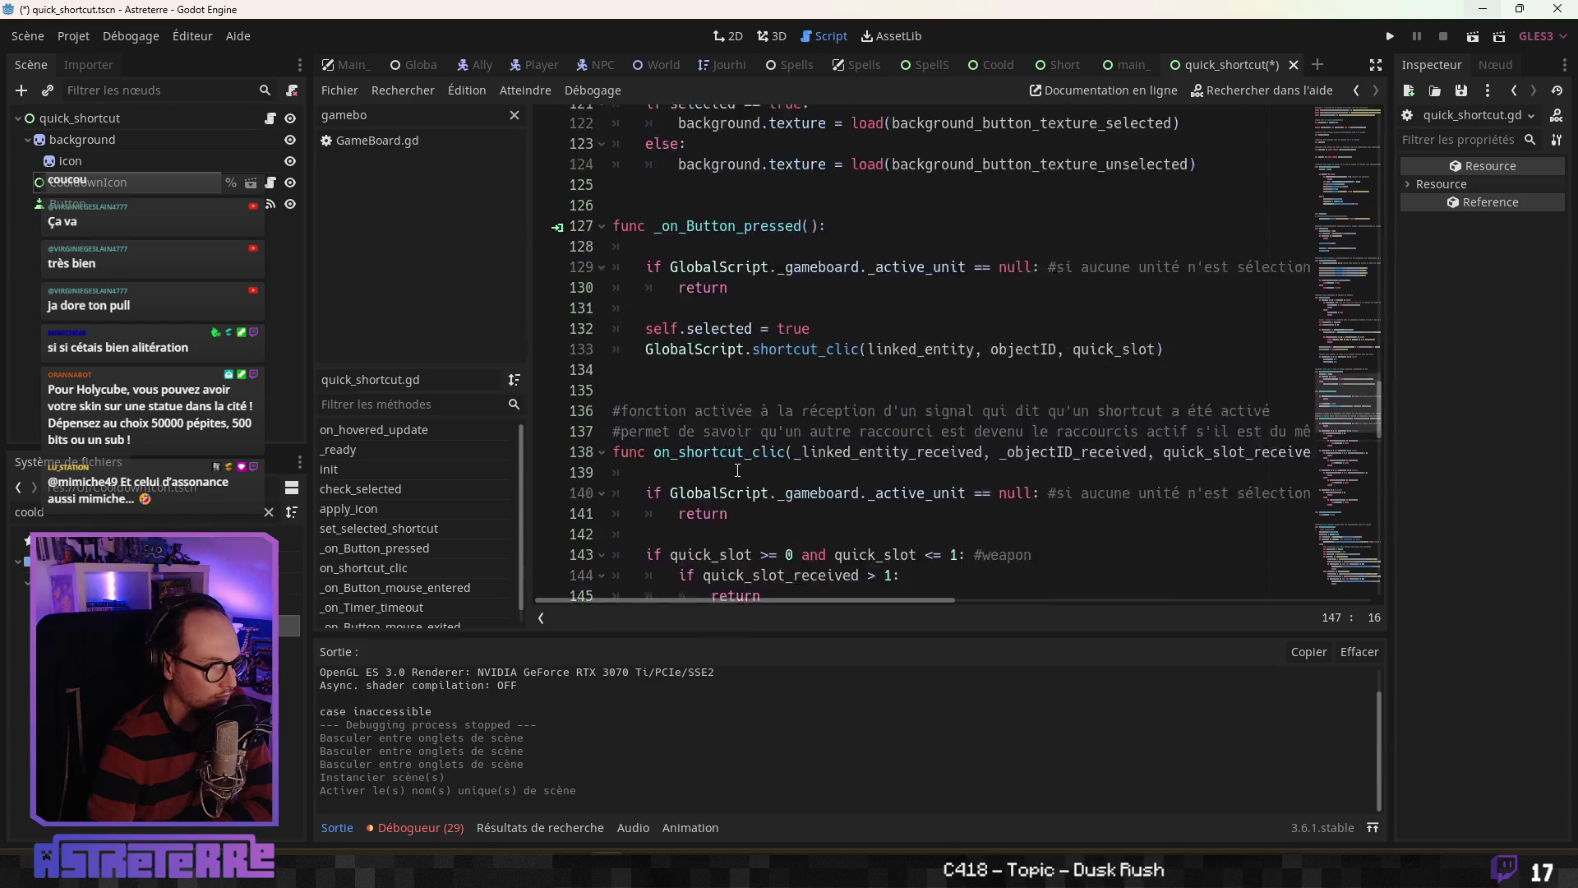
scroll(737, 471, "up", 20)
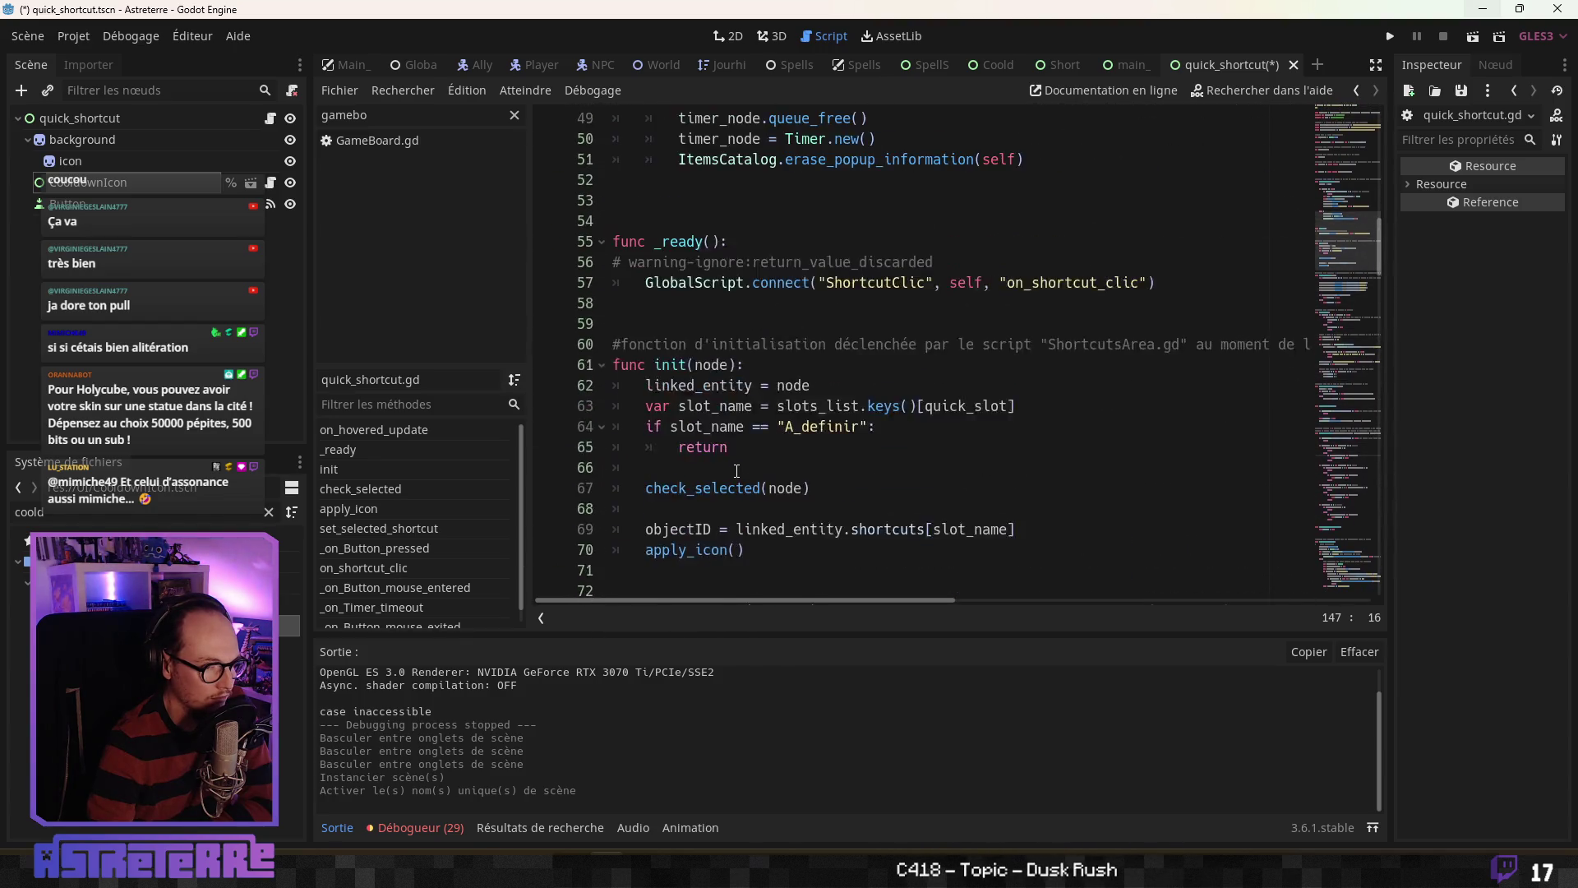
scroll(737, 471, "up", 16)
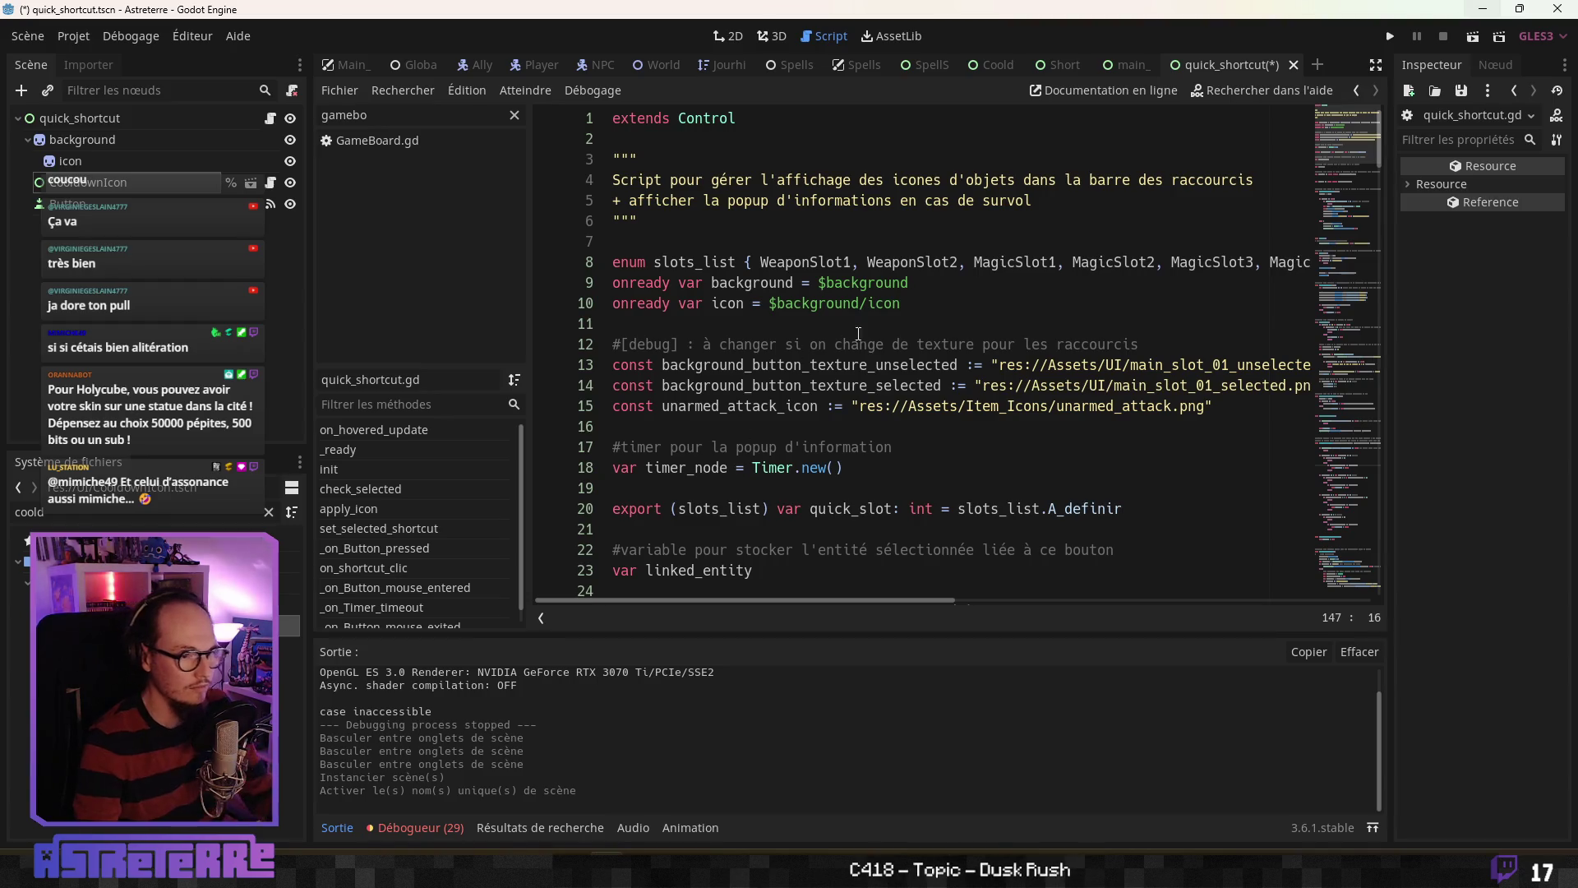
left_click(925, 304)
key("Return")
mouse_move(132, 181)
left_mouse_down()
mouse_move(493, 317)
mouse_move(715, 323)
left_mouse_up()
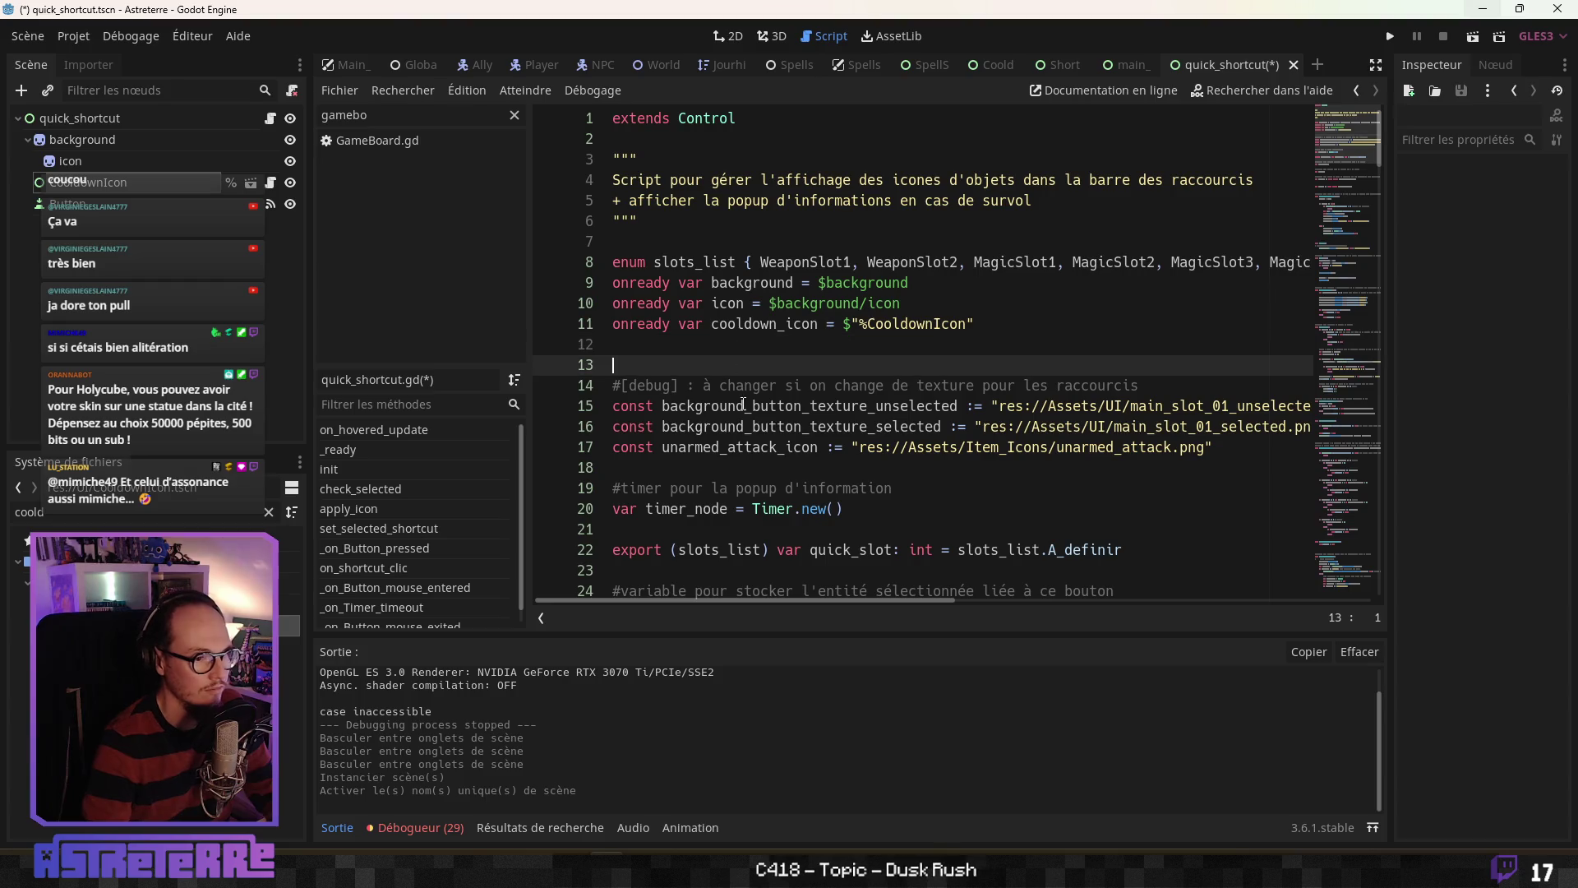
Step: Review the script down to the init function, placing the caret on empty line 68
left_click(744, 405)
scroll(734, 380, "down", 2)
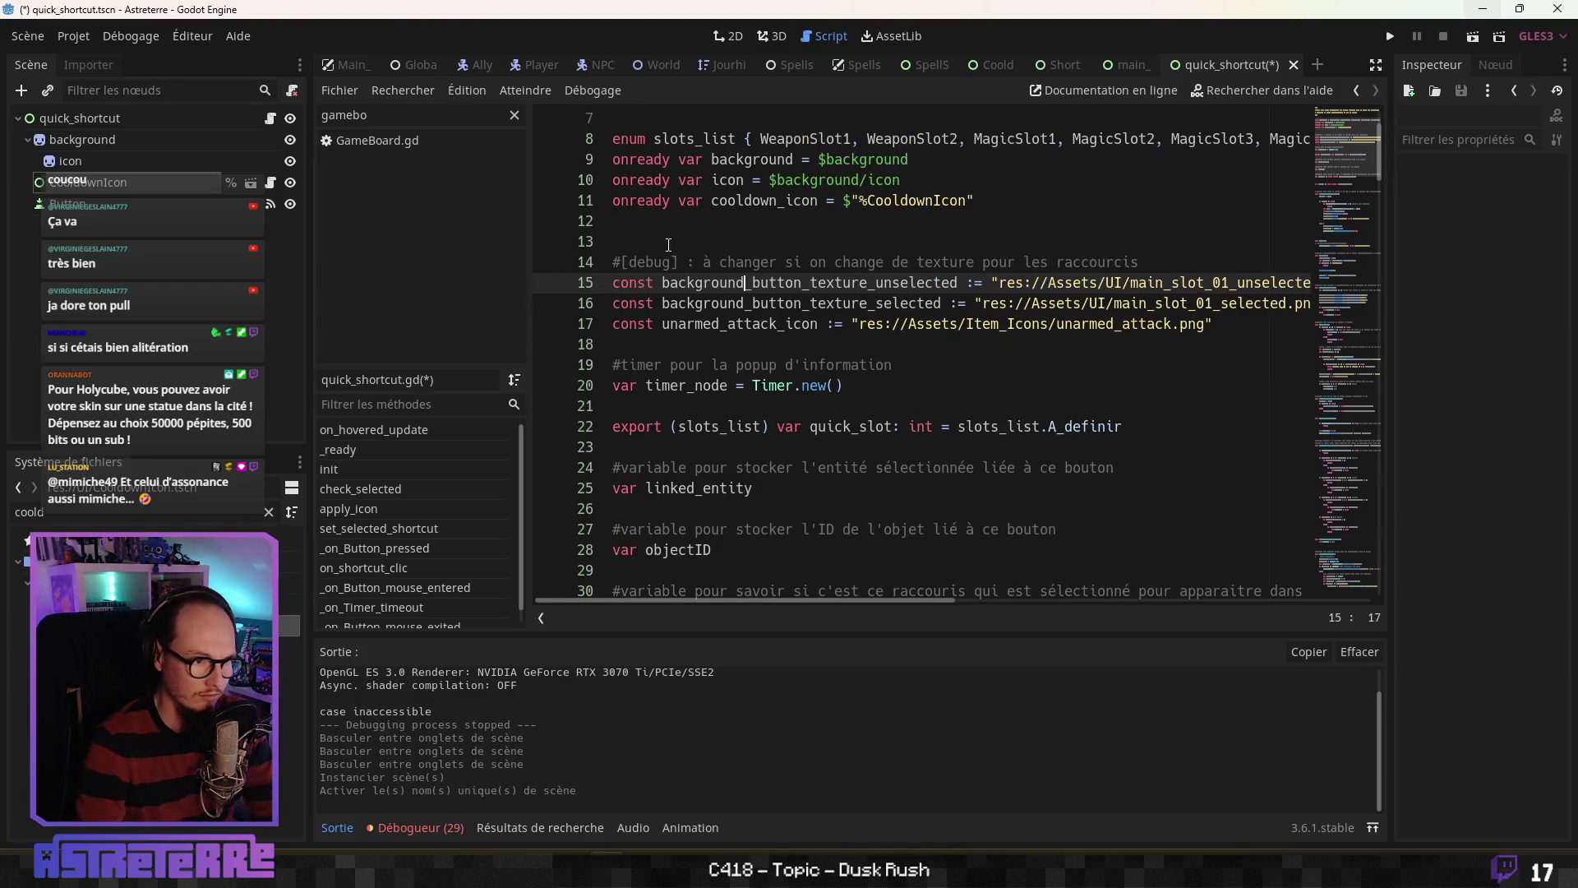
left_click(723, 241)
left_click(711, 323)
scroll(725, 425, "down", 2)
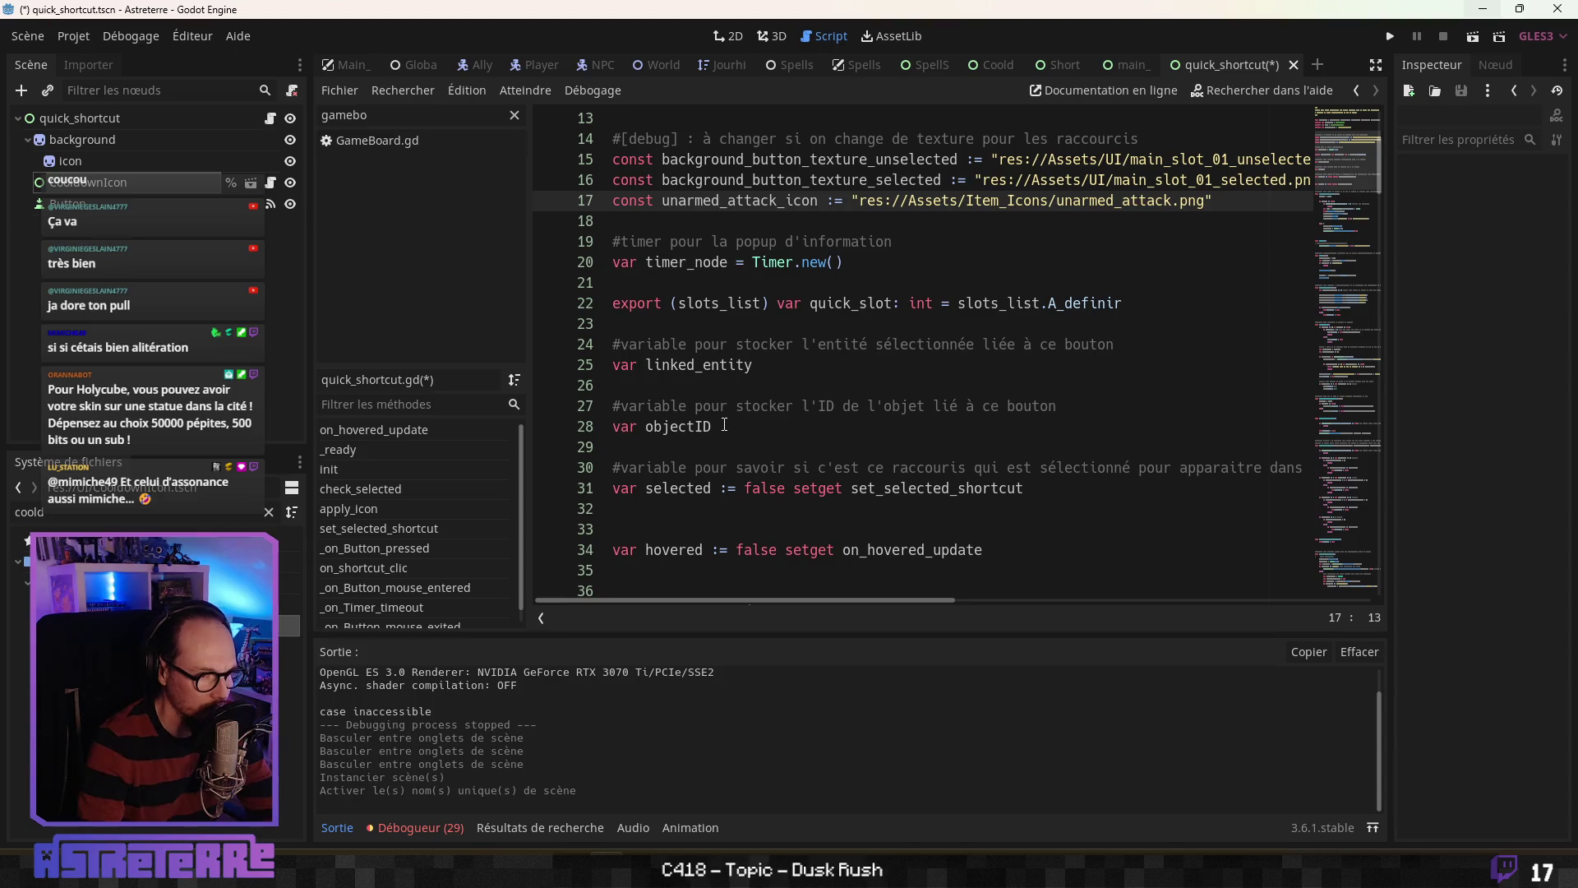
scroll(724, 425, "down", 7)
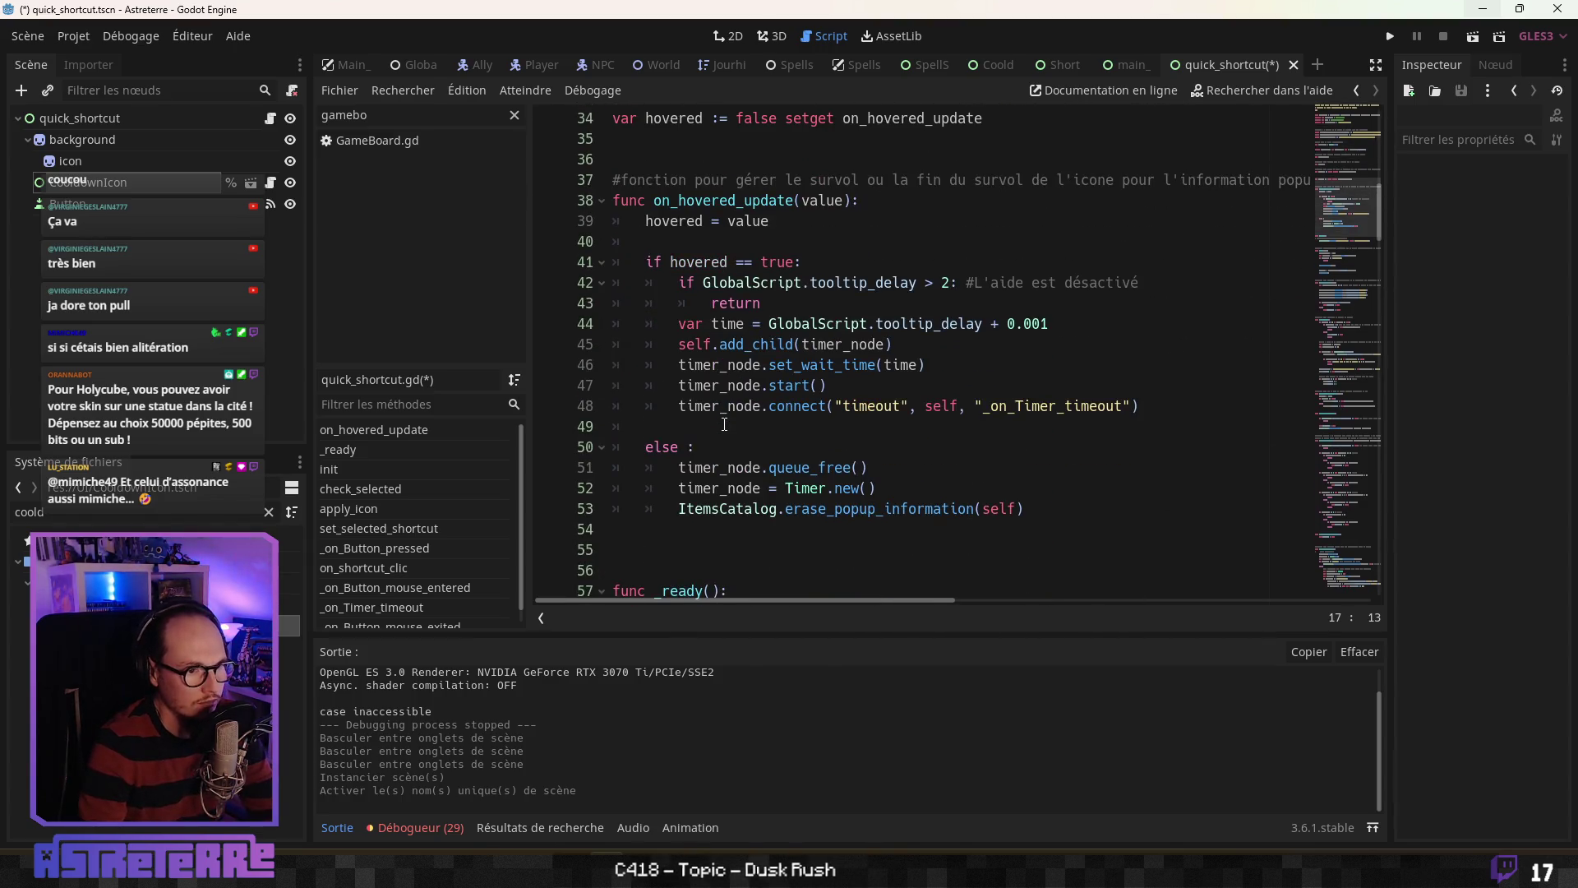
scroll(724, 425, "down", 6)
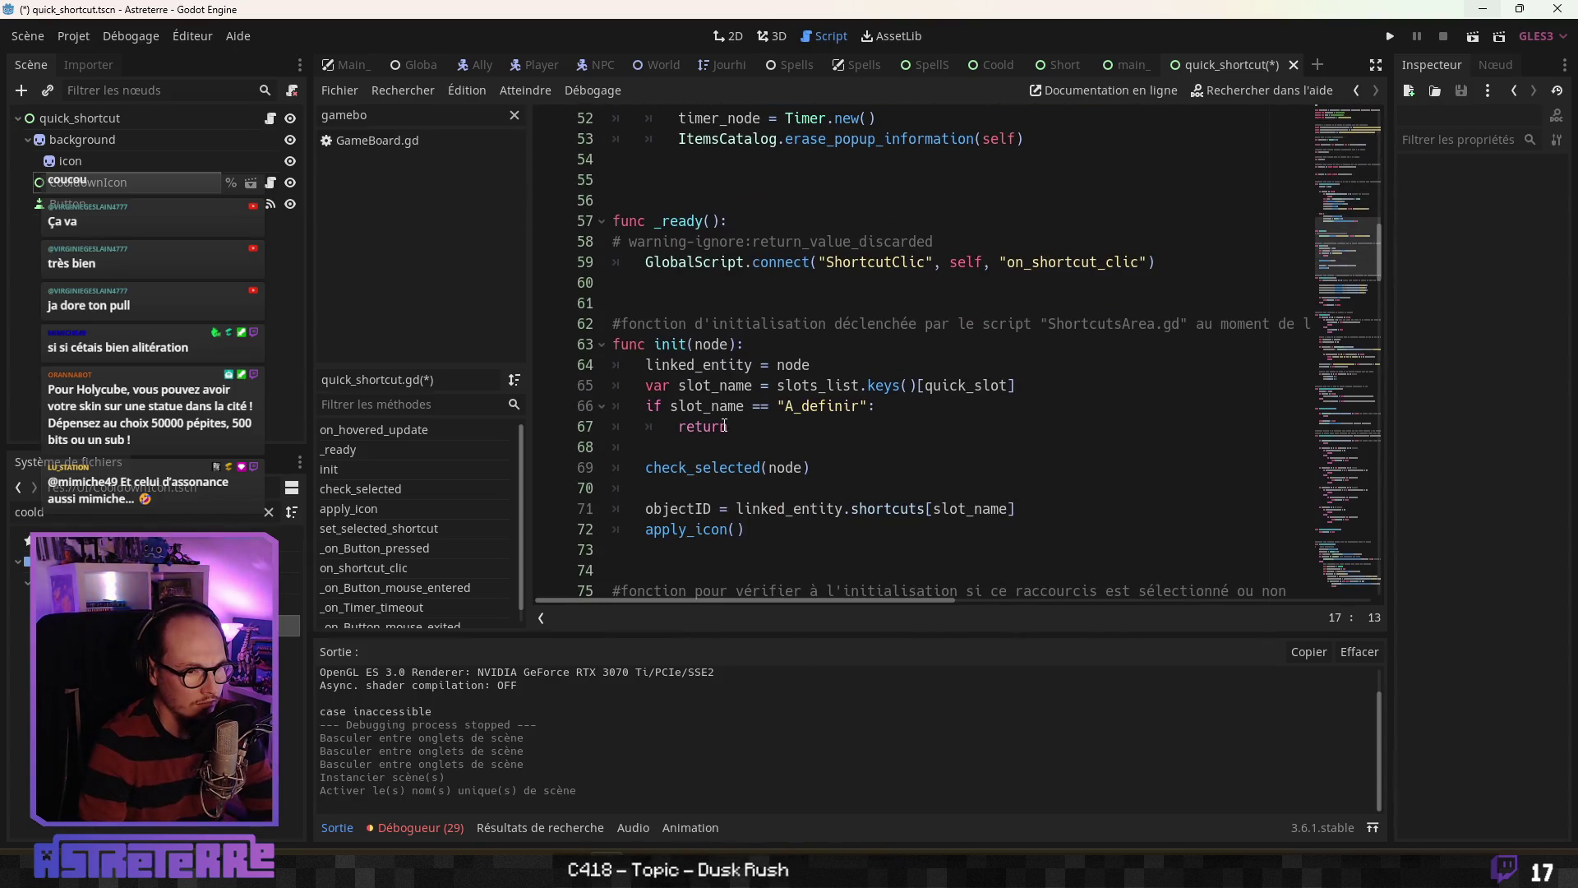
left_click(685, 427)
scroll(720, 448, "down", 1)
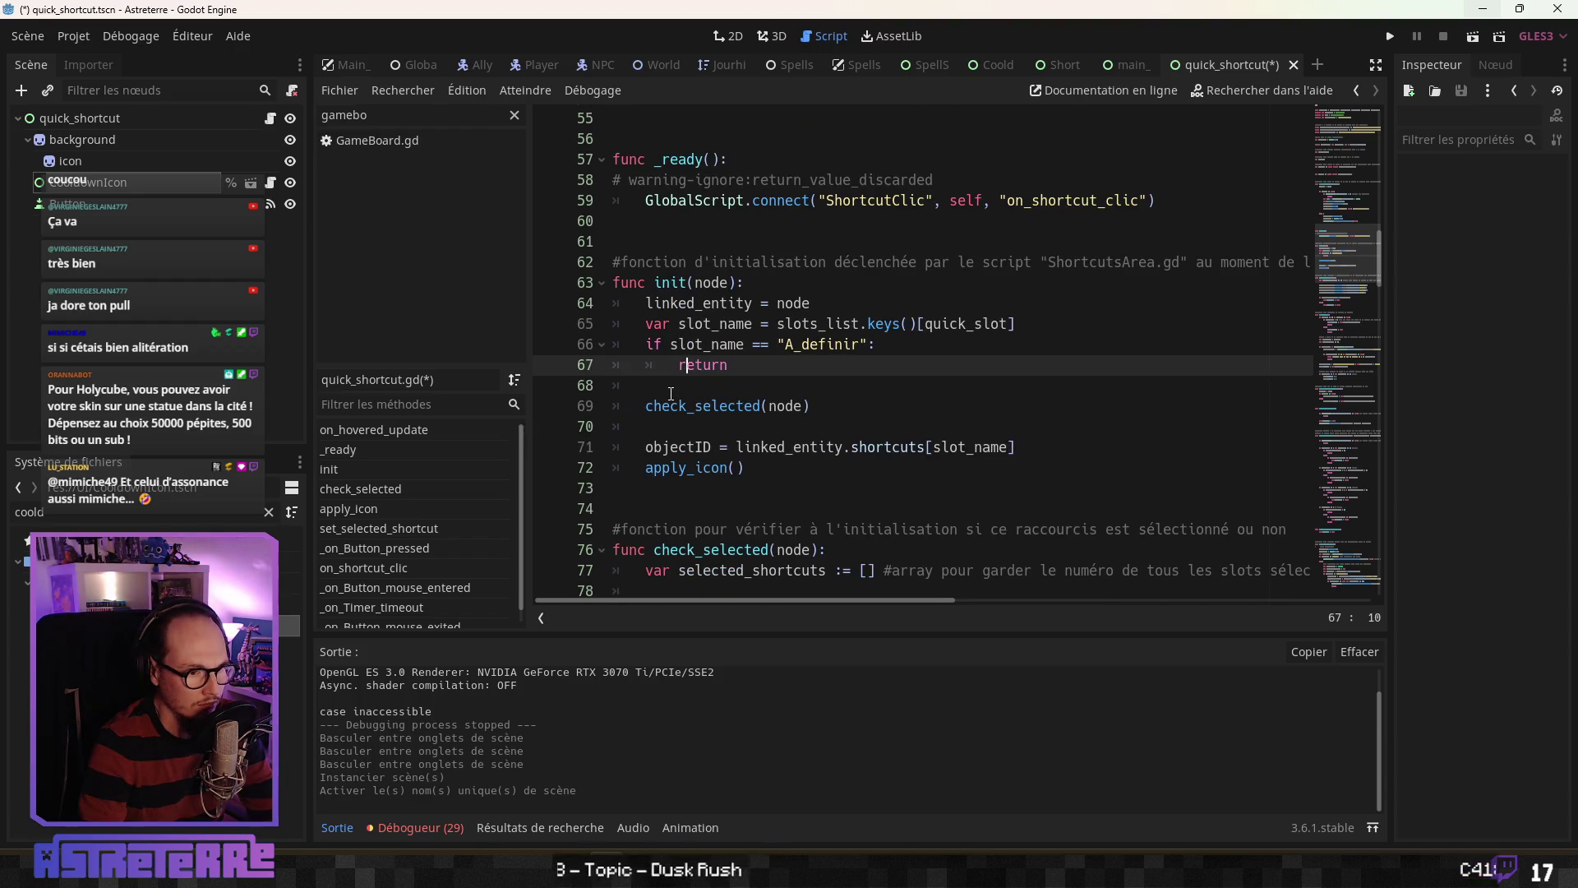
left_click(672, 394)
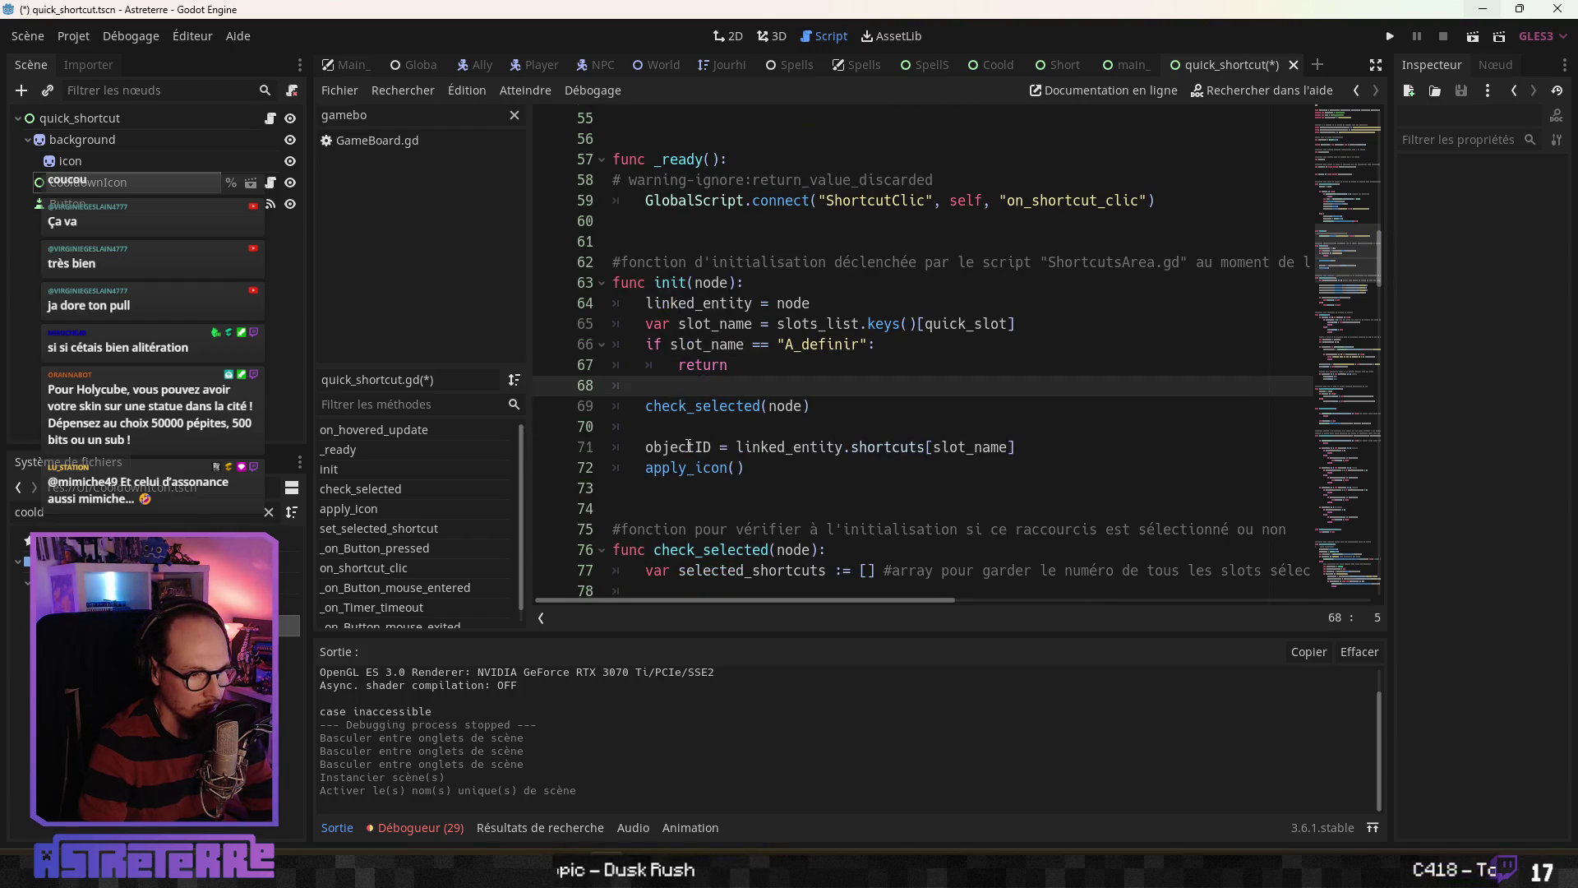
scroll(689, 445, "down", 1)
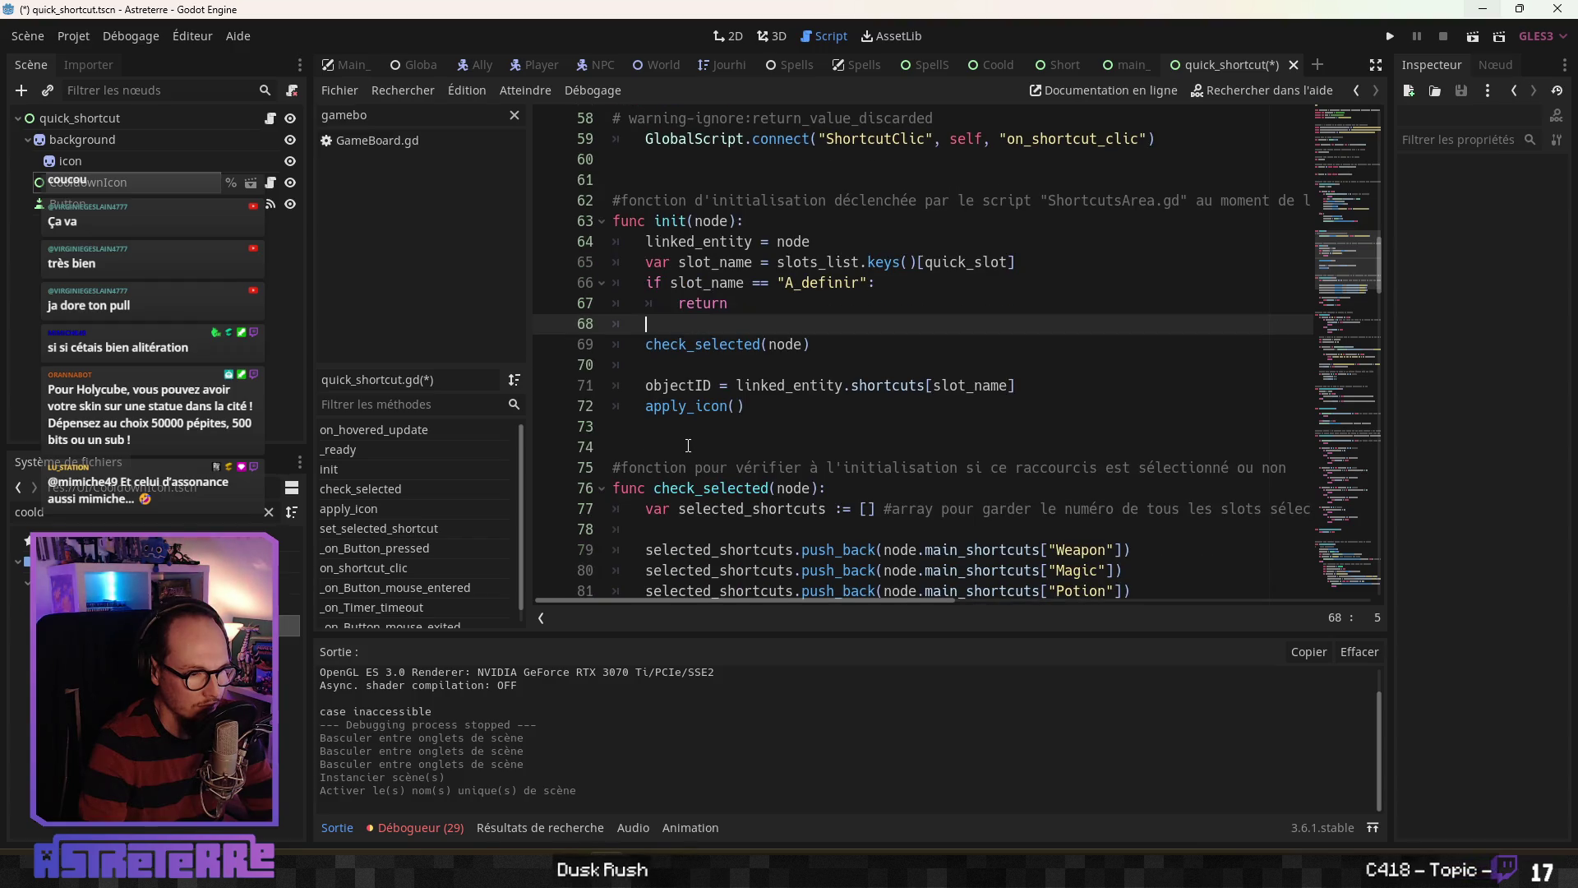
scroll(689, 445, "down", 3)
scroll(688, 445, "up", 13)
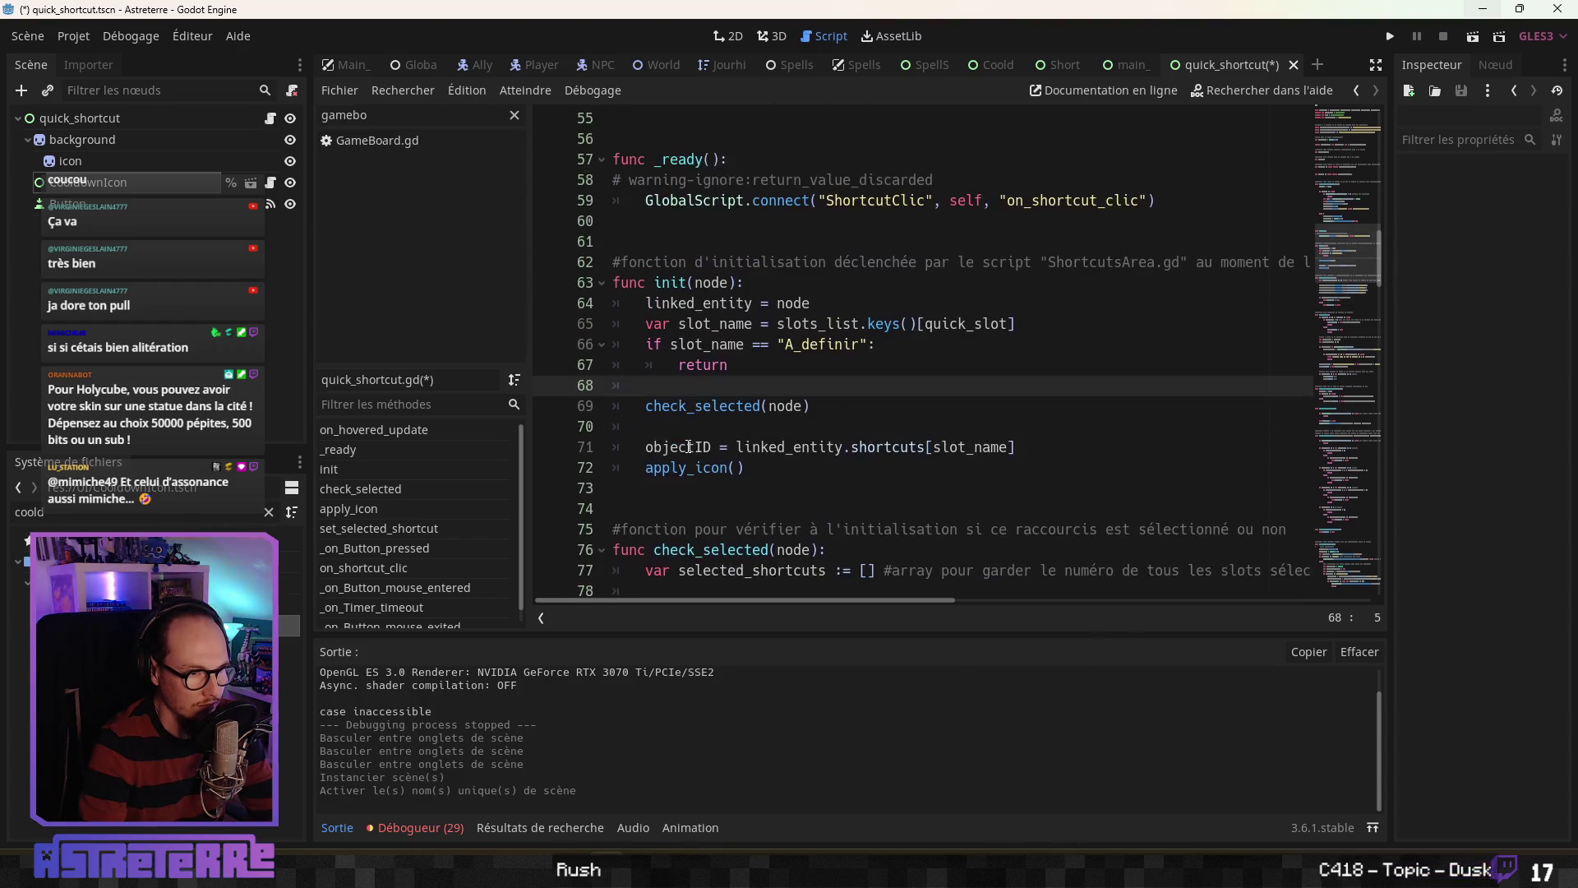
scroll(688, 448, "up", 5)
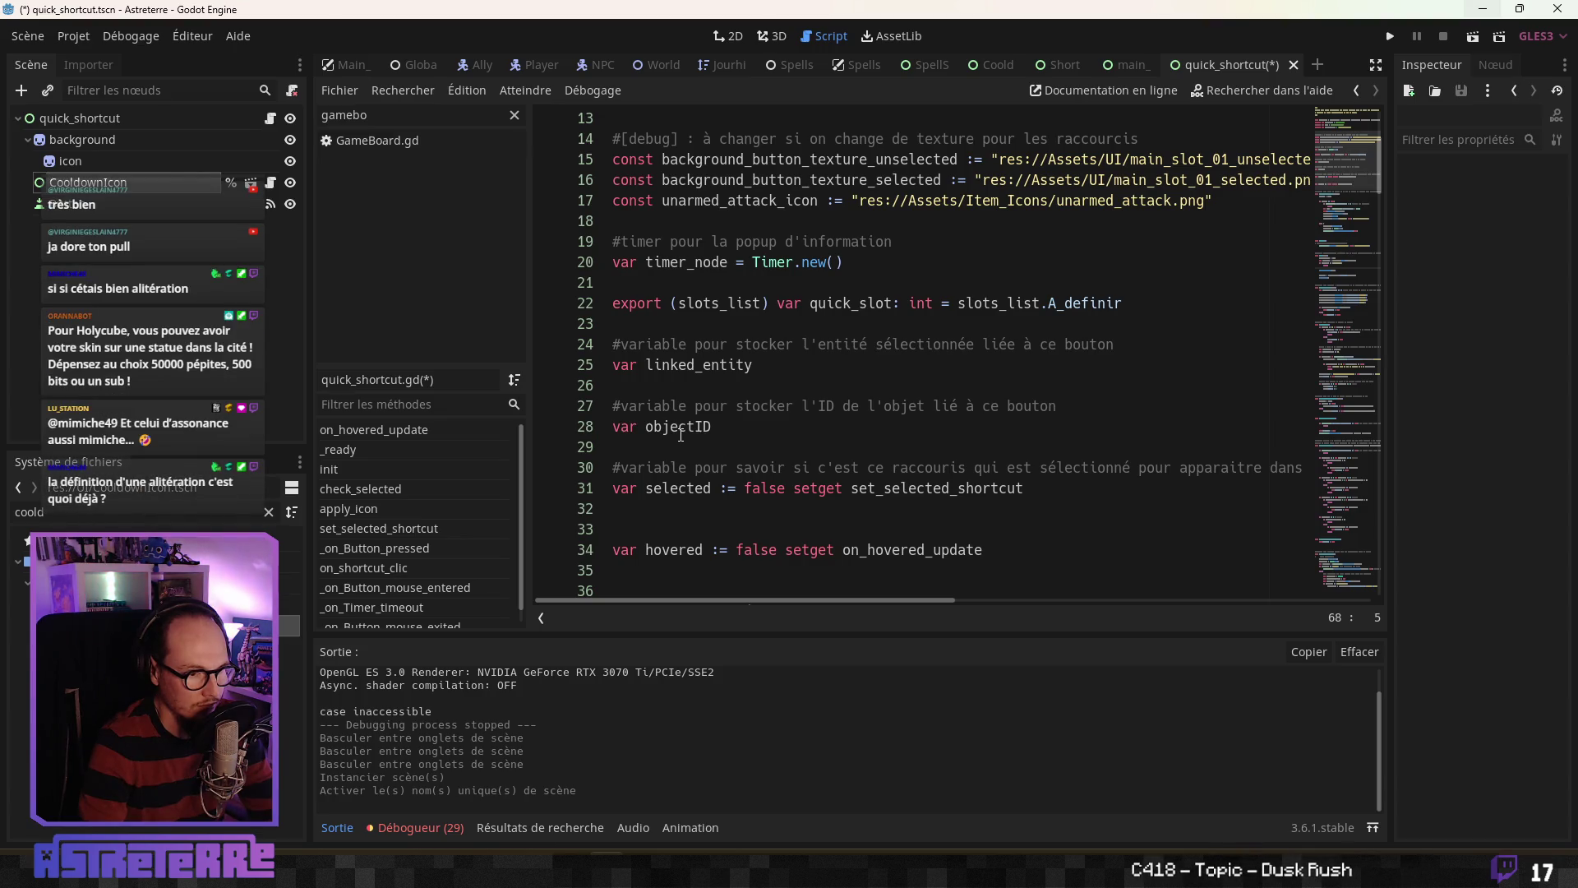
scroll(680, 434, "down", 6)
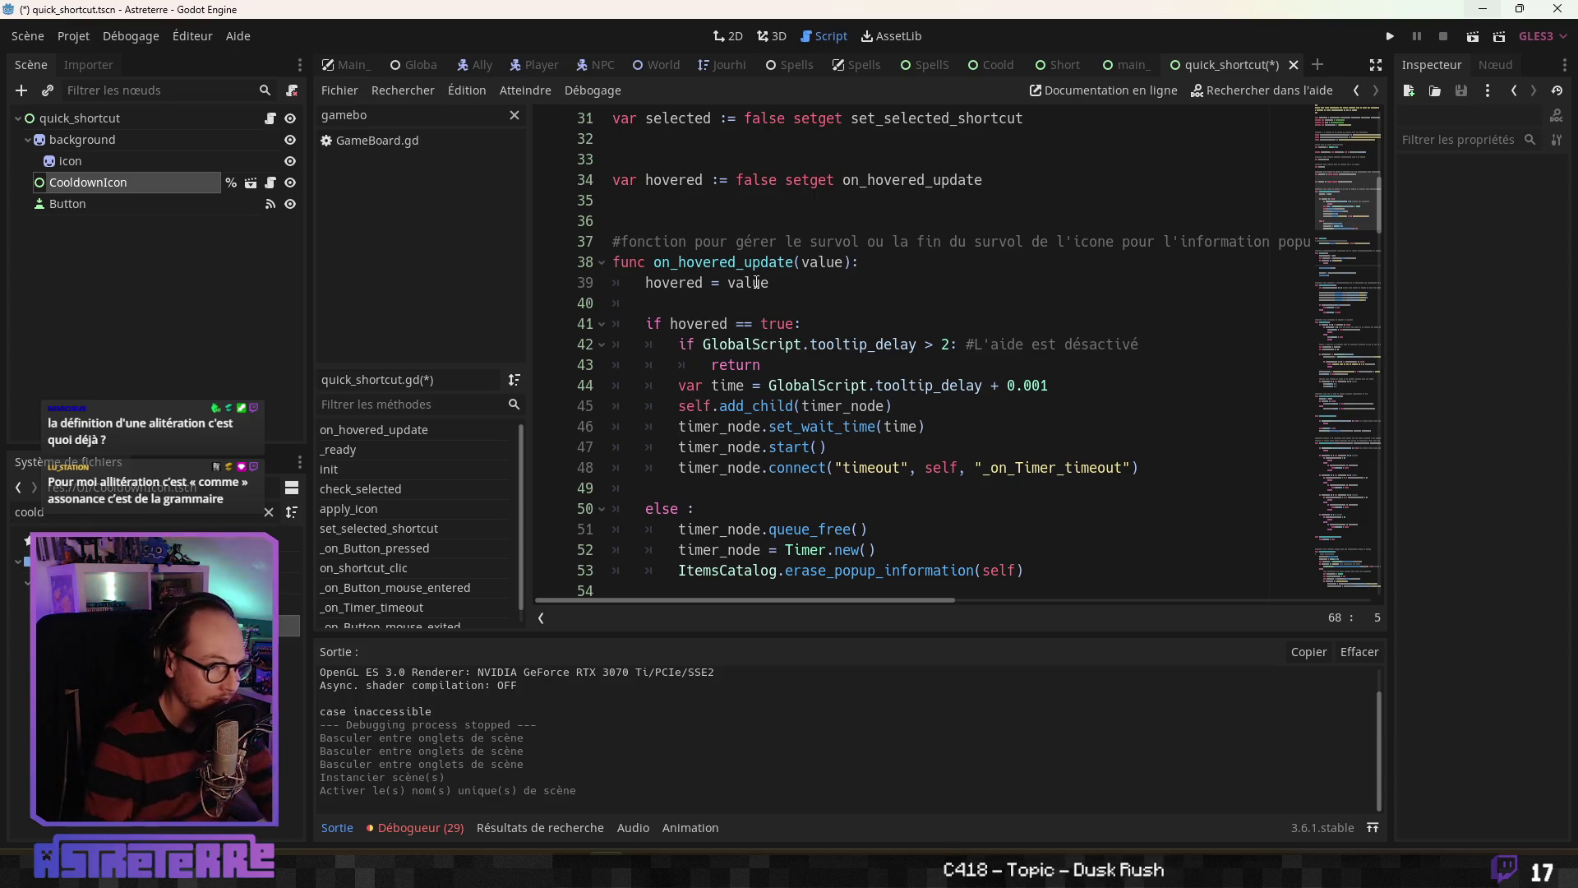
left_click(737, 405)
scroll(731, 368, "down", 1)
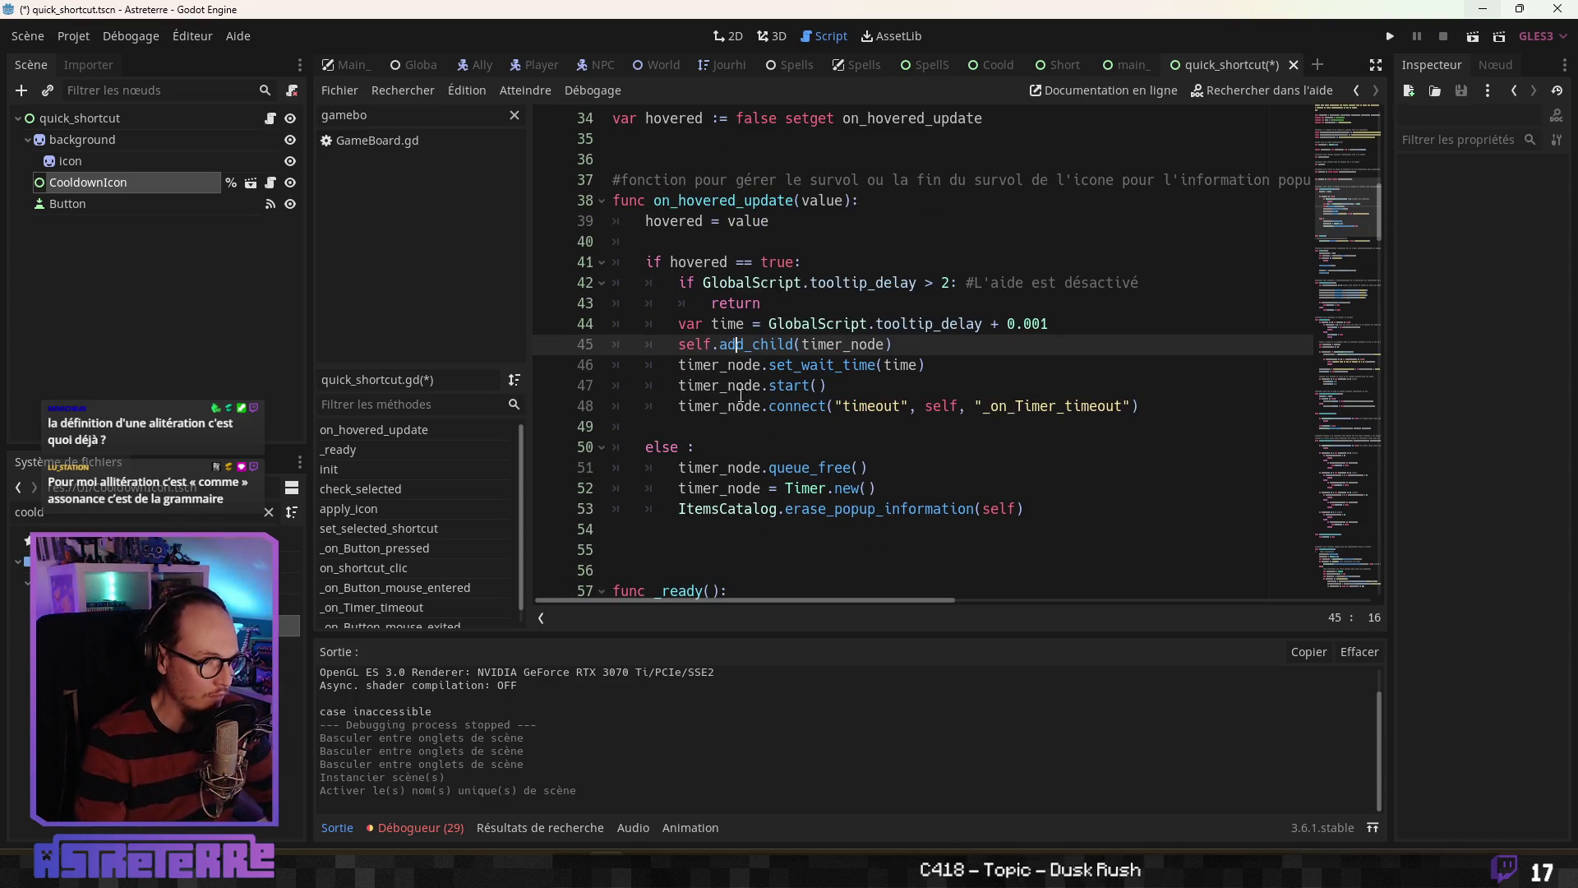
left_click(712, 365)
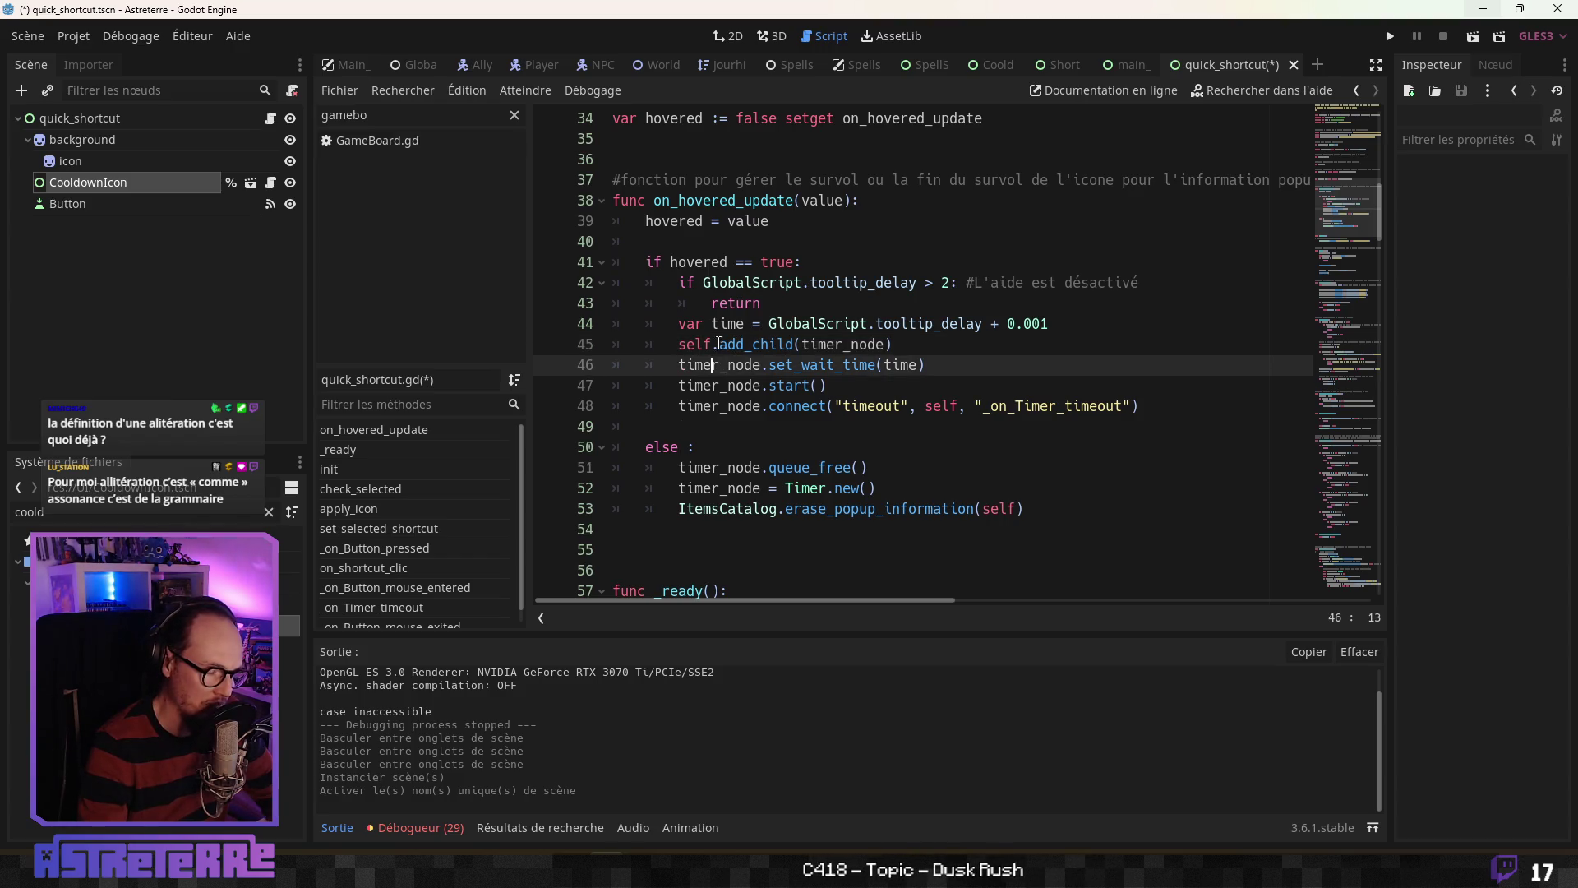
key("Up")
key("Up")
key("Up")
scroll(738, 377, "down", 6)
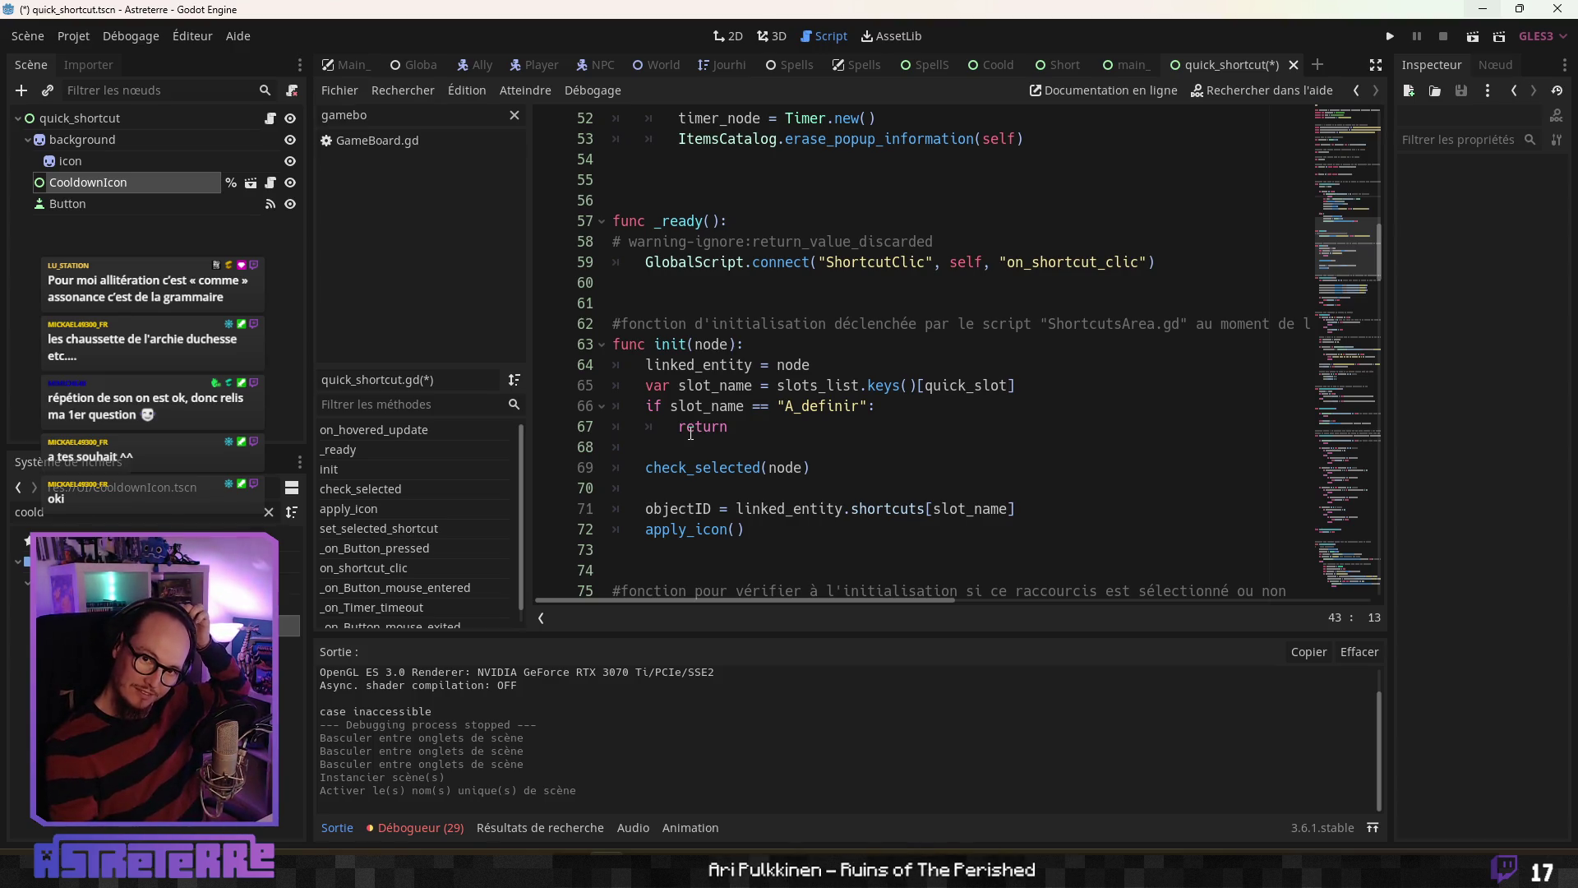
left_click(753, 385)
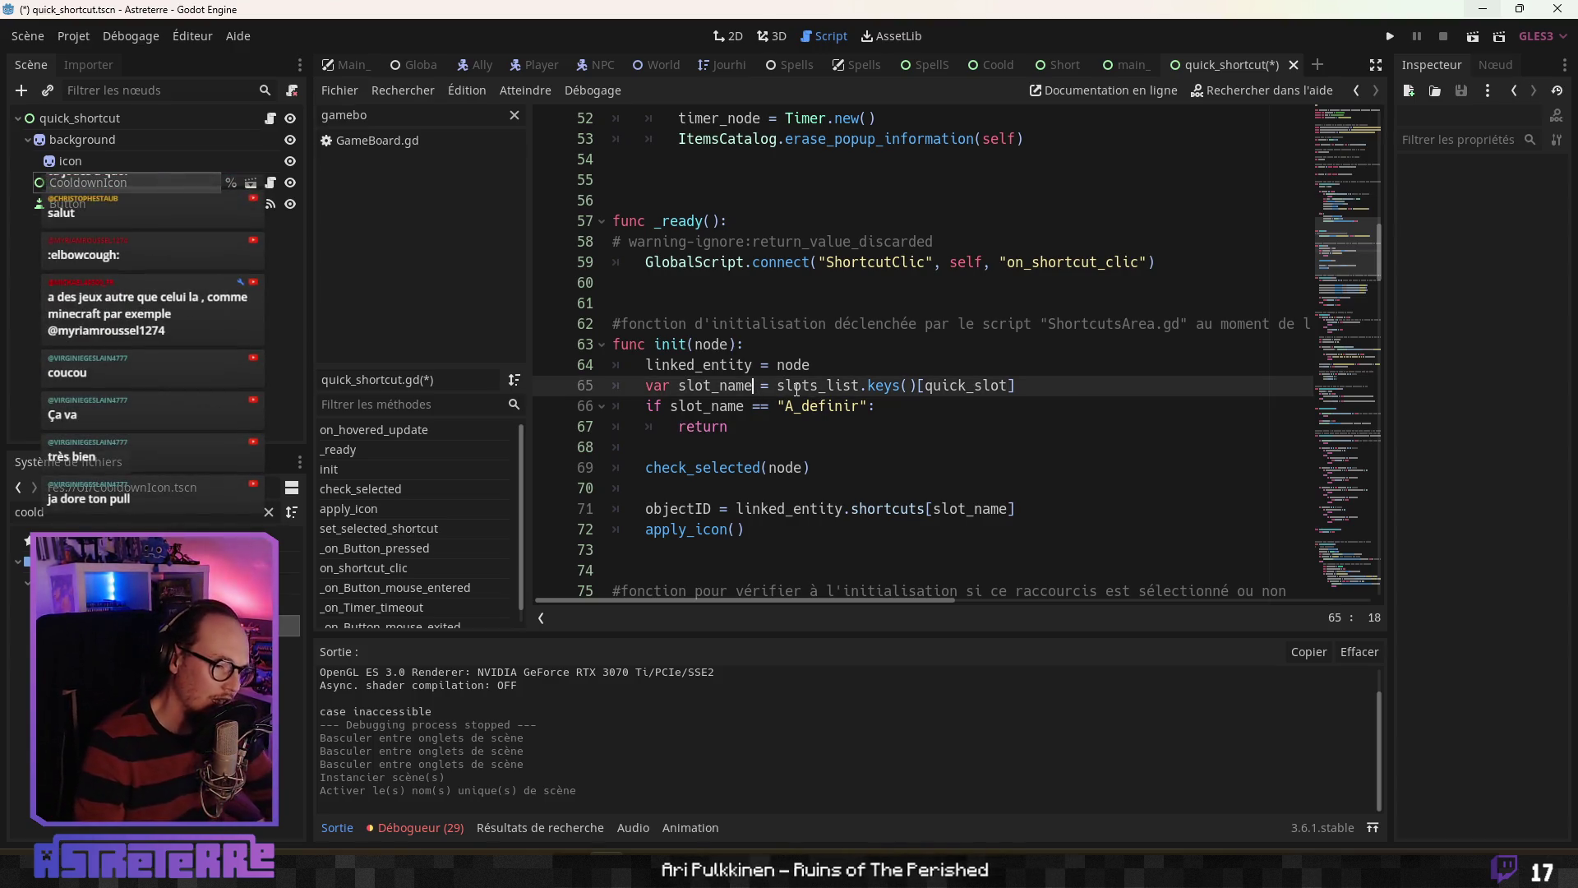
left_click(741, 424)
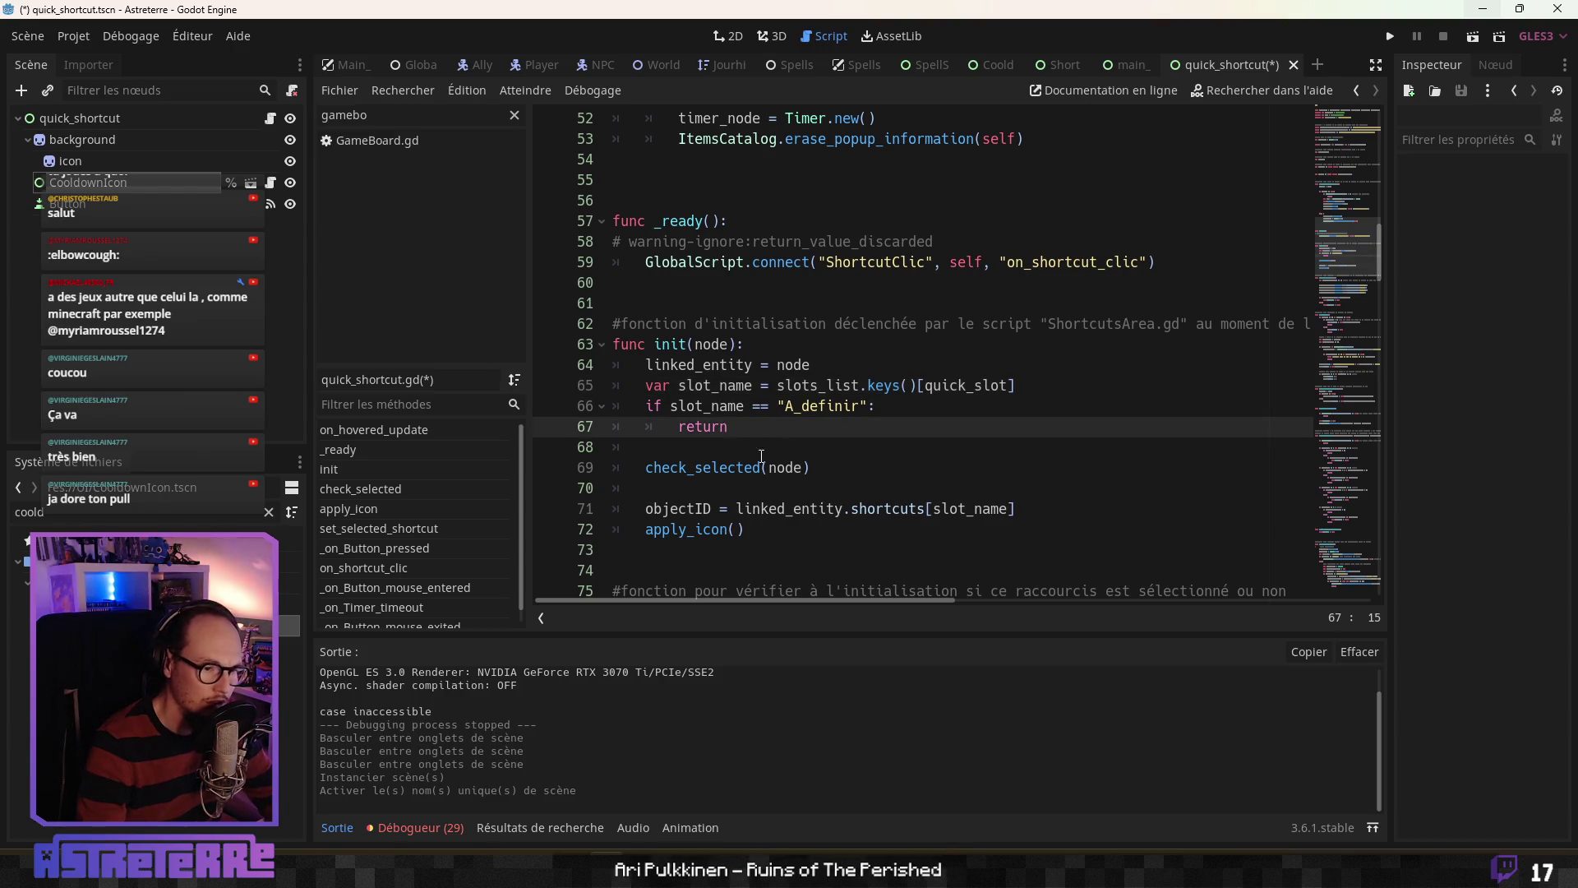
left_click(761, 458)
scroll(769, 473, "down", 1)
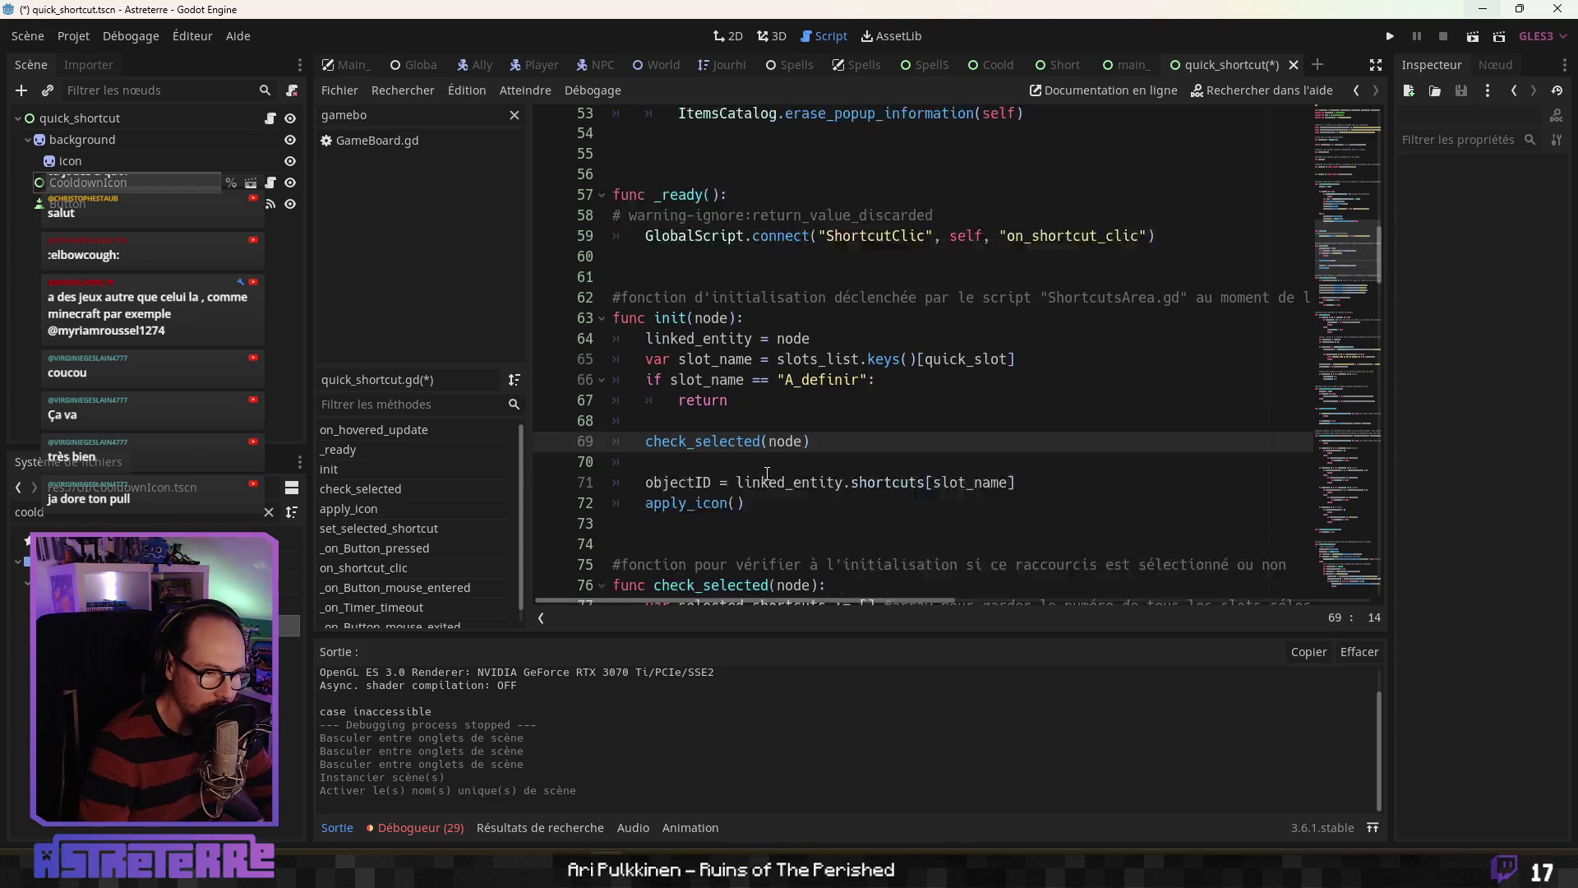
left_click(766, 467)
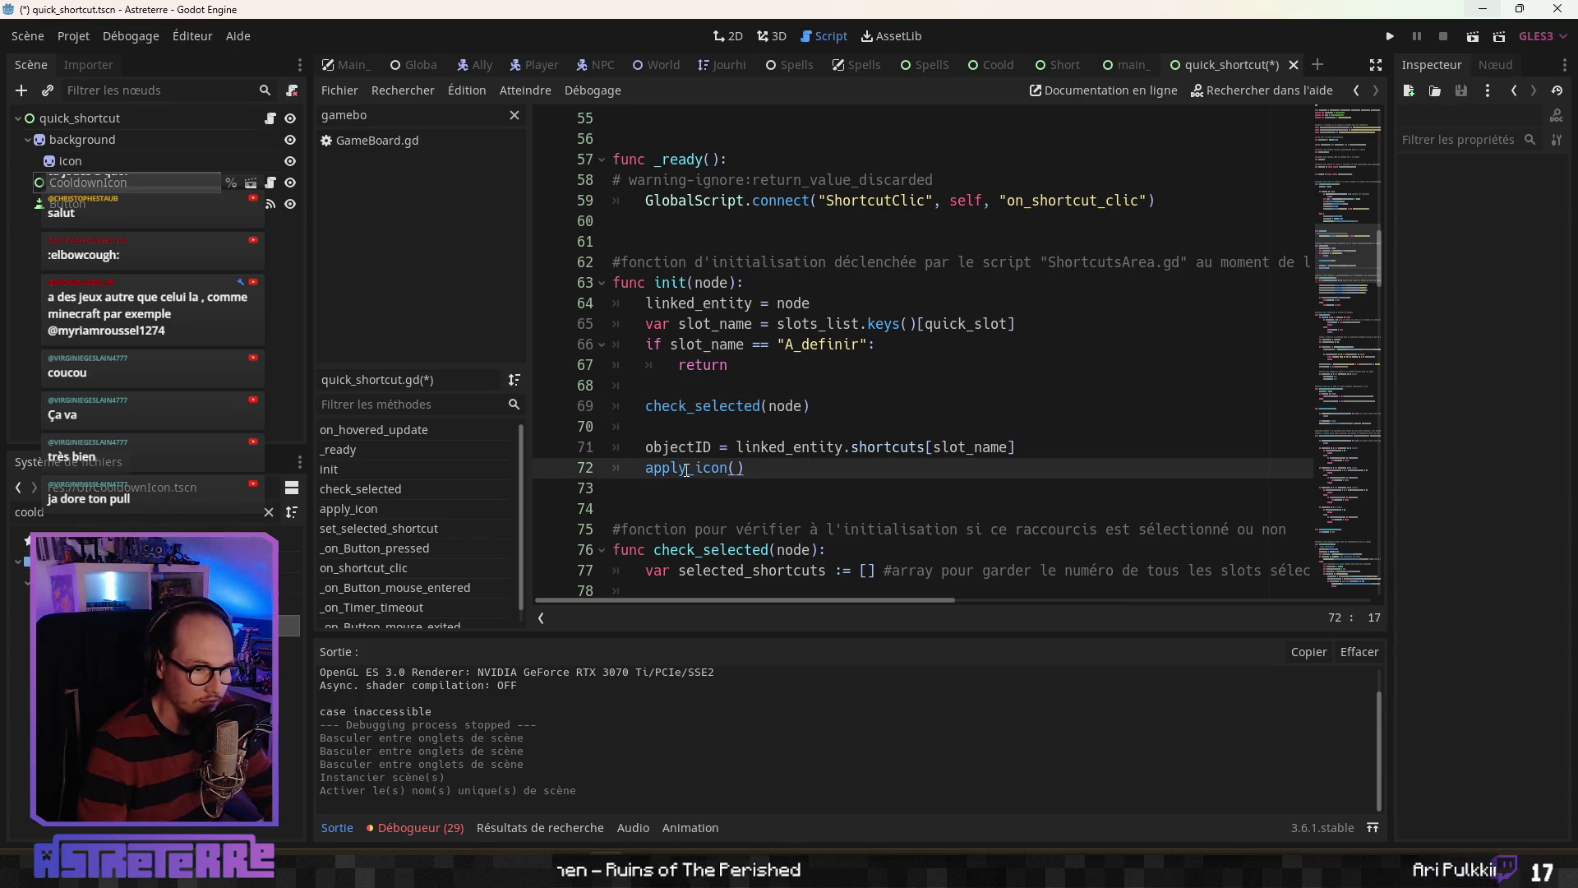
left_click(711, 419)
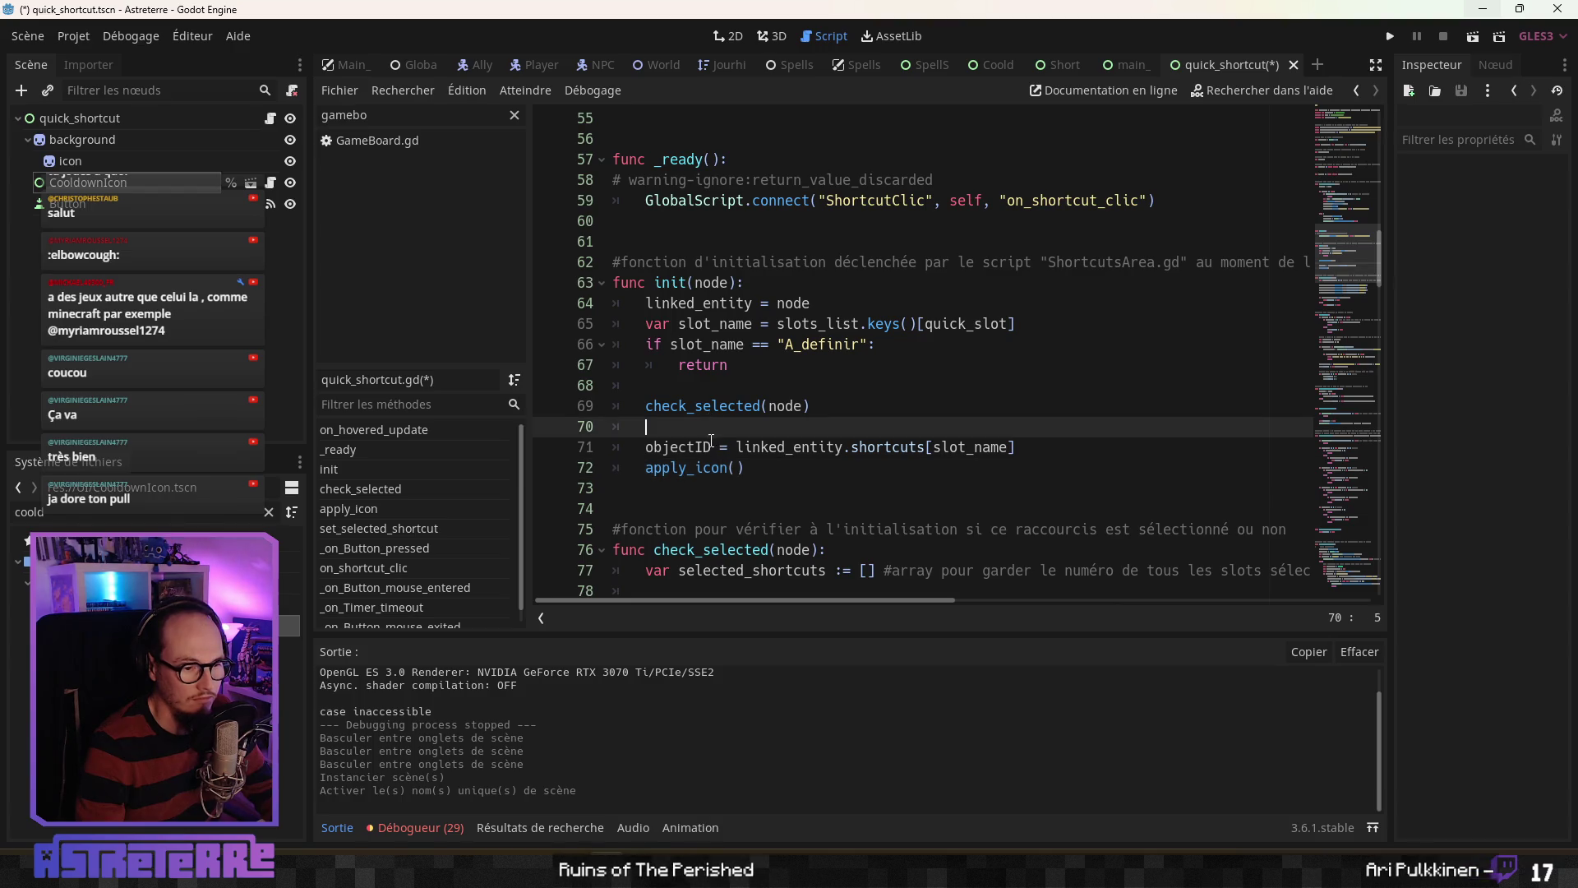
left_click(709, 446)
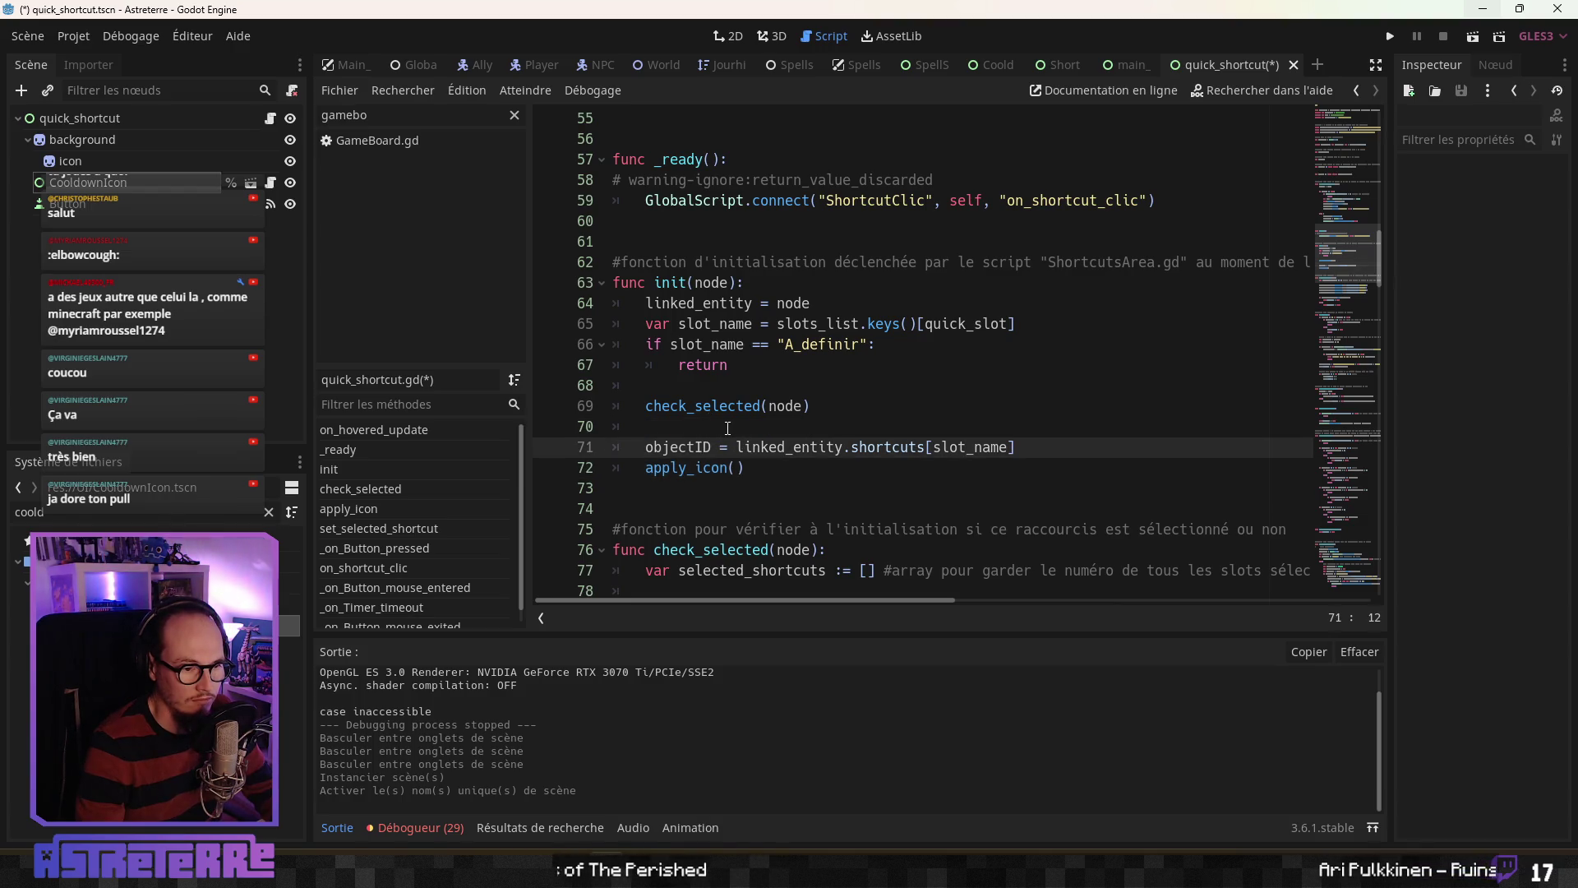
left_click(726, 424)
Step: Check that the quick_shortcut root's Quick Slot is still A Definir
scroll(724, 422, "up", 12)
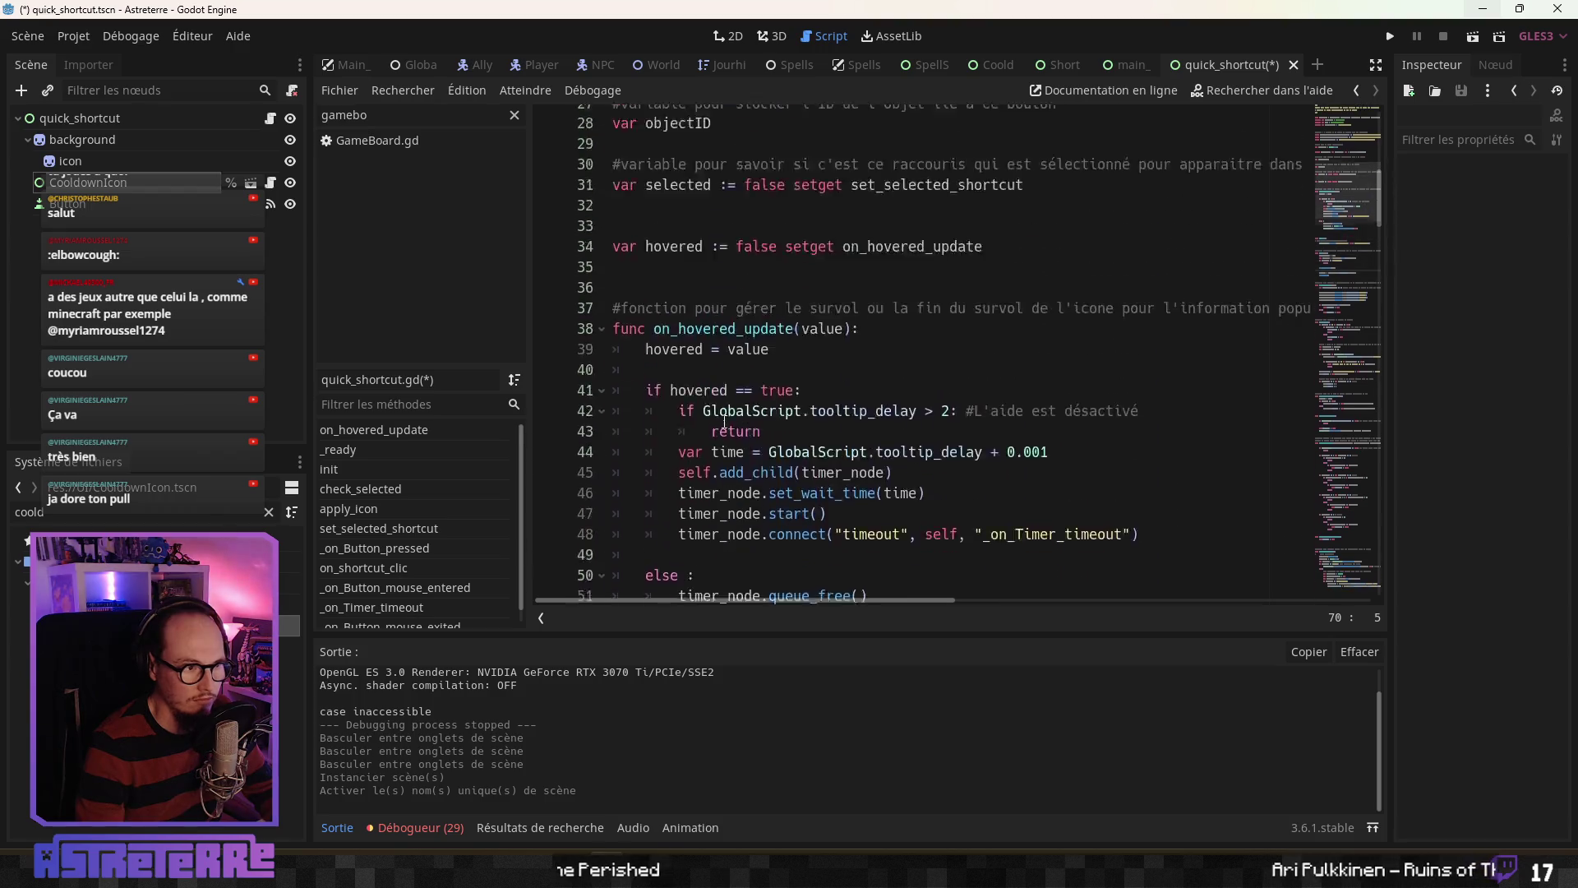
left_click(80, 118)
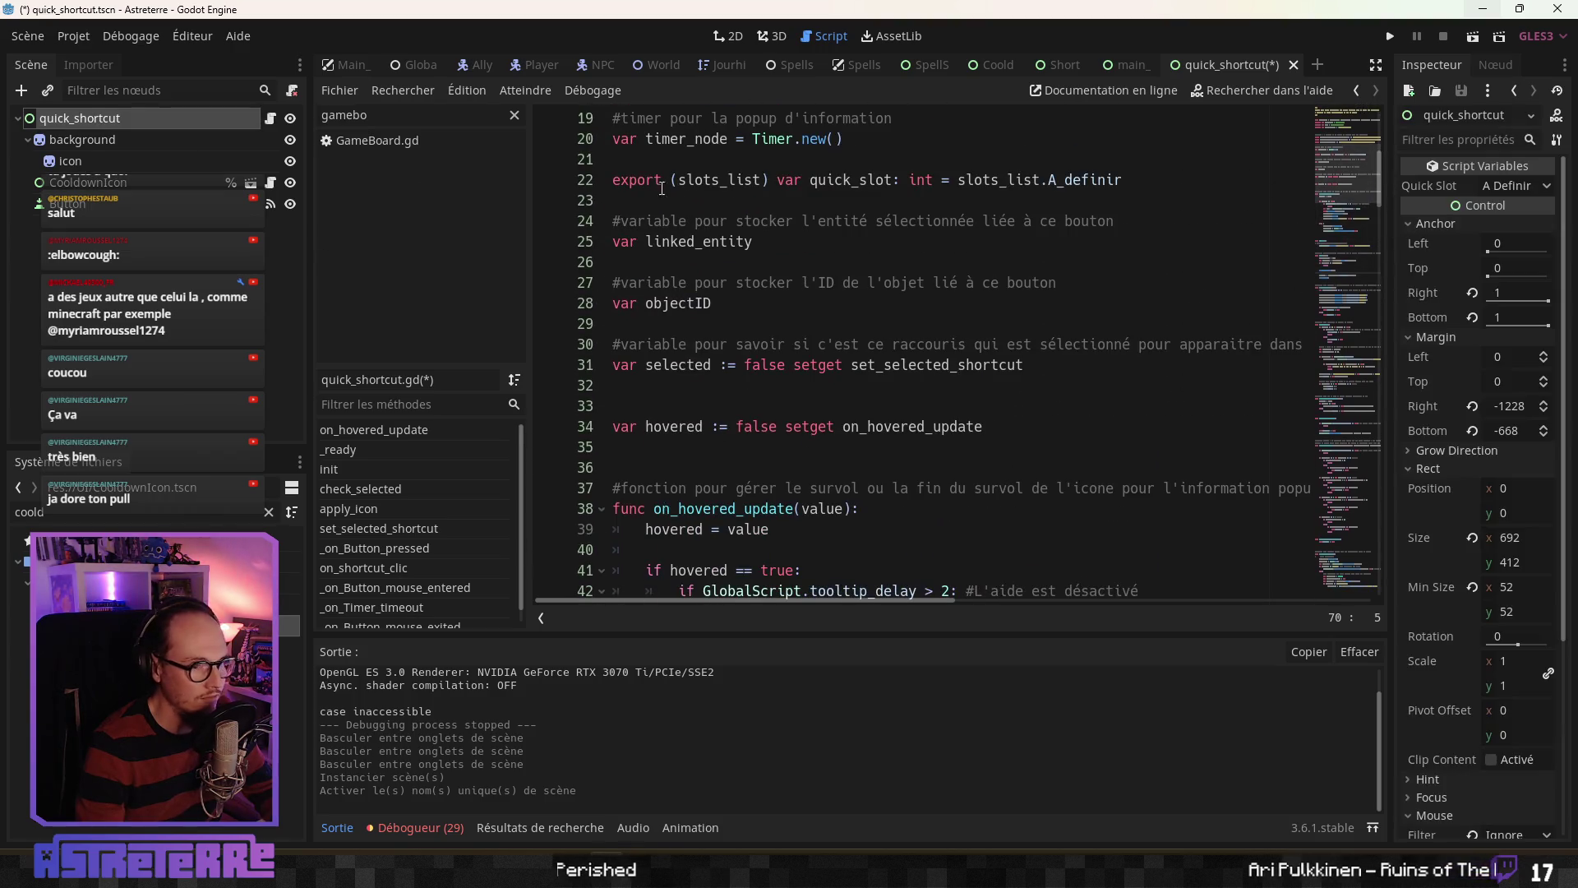
left_click(1536, 186)
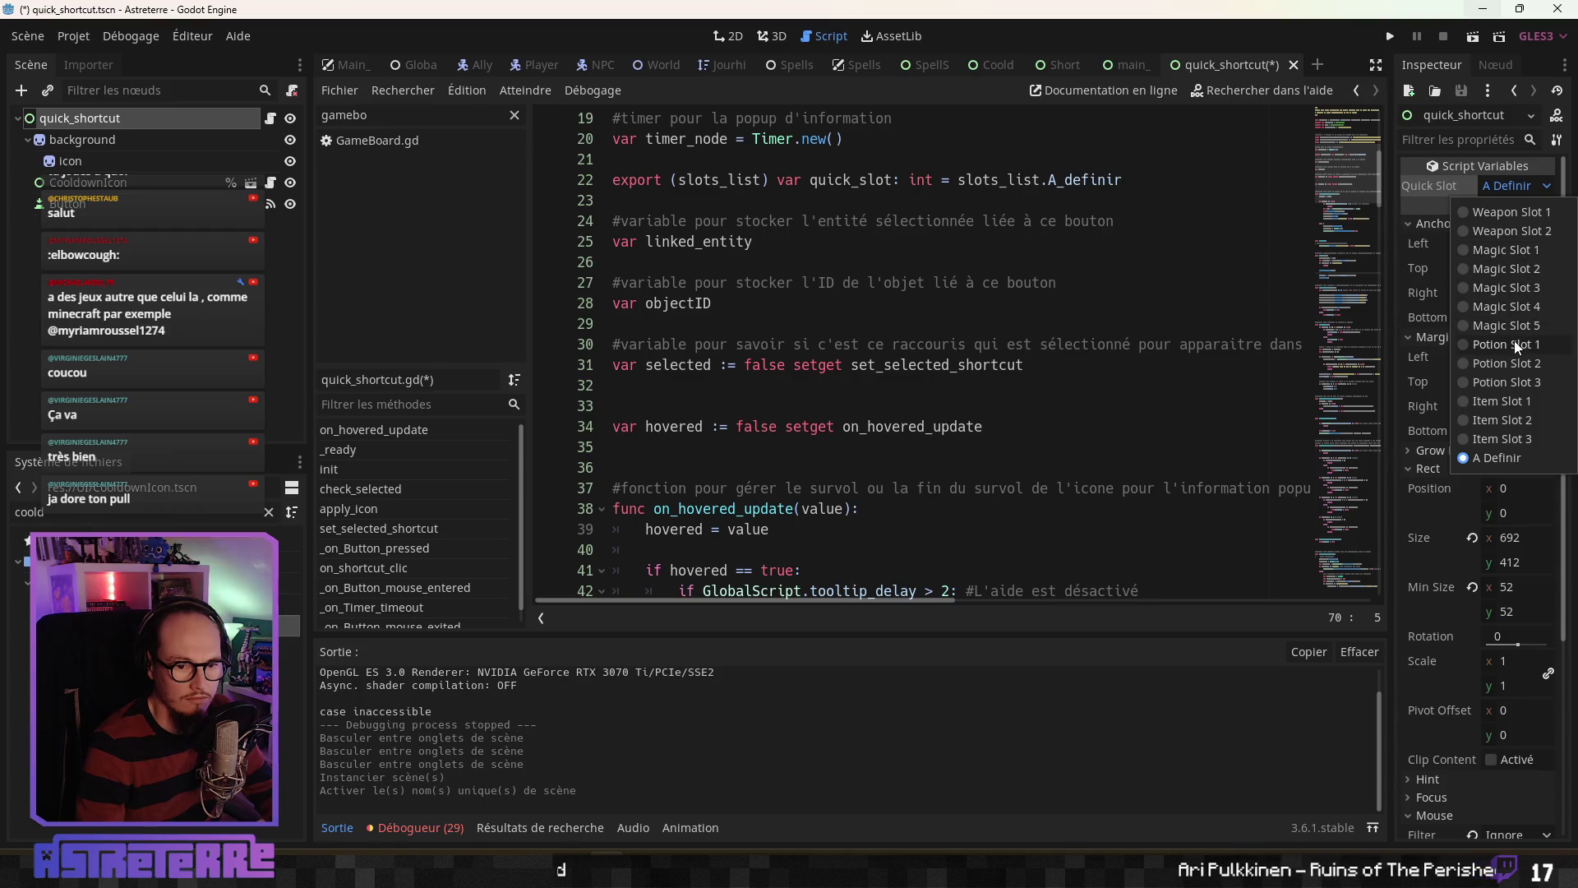
left_click(1568, 179)
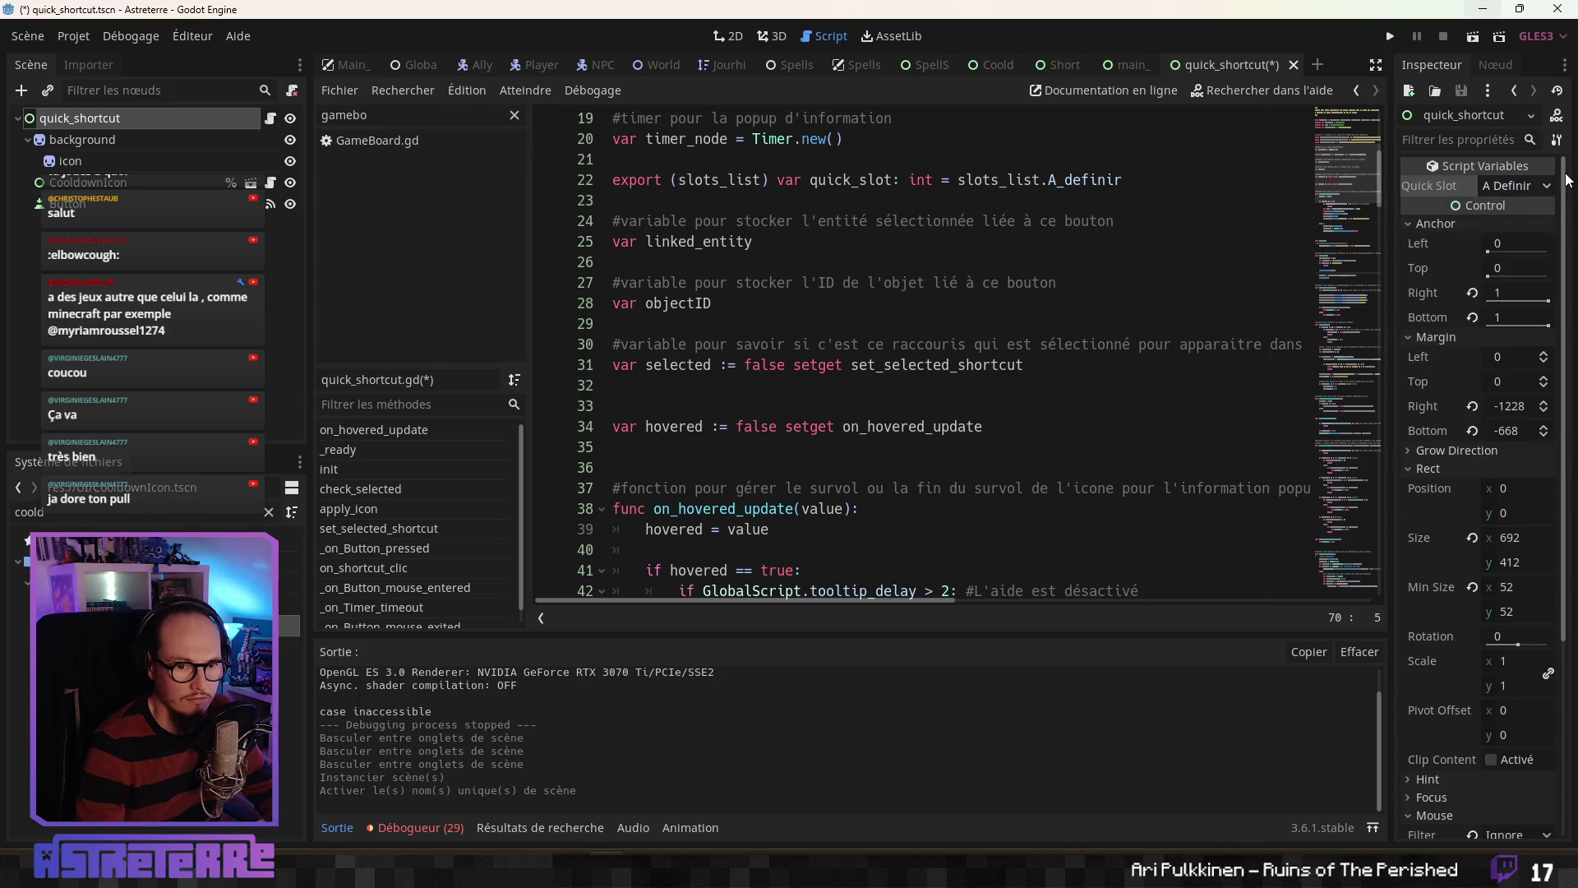
Step: Scroll through quick_shortcut.gd to blank line 68 inside init
scroll(933, 288, "up", 4)
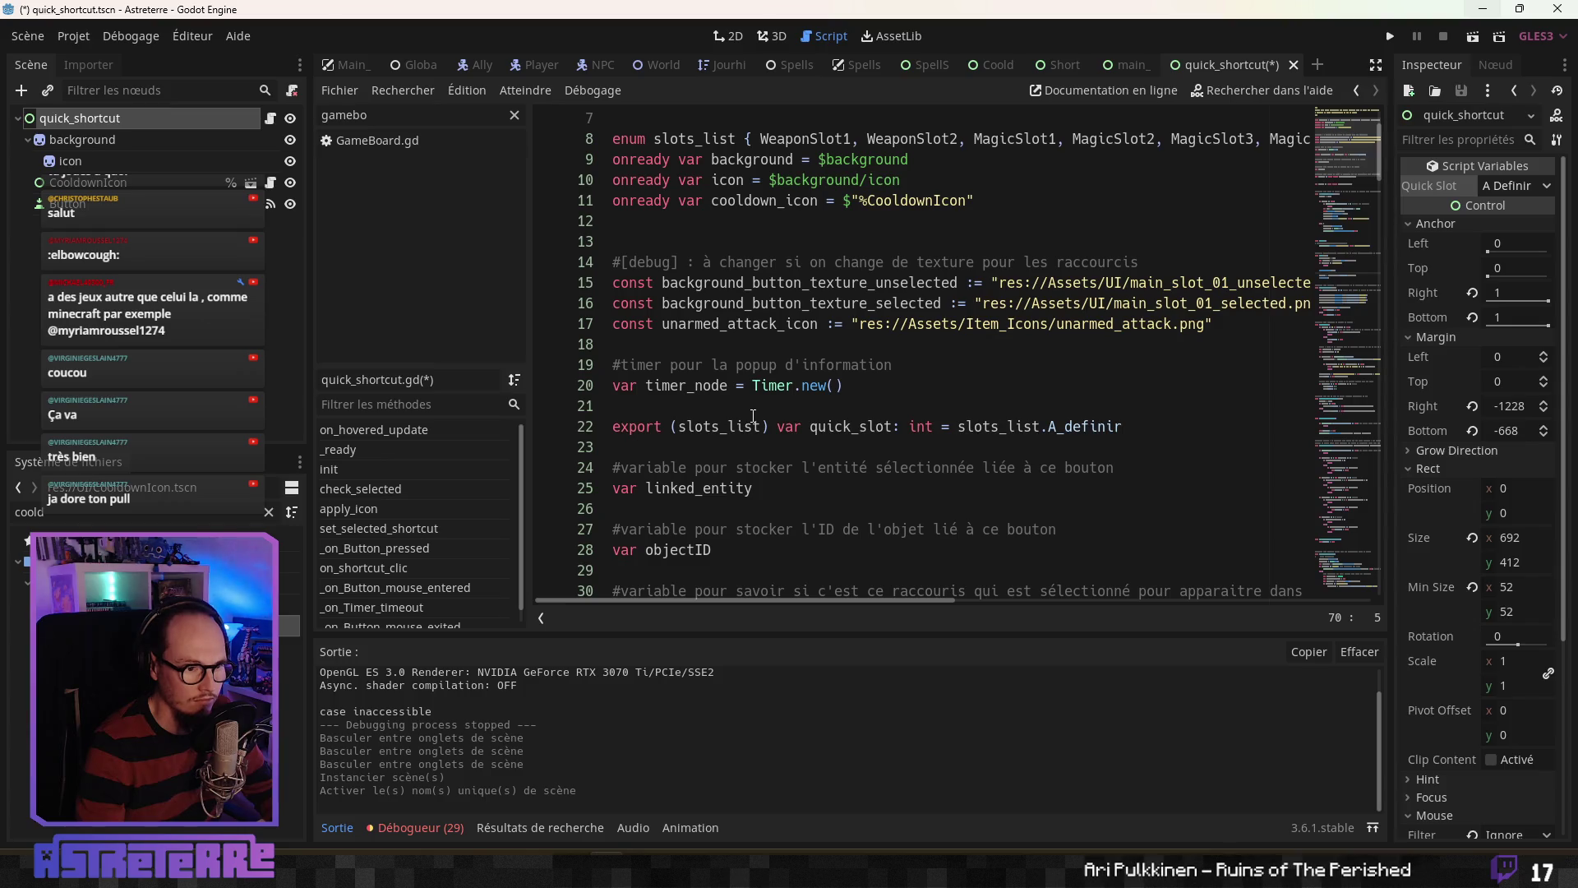
left_click(753, 411)
scroll(756, 428, "down", 9)
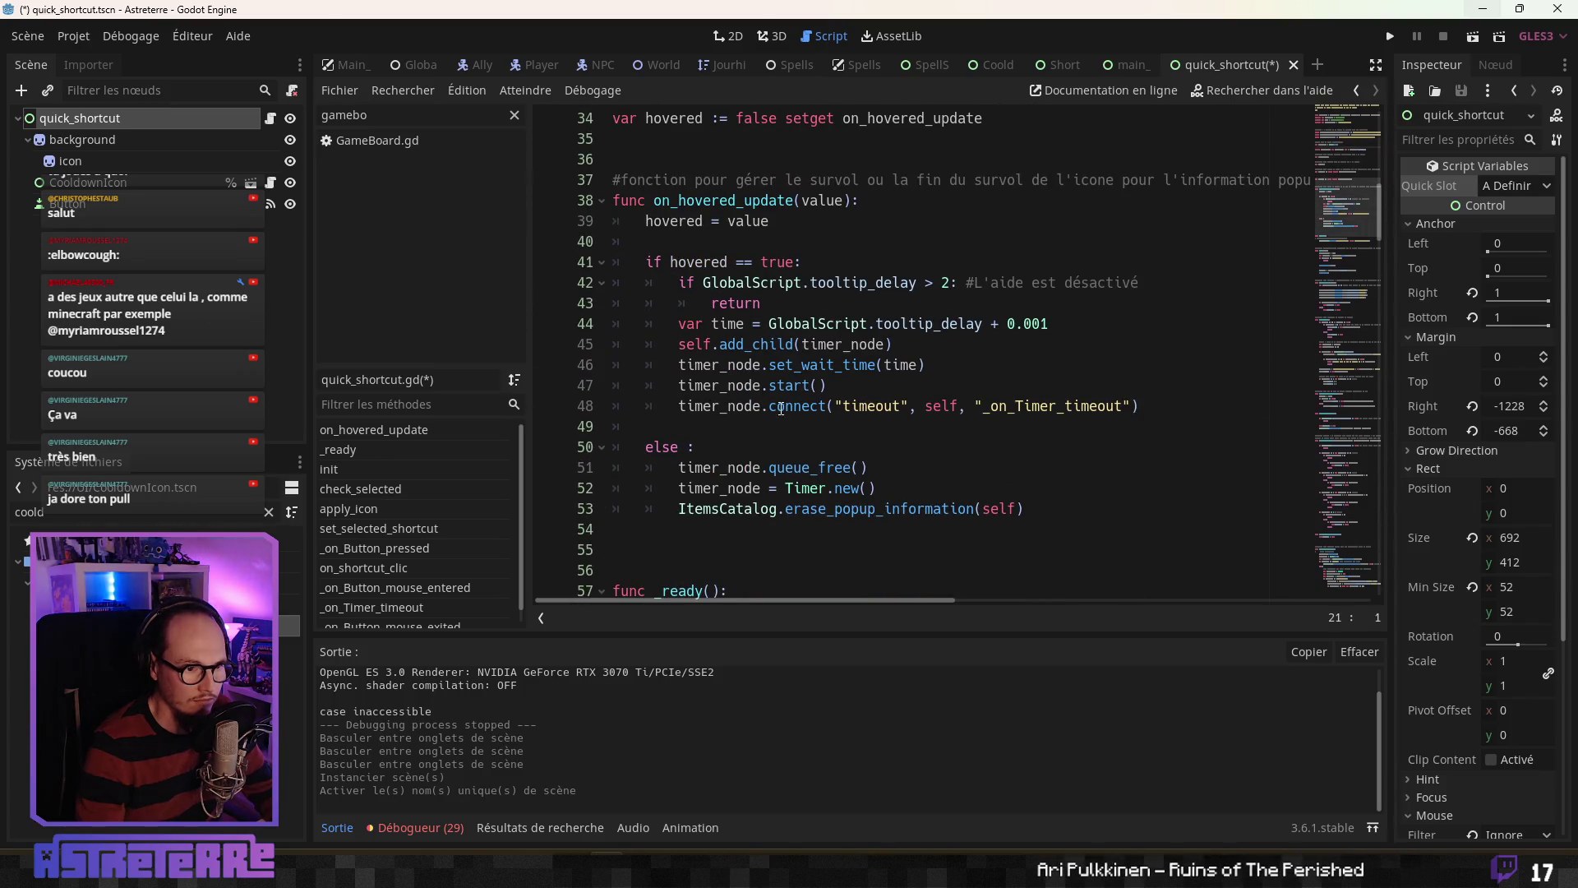
left_click(781, 407)
scroll(781, 419, "down", 3)
scroll(779, 427, "down", 1)
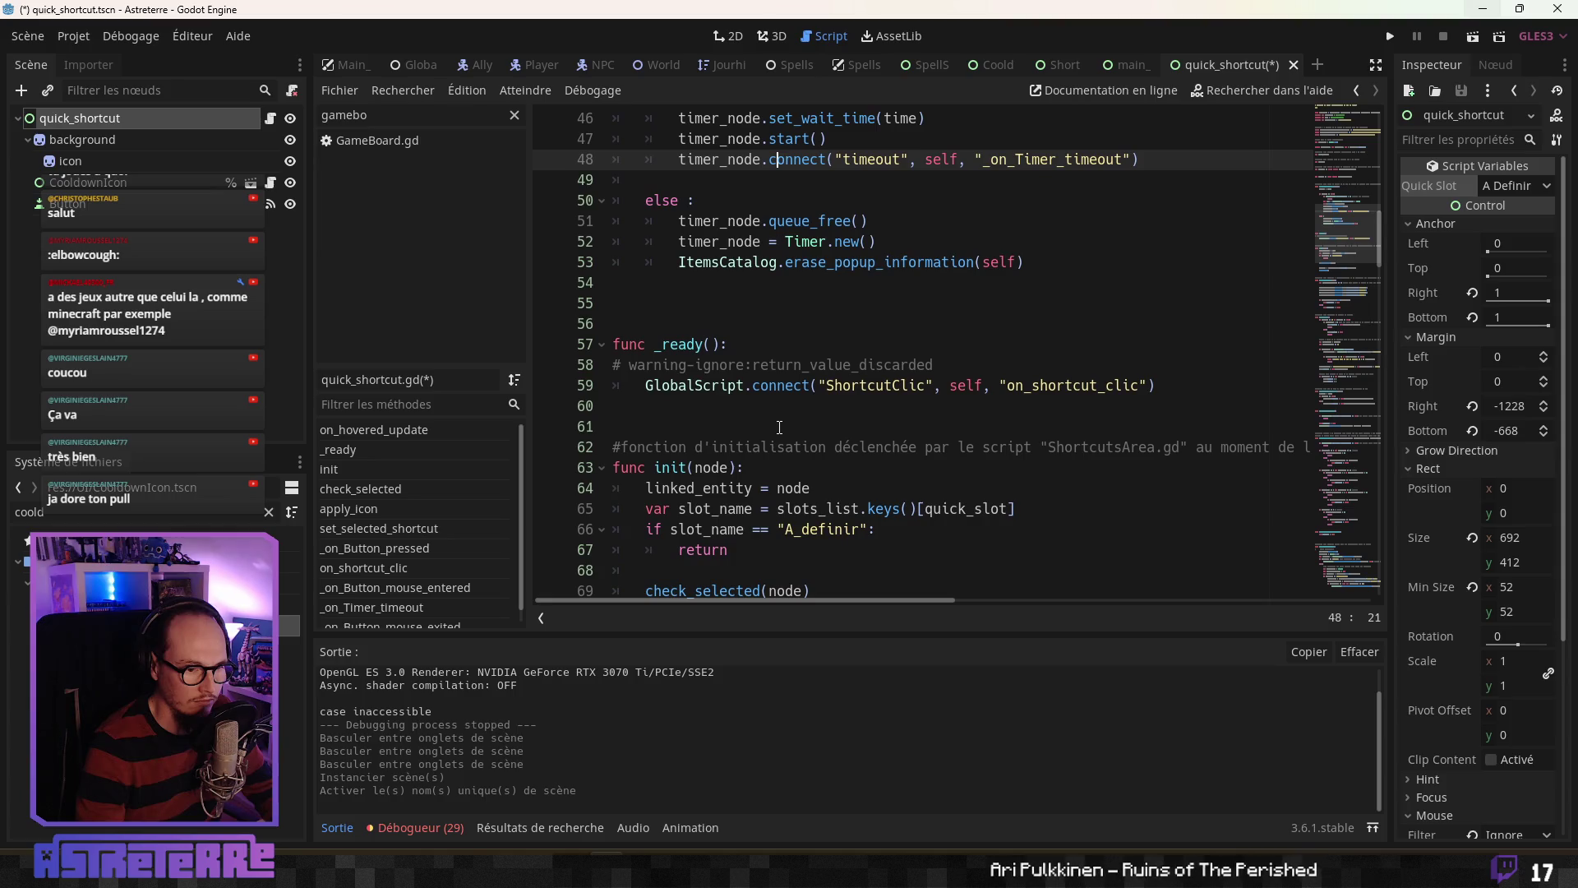
left_click(756, 406)
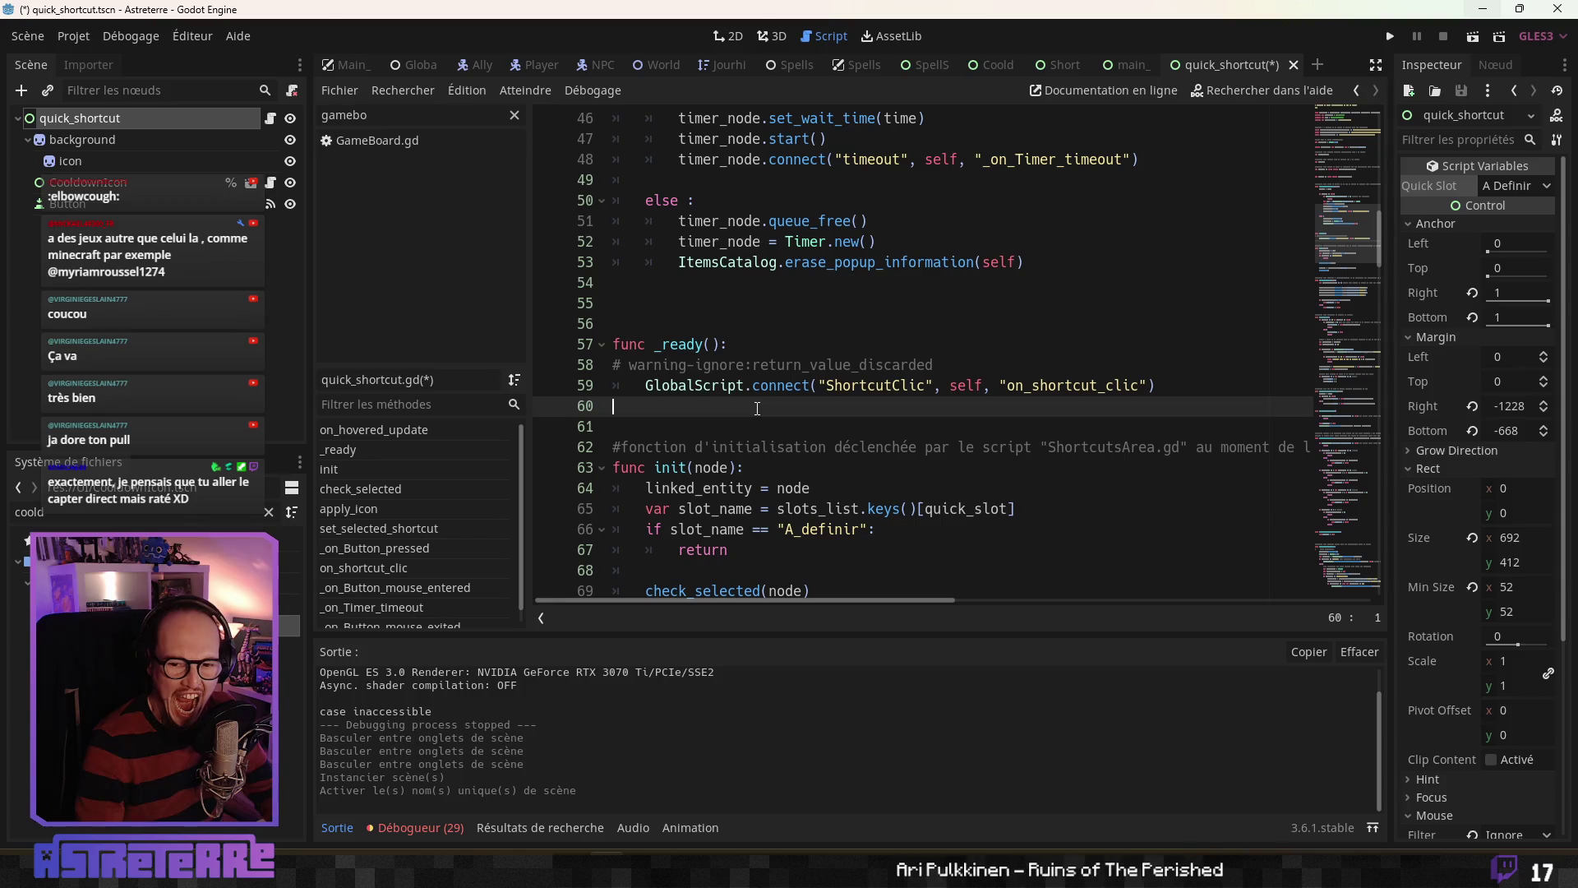
scroll(757, 407, "down", 3)
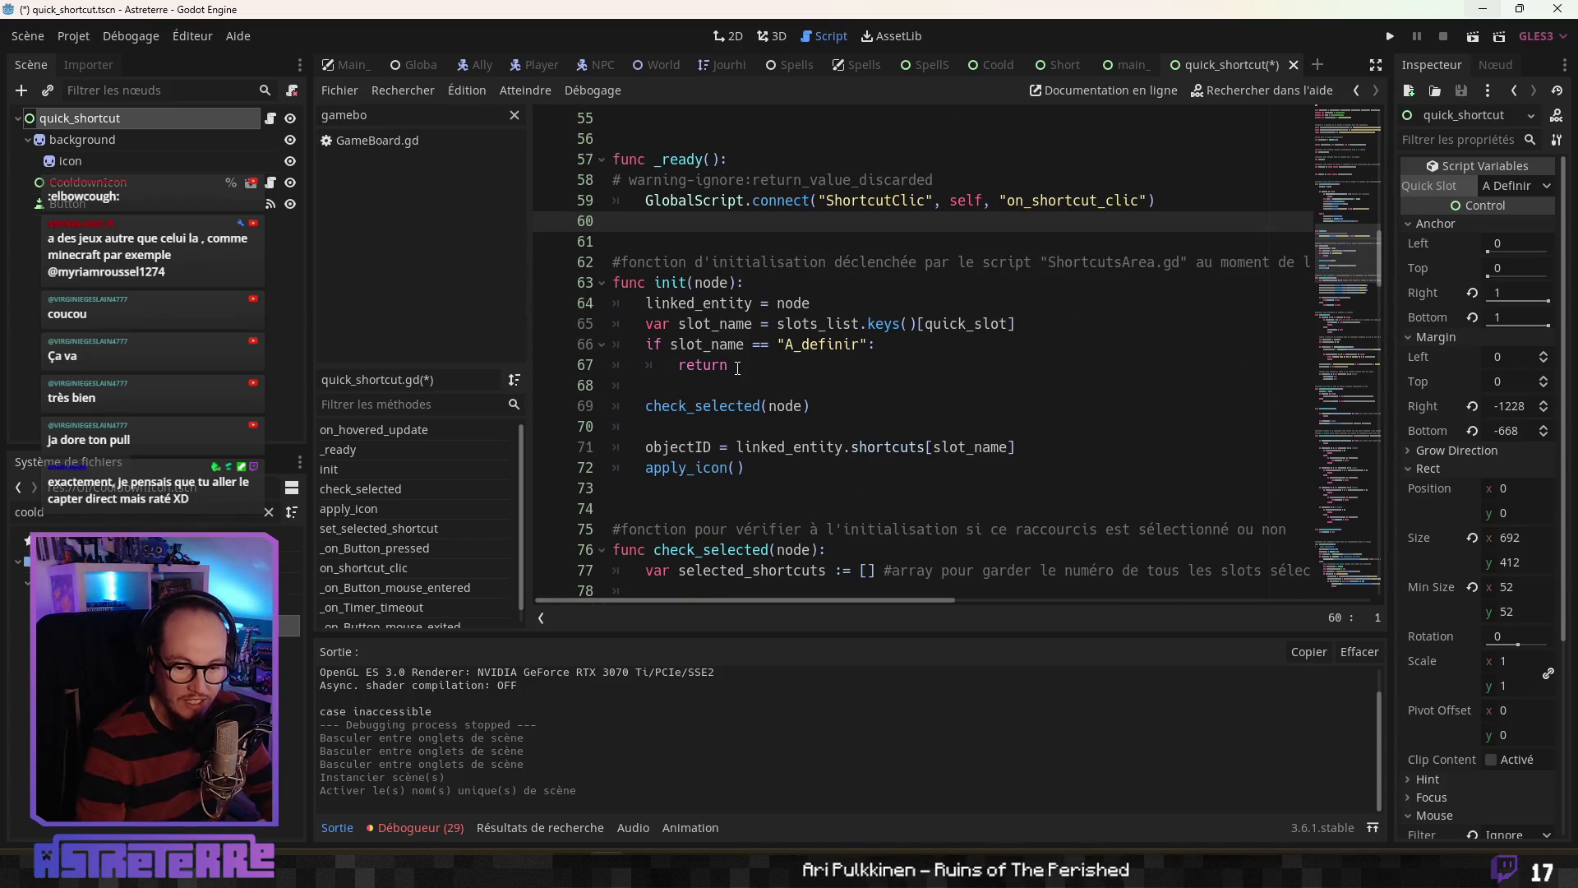
left_click(737, 386)
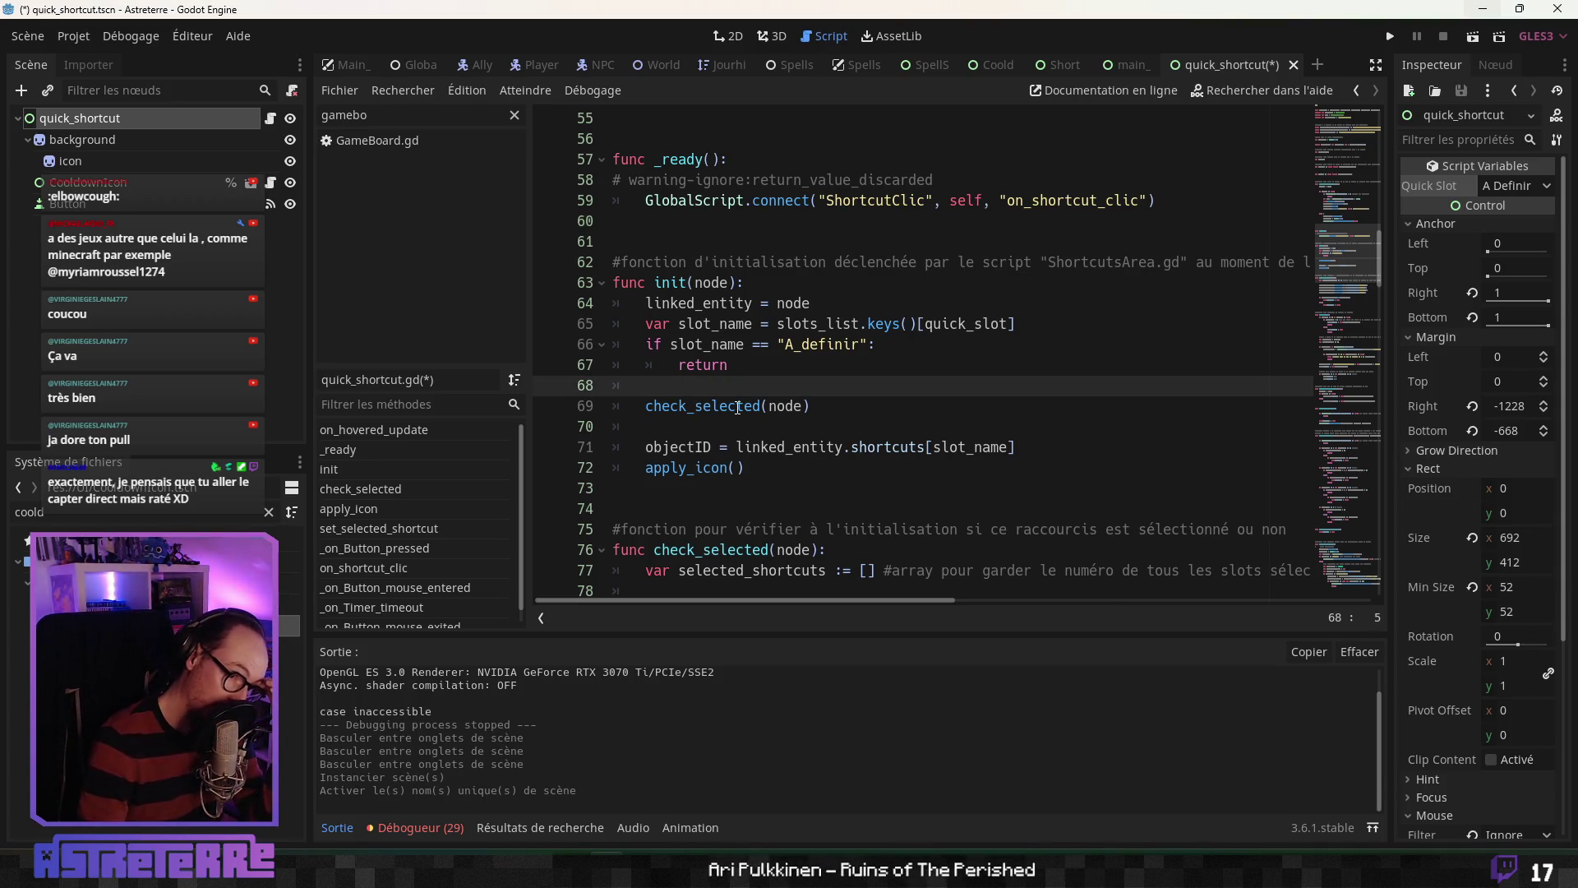
Step: Start an if condition on slot_name below the objectID assignment, reusing the copied variable name
left_click(1041, 446)
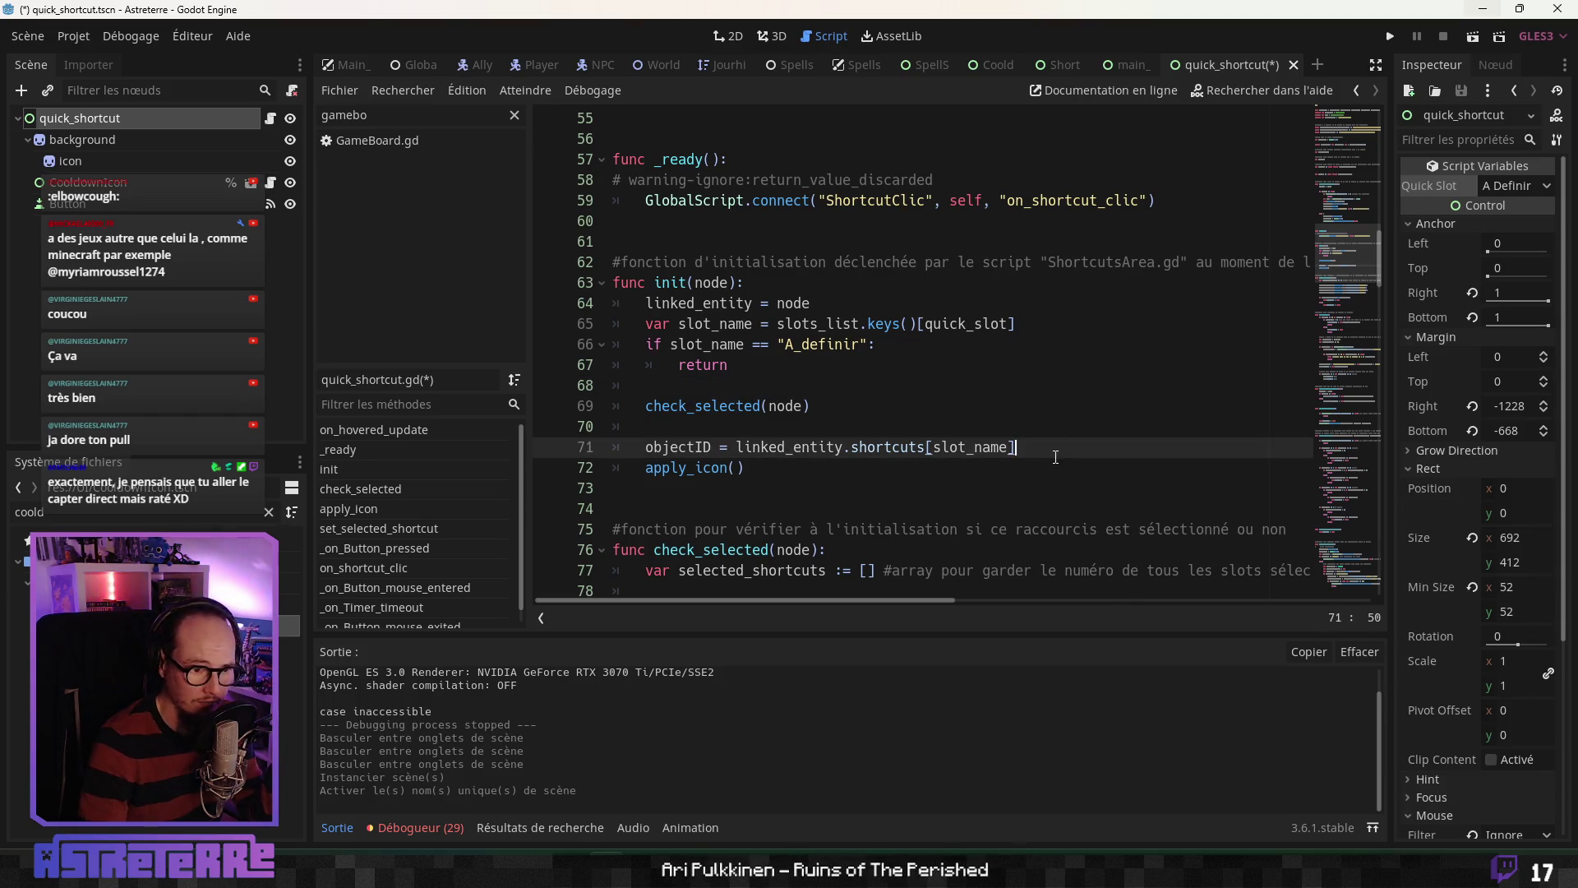
key("Return")
key("Return")
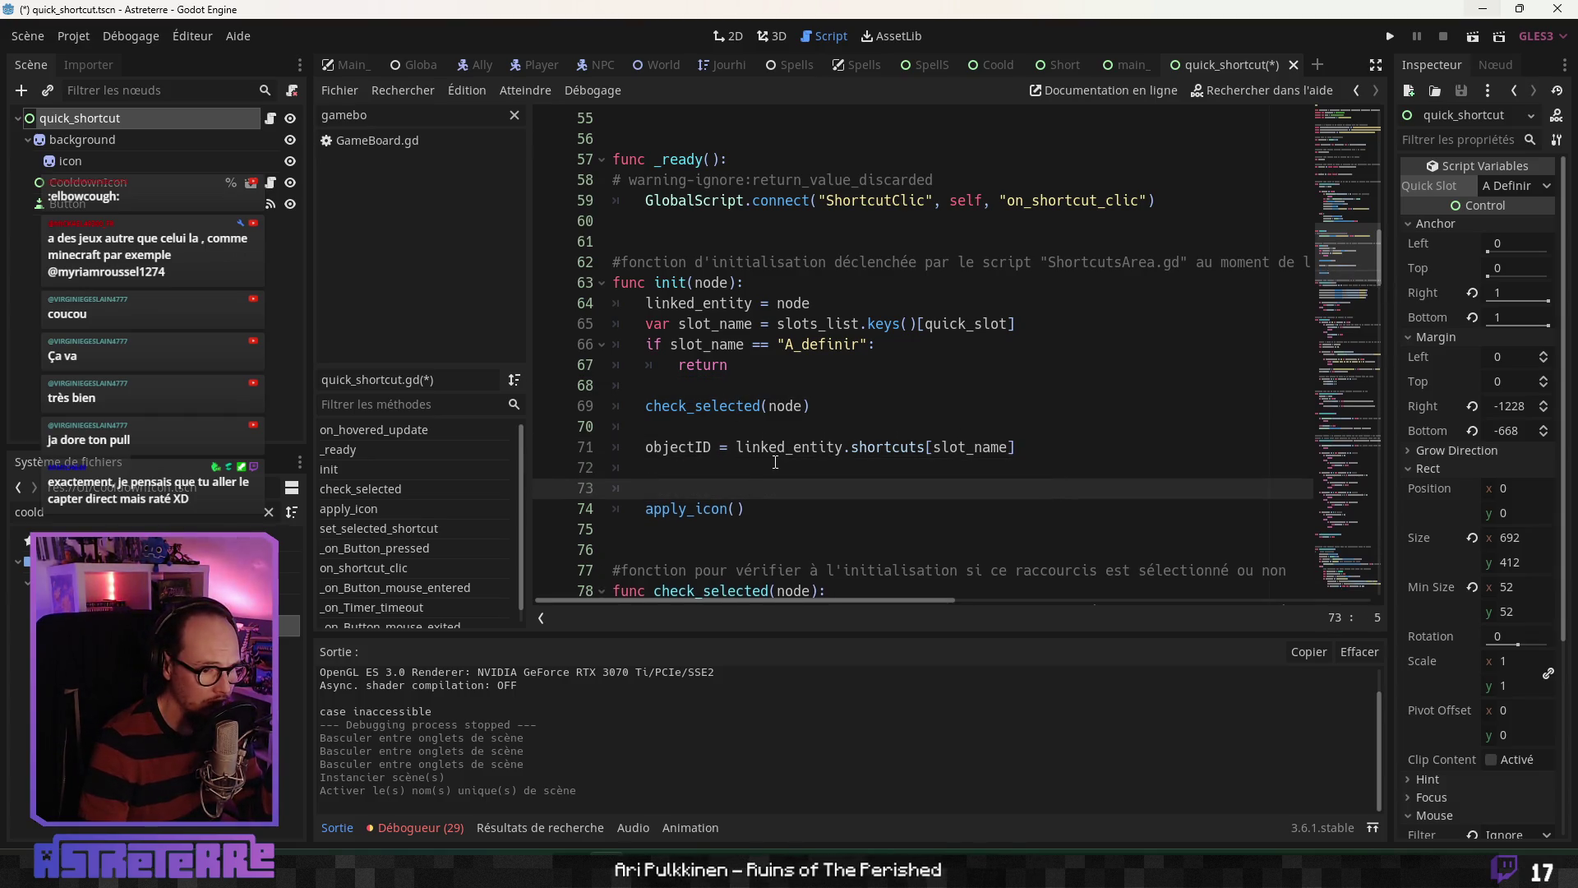
key("Return")
key("Up")
type("if")
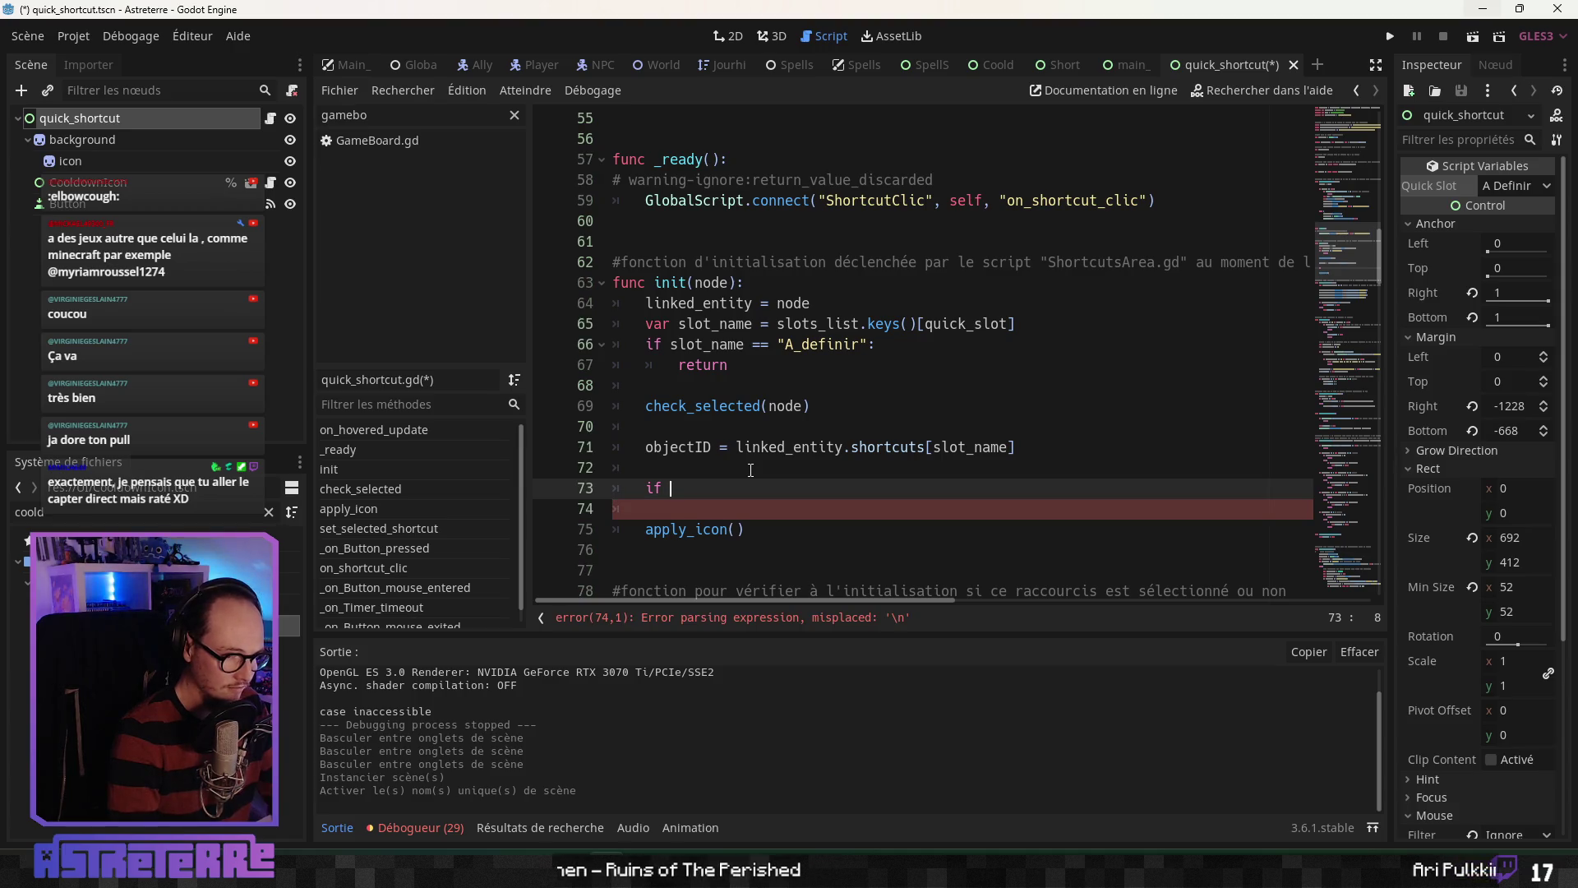
double_click(709, 345)
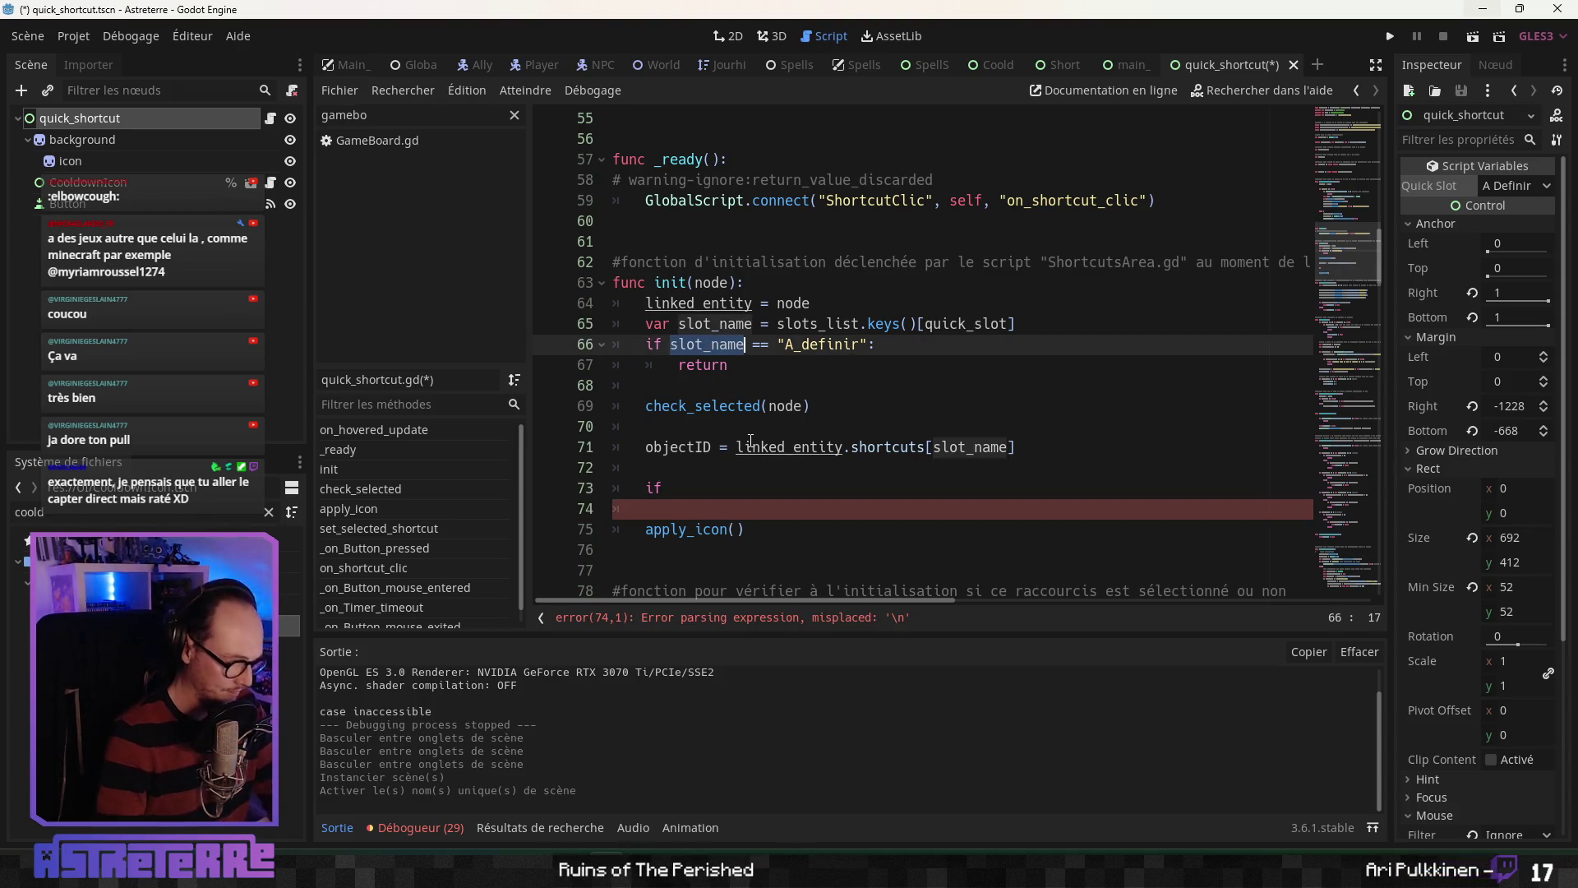
key("ctrl+c")
left_click(860, 493)
key("ctrl+v")
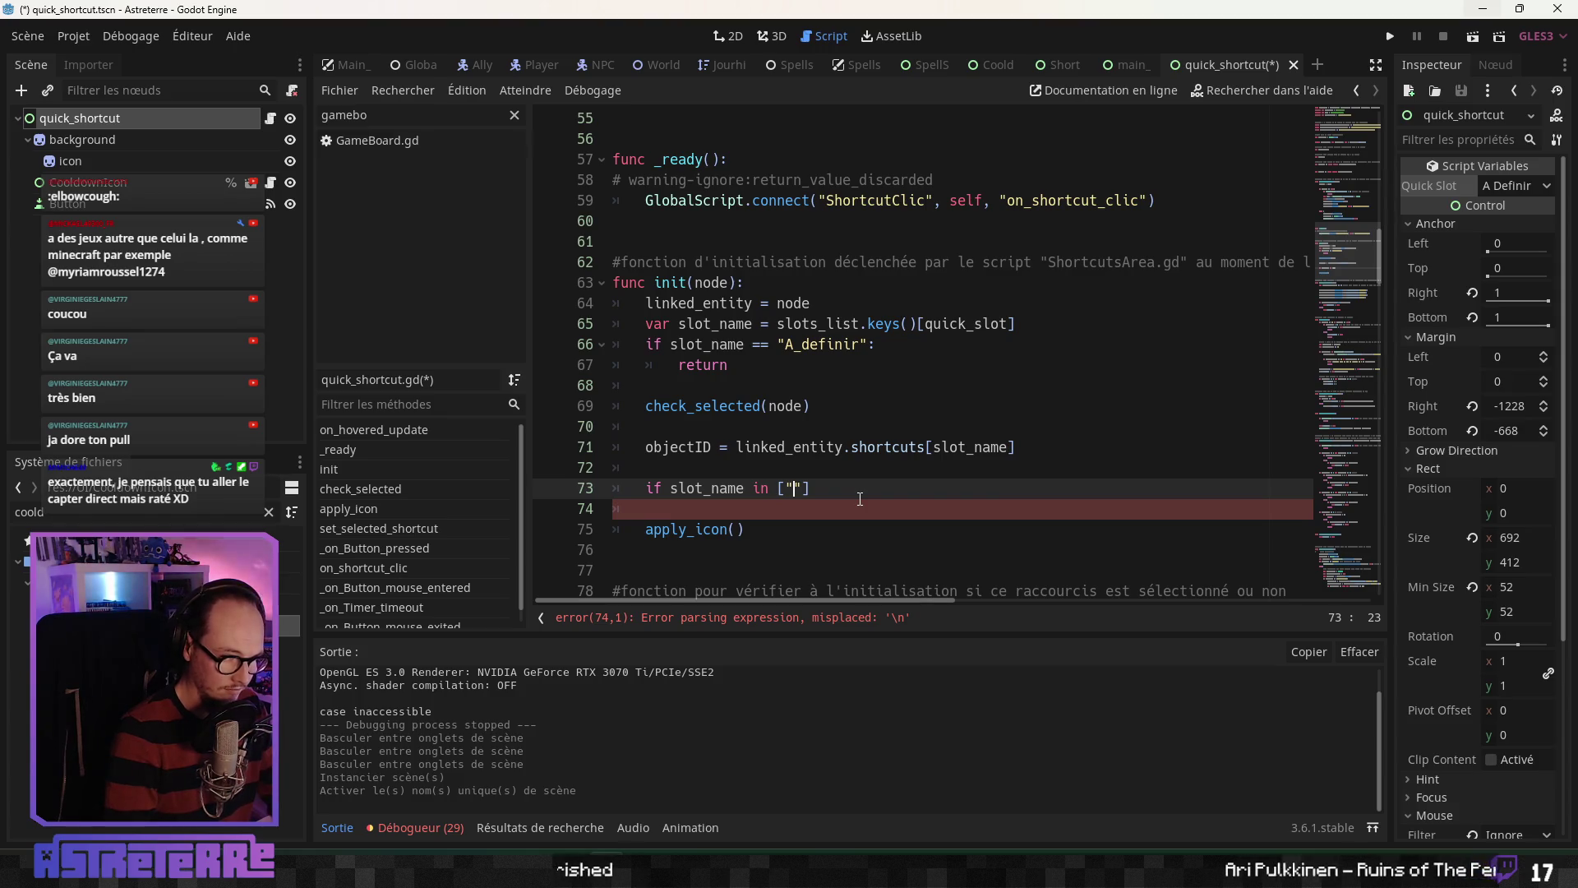
type("Magic")
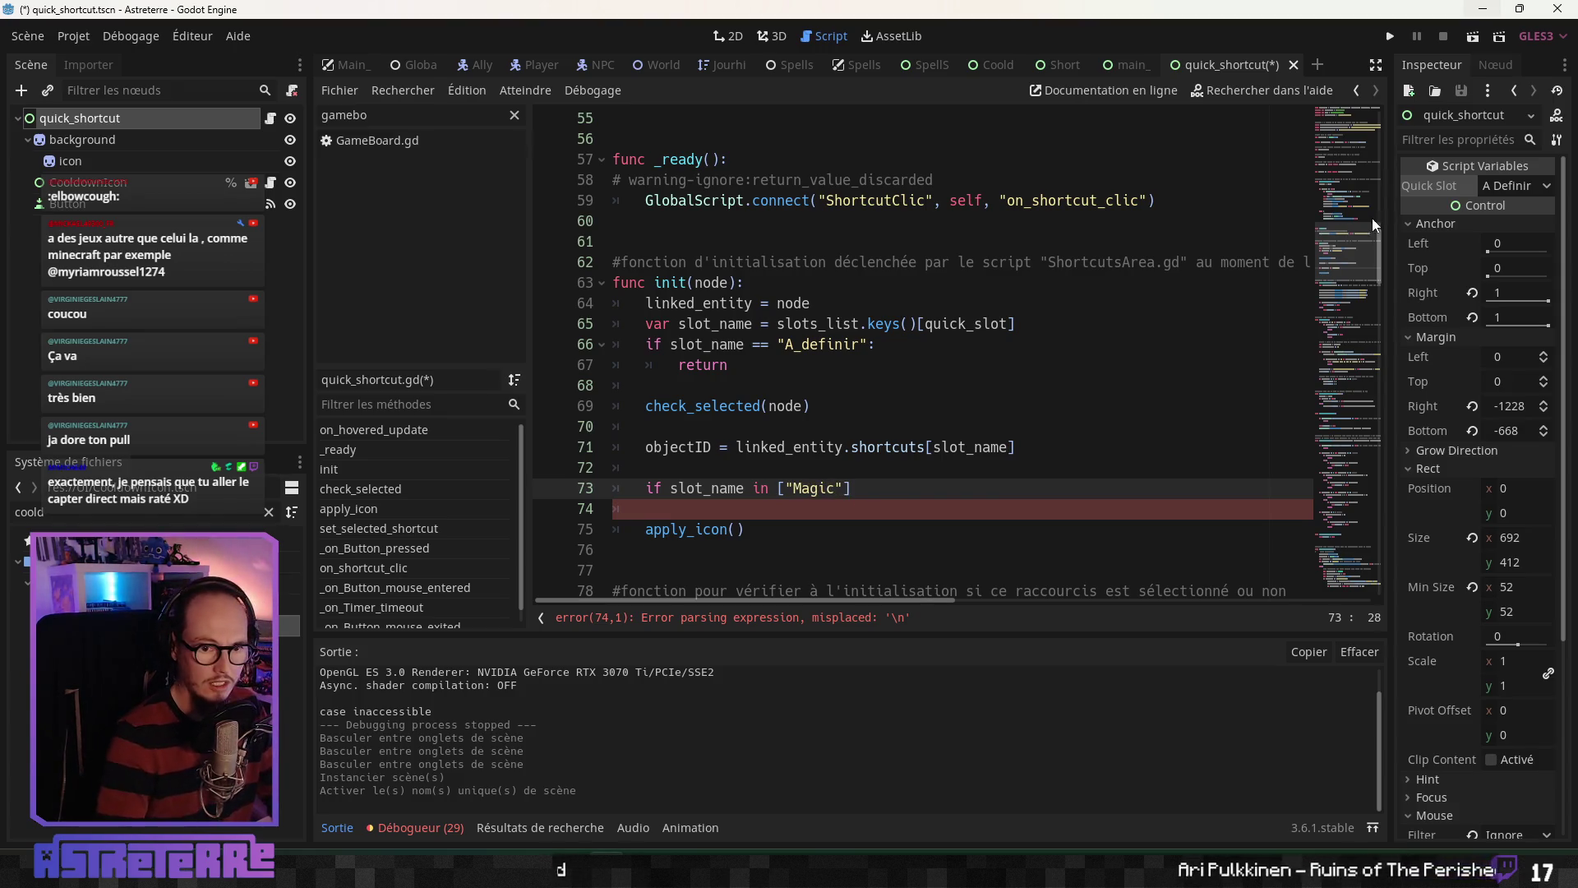
Step: Copy the MagicSlot1–MagicSlot5 names from the enum into the condition's placeholder
scroll(1048, 237, "up", 9)
scroll(1048, 237, "up", 9)
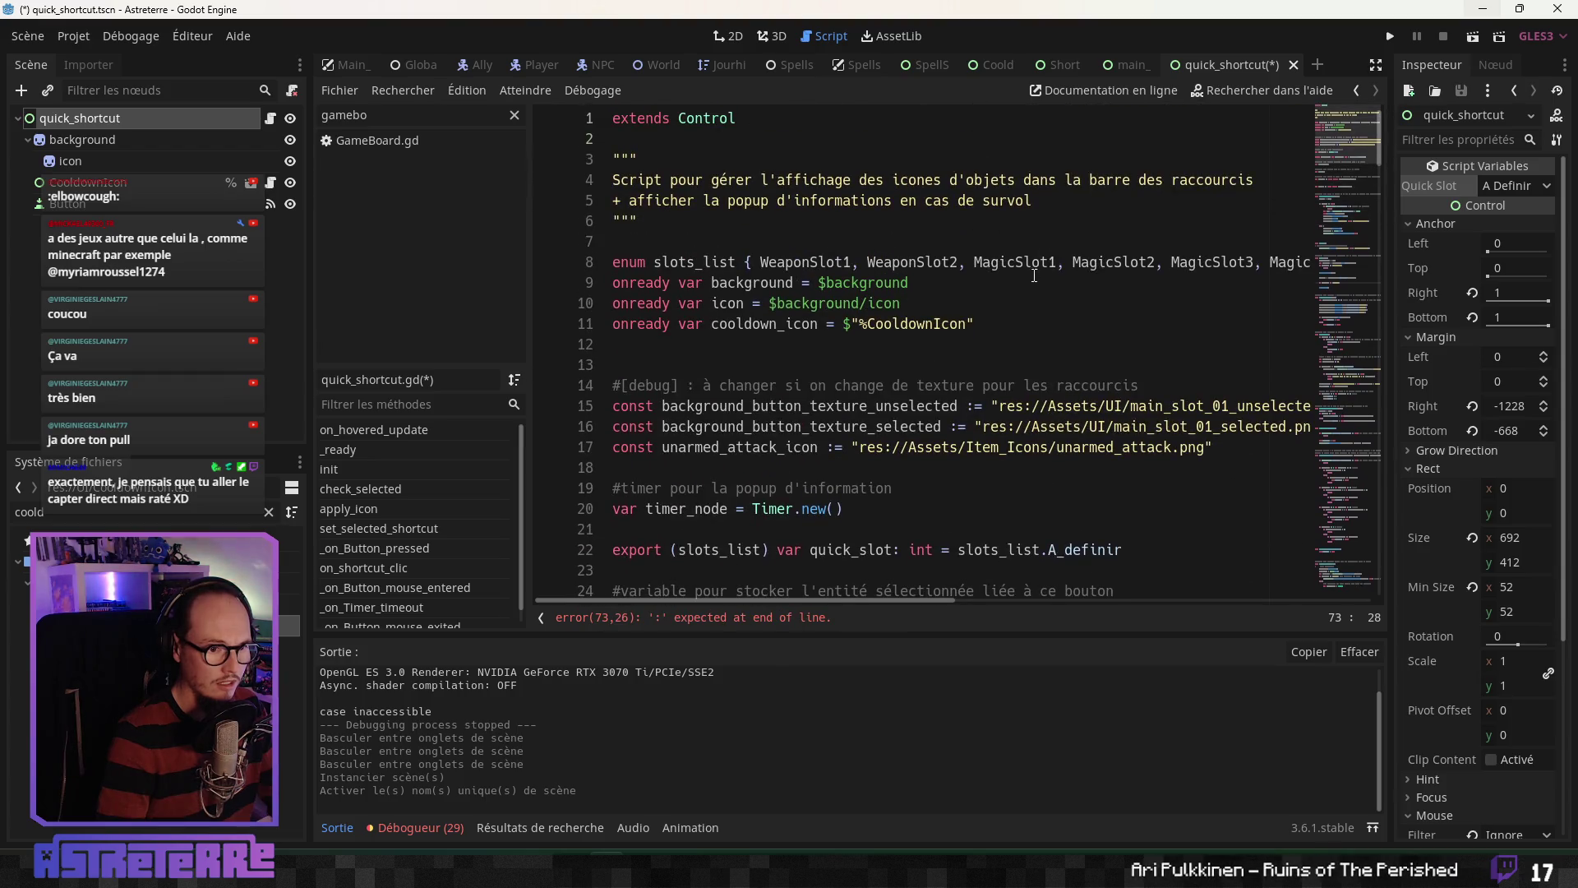
mouse_move(978, 261)
left_mouse_down()
mouse_move(1307, 261)
mouse_move(744, 261)
mouse_move(1303, 261)
mouse_move(1147, 265)
left_mouse_up()
left_click(999, 261)
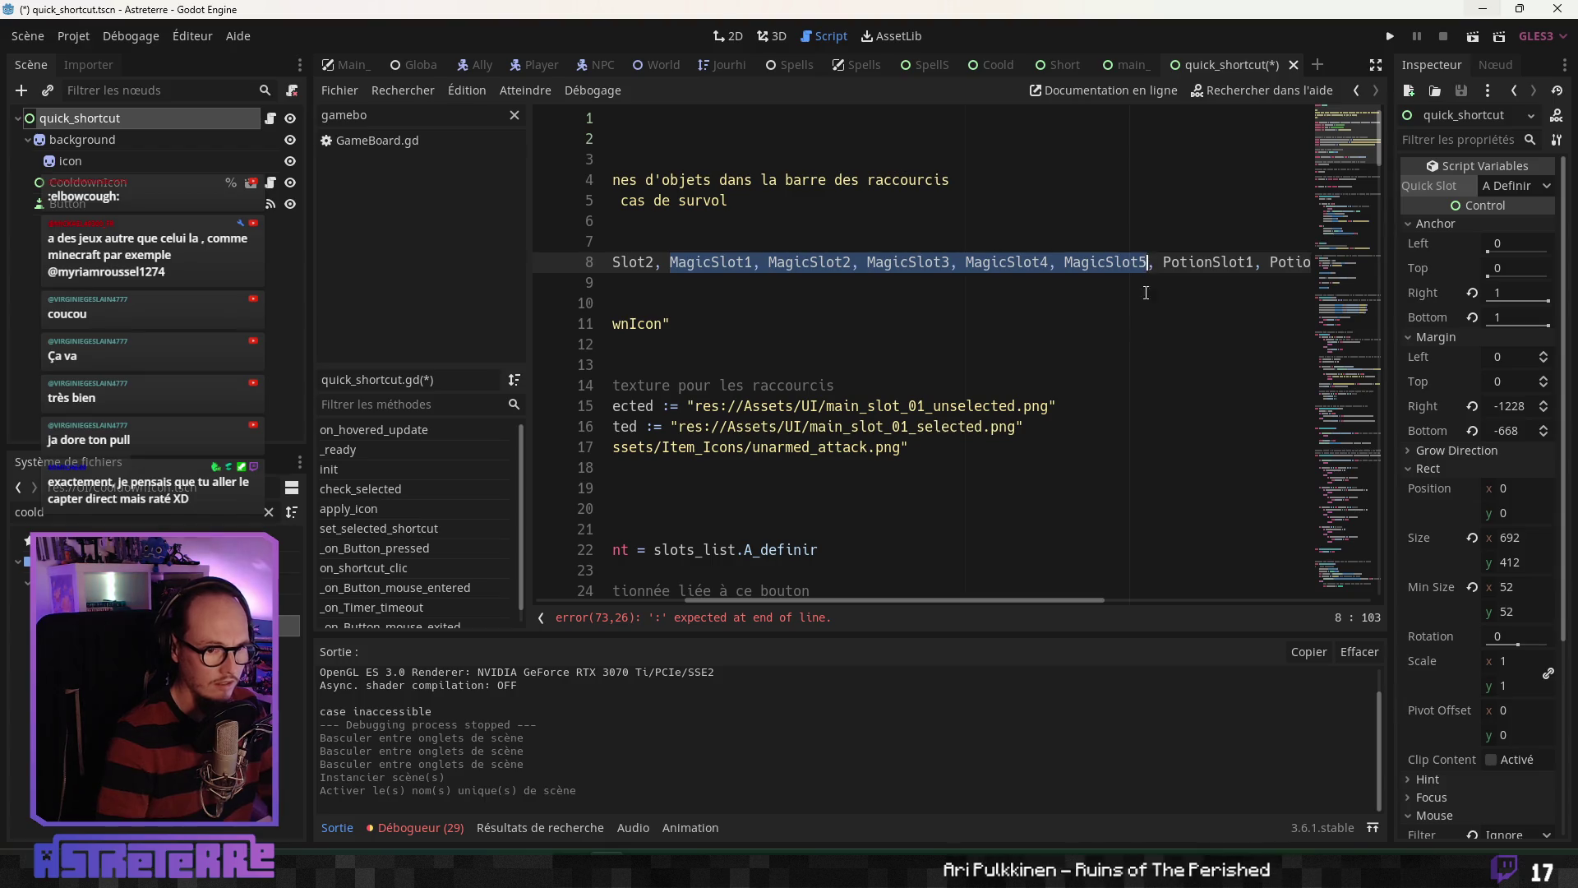
scroll(1064, 362, "down", 11)
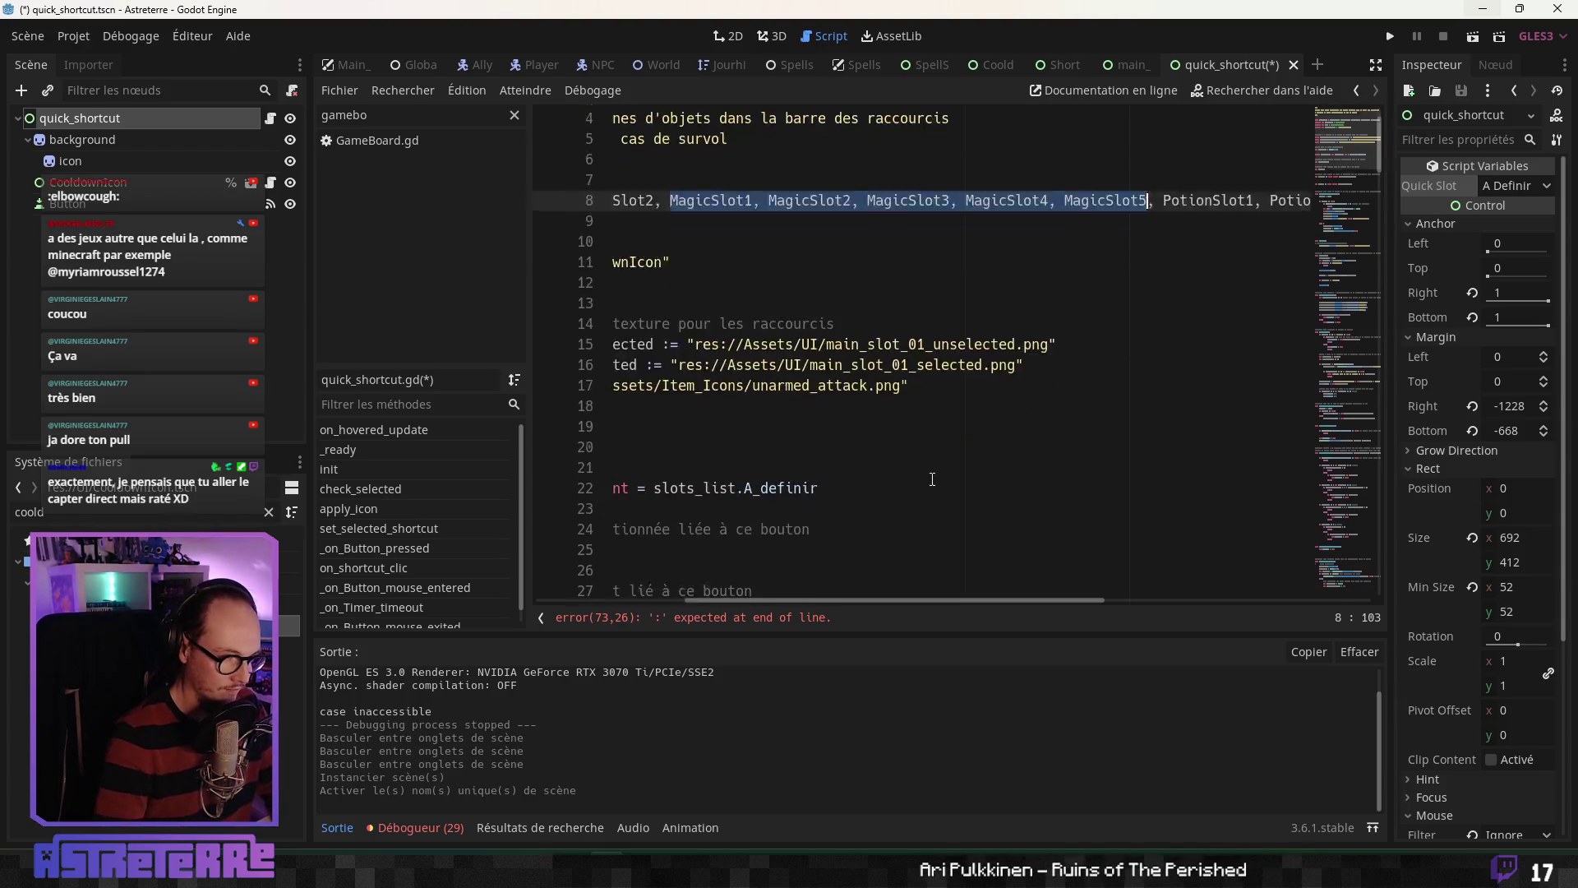
left_click(781, 618)
left_click(818, 323)
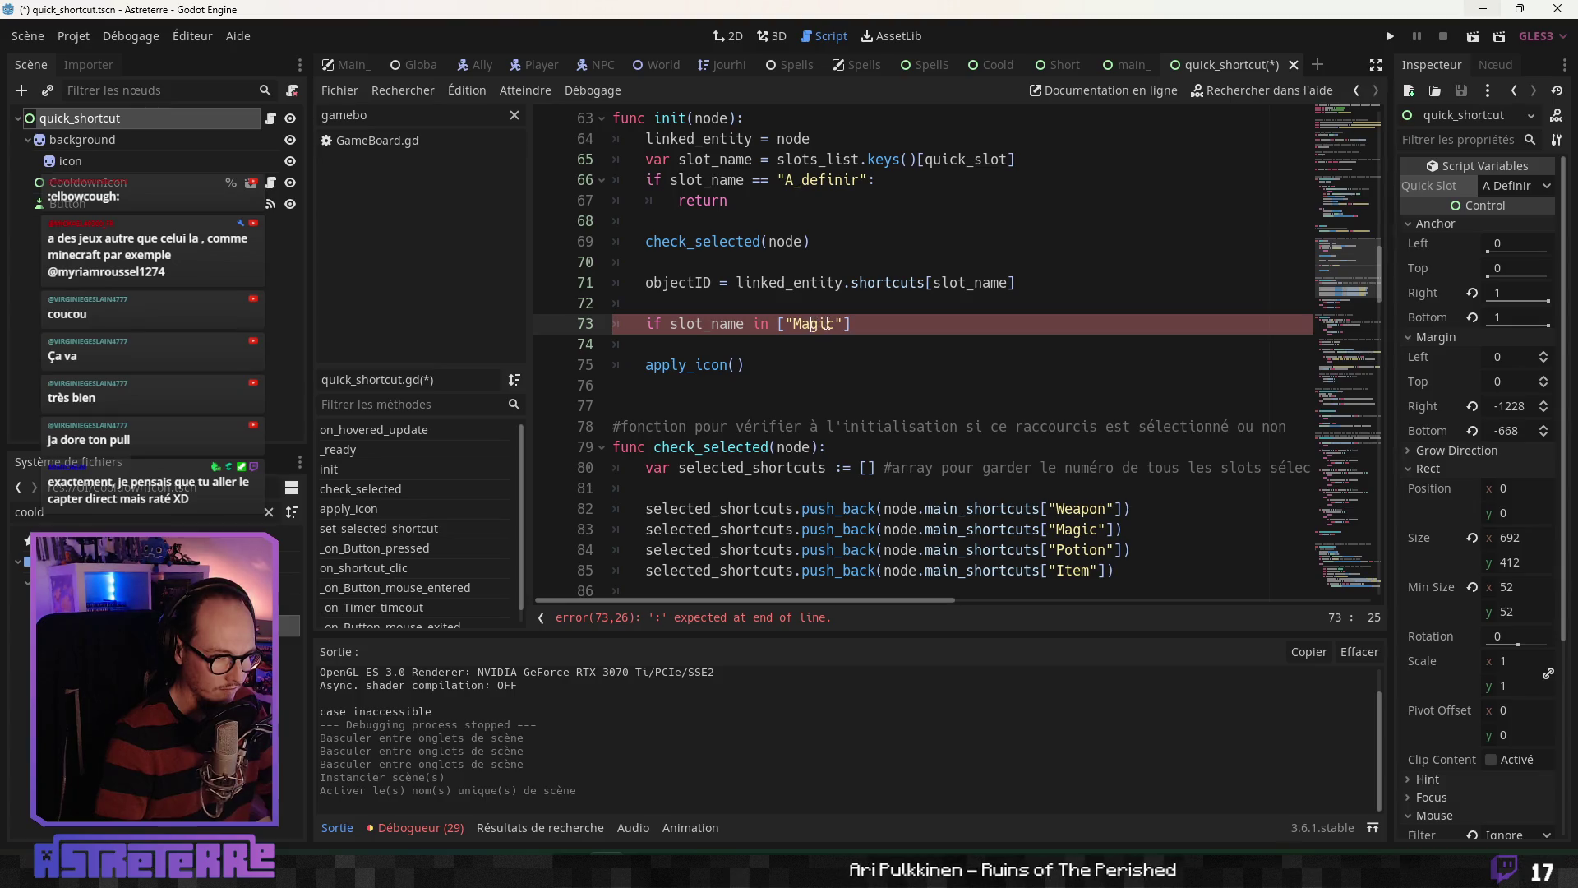
left_click_drag(842, 323, 783, 321)
key("ctrl+v")
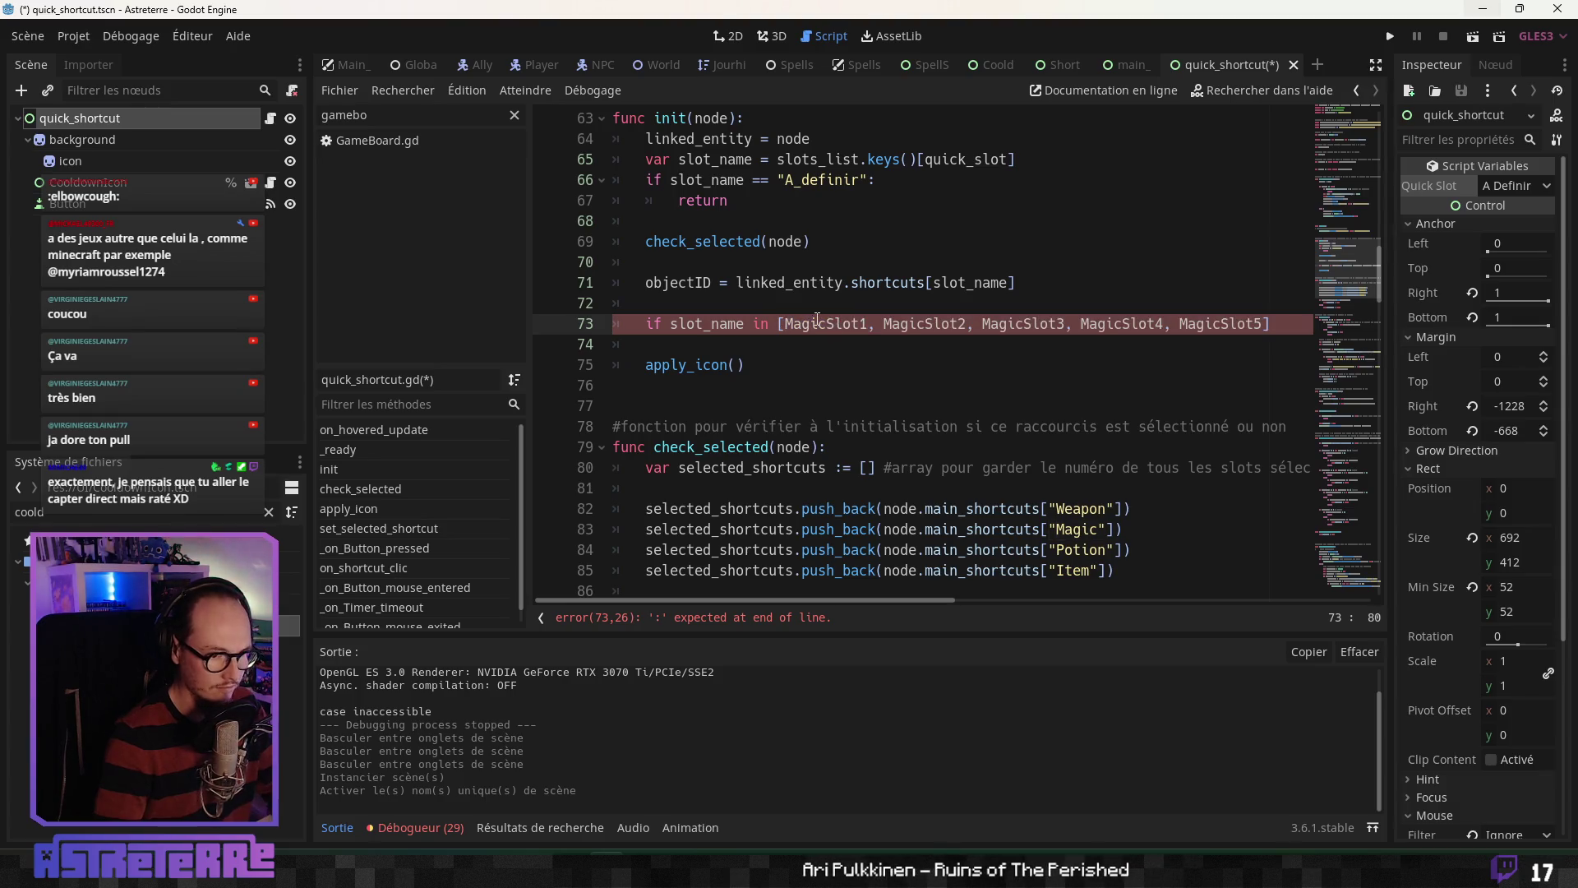
Step: Quote each name "MagicSlot1" to "MagicSlot5", end the condition with a colon, and begin its body
left_click(787, 323)
type("\"")
left_click(873, 323)
type("\"")
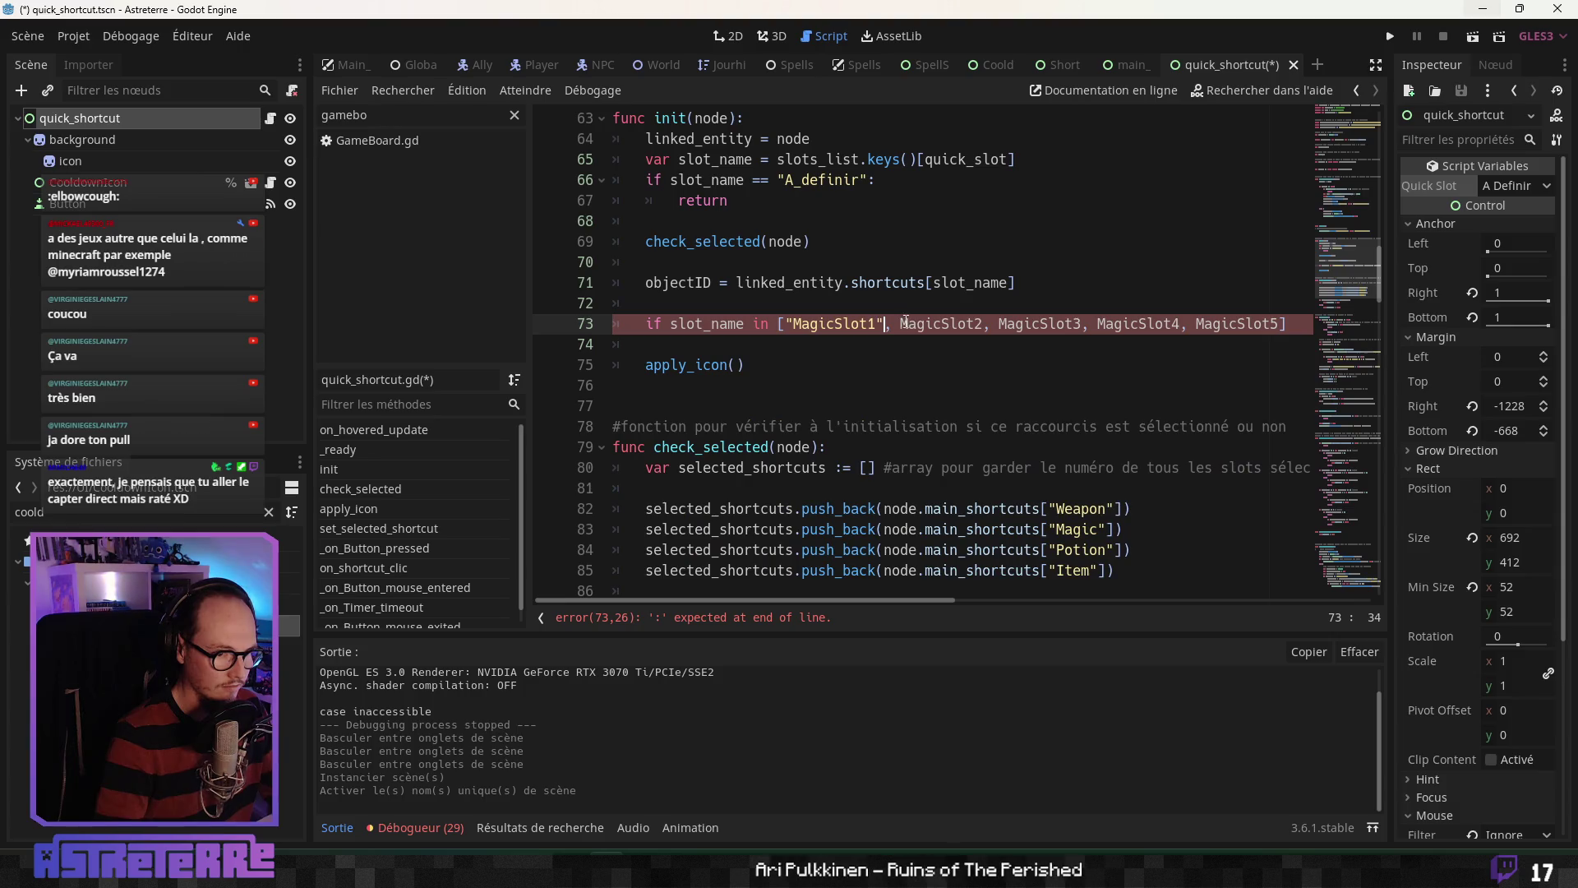
left_click(900, 323)
type("\"")
left_click(992, 323)
type("\"")
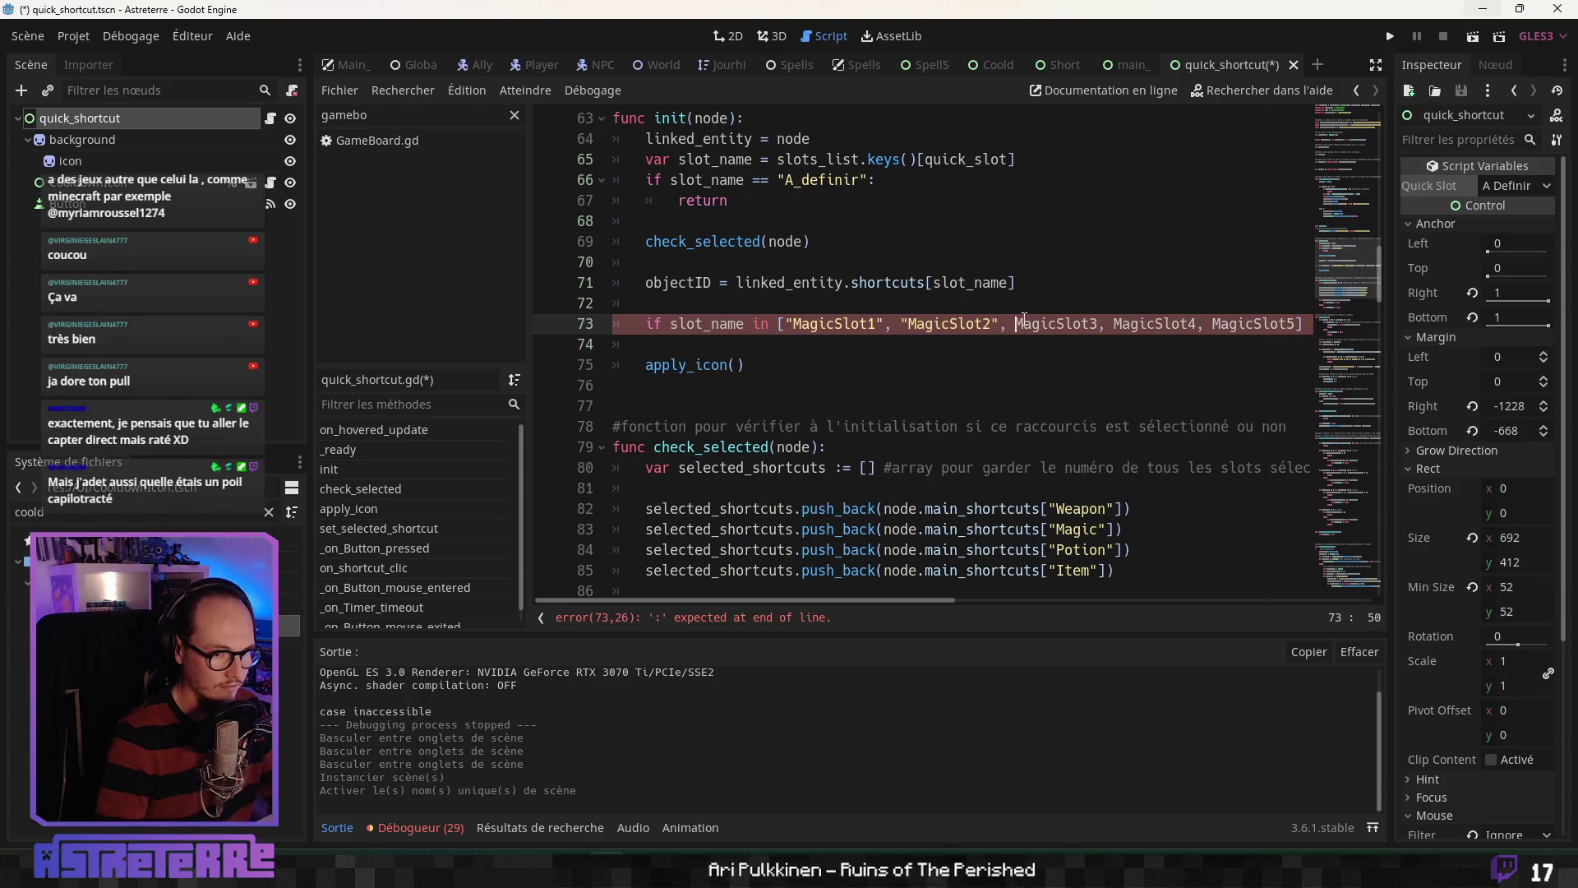
type("\"")
type("\"")
left_click_drag(874, 599, 993, 599)
left_click(895, 323)
type("\"")
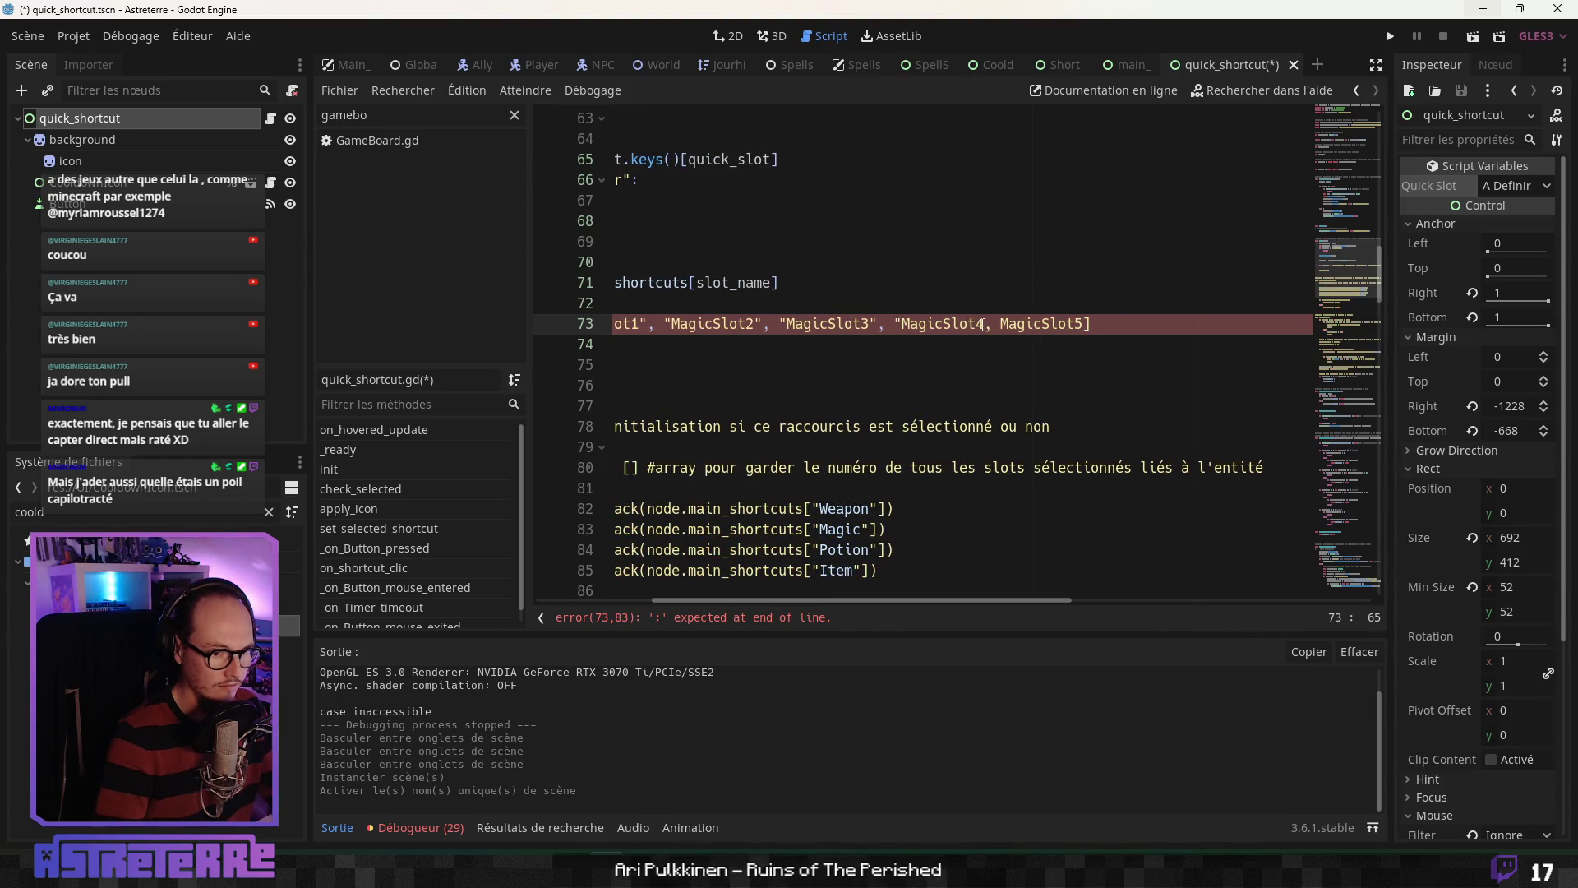
left_click(983, 323)
type("\"")
left_click(1012, 323)
type("\"")
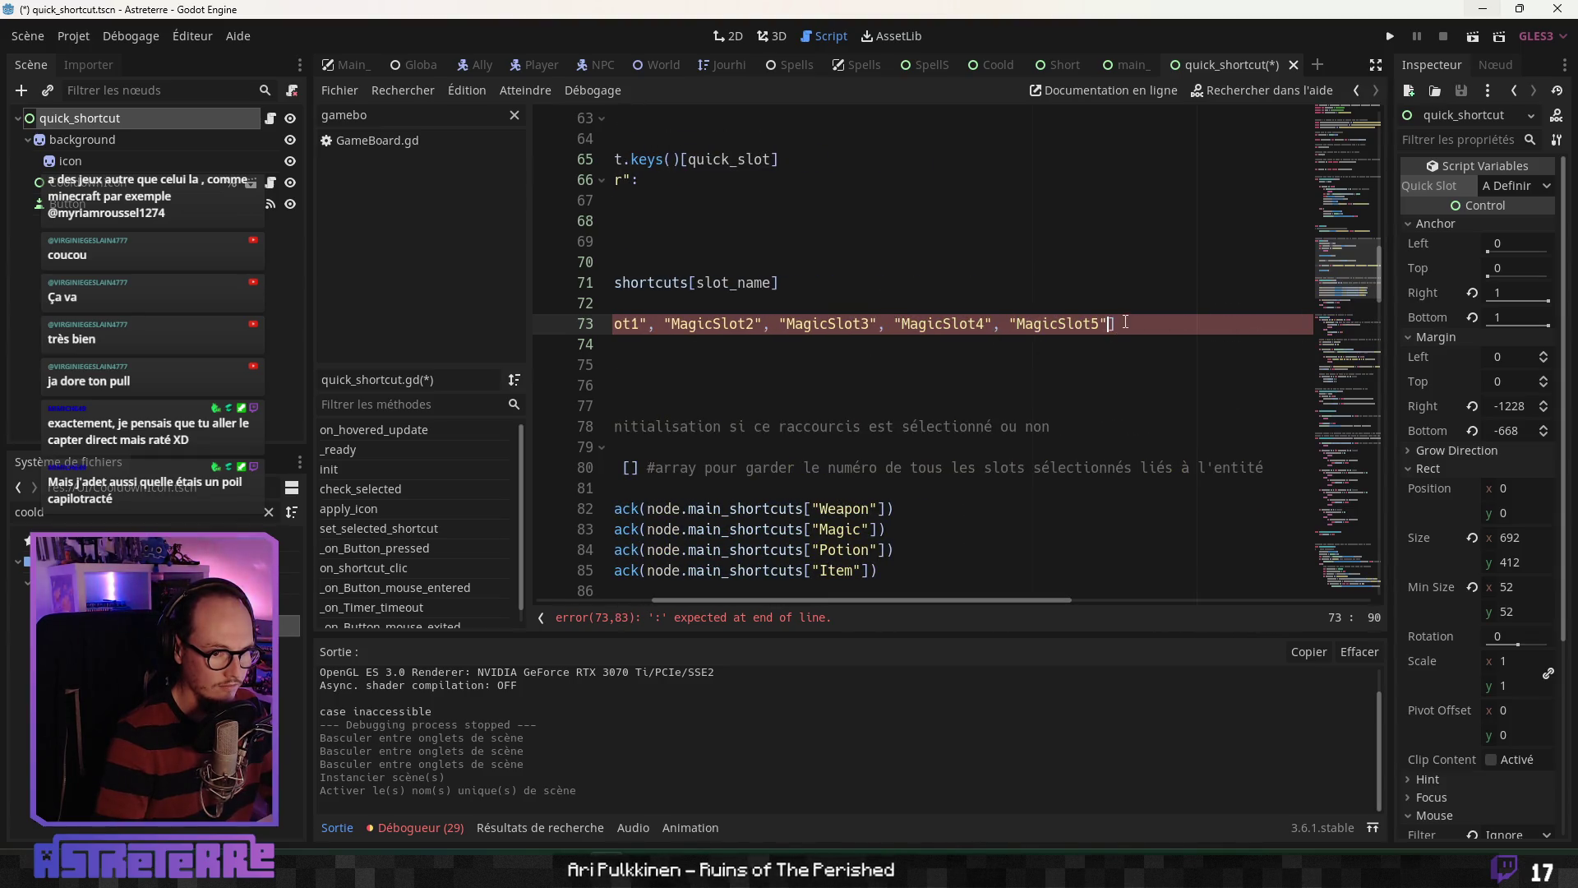
type("\"")
key("End")
type(":")
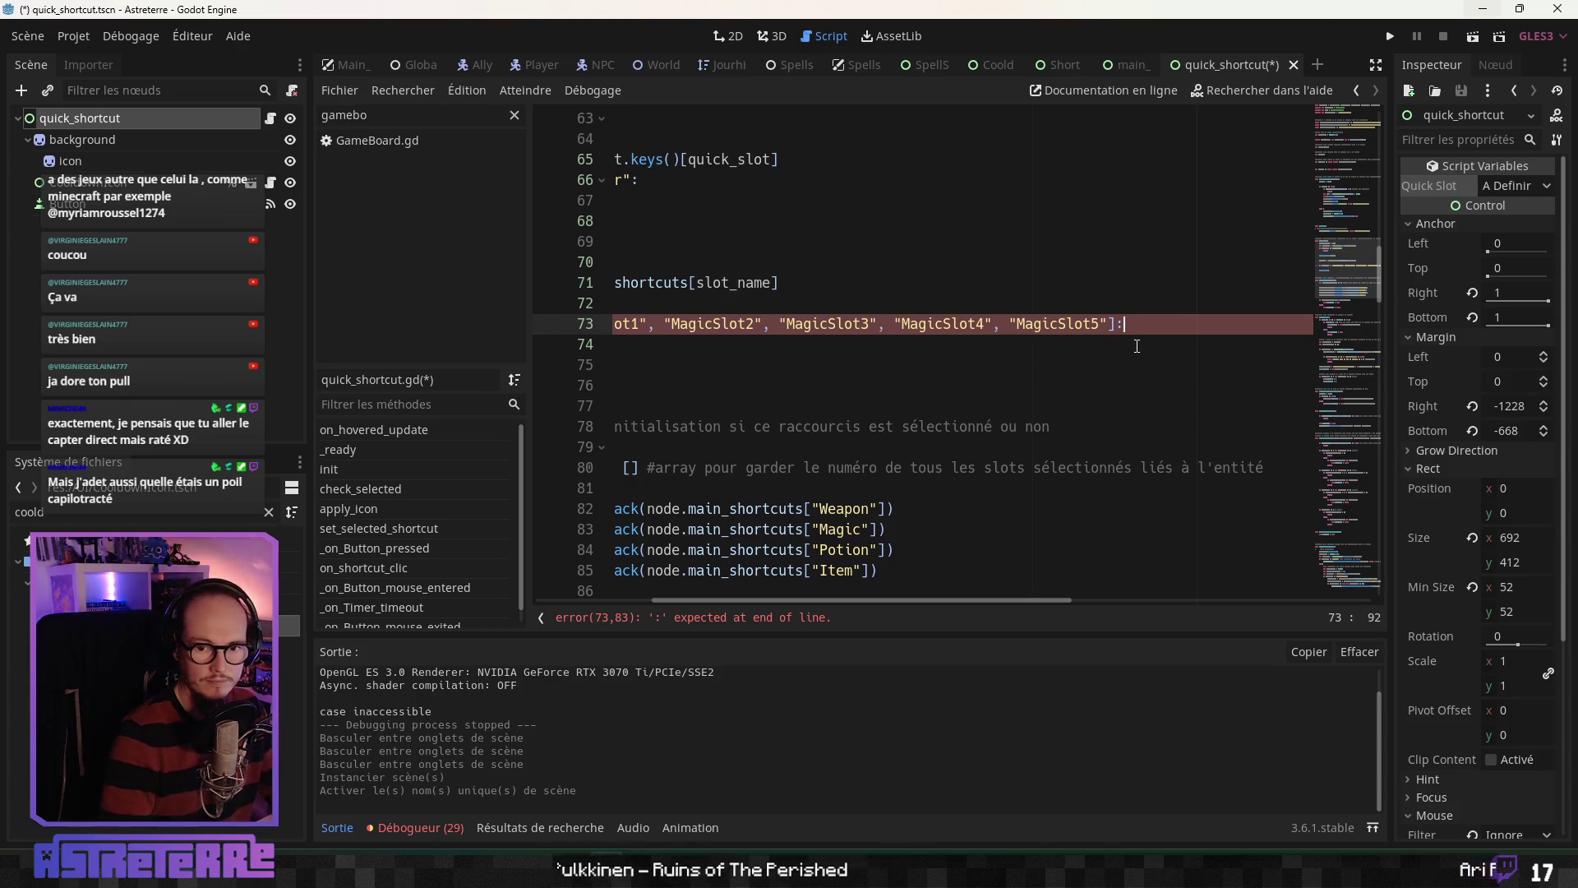
key("Return")
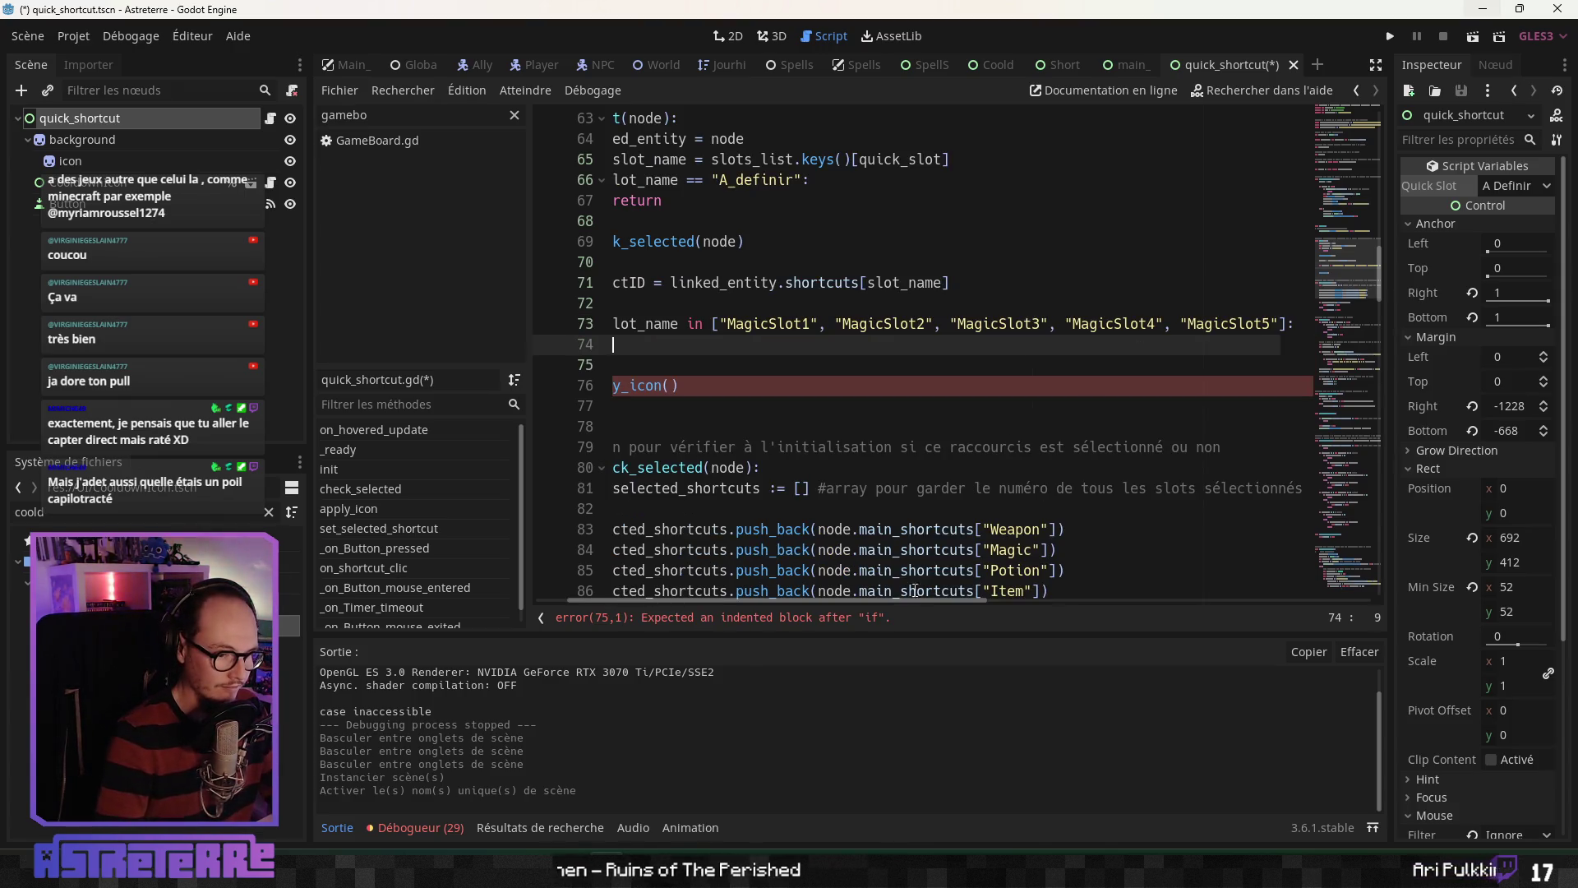
Step: Paste the cooldown icon update lines into the branch and check the linked_entity declaration
left_click_drag(879, 598, 824, 599)
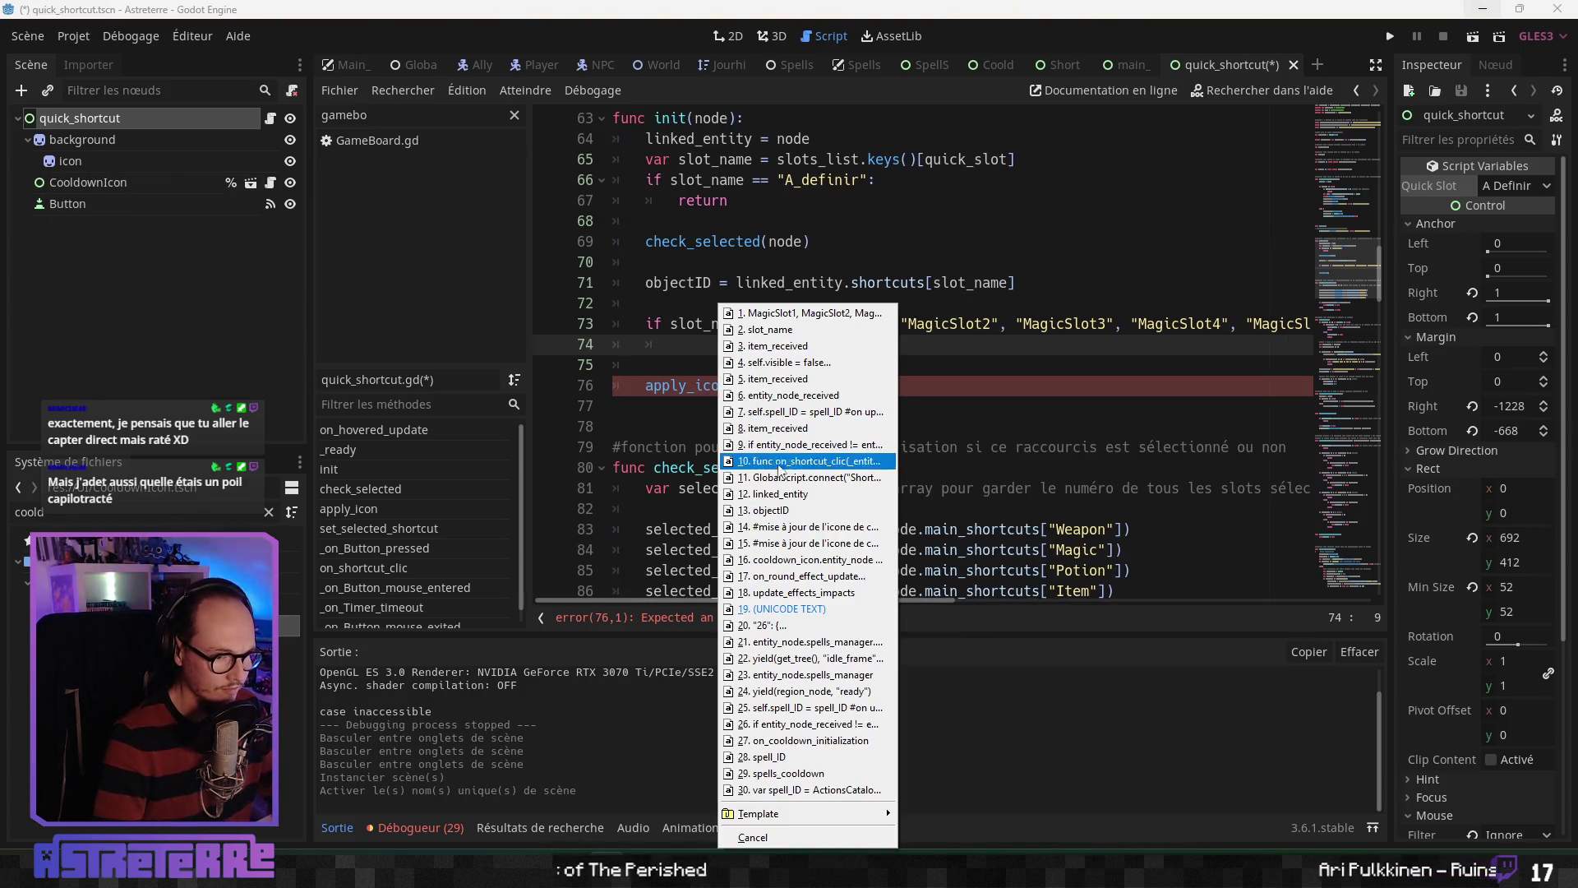
left_click(810, 528)
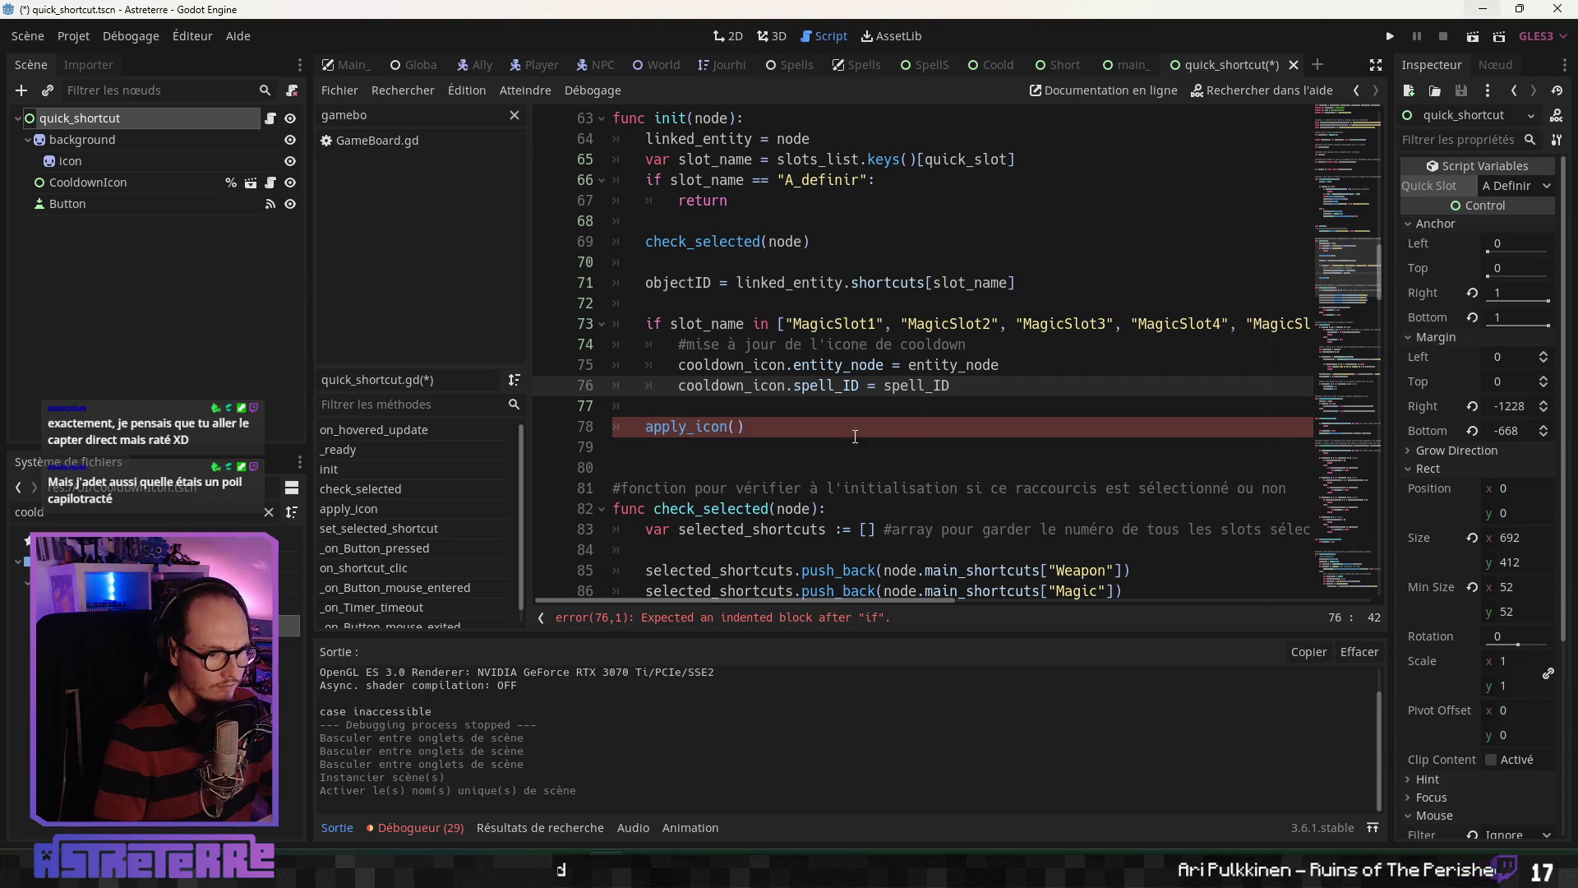
left_click(840, 466)
left_click(893, 364)
scroll(819, 367, "up", 2)
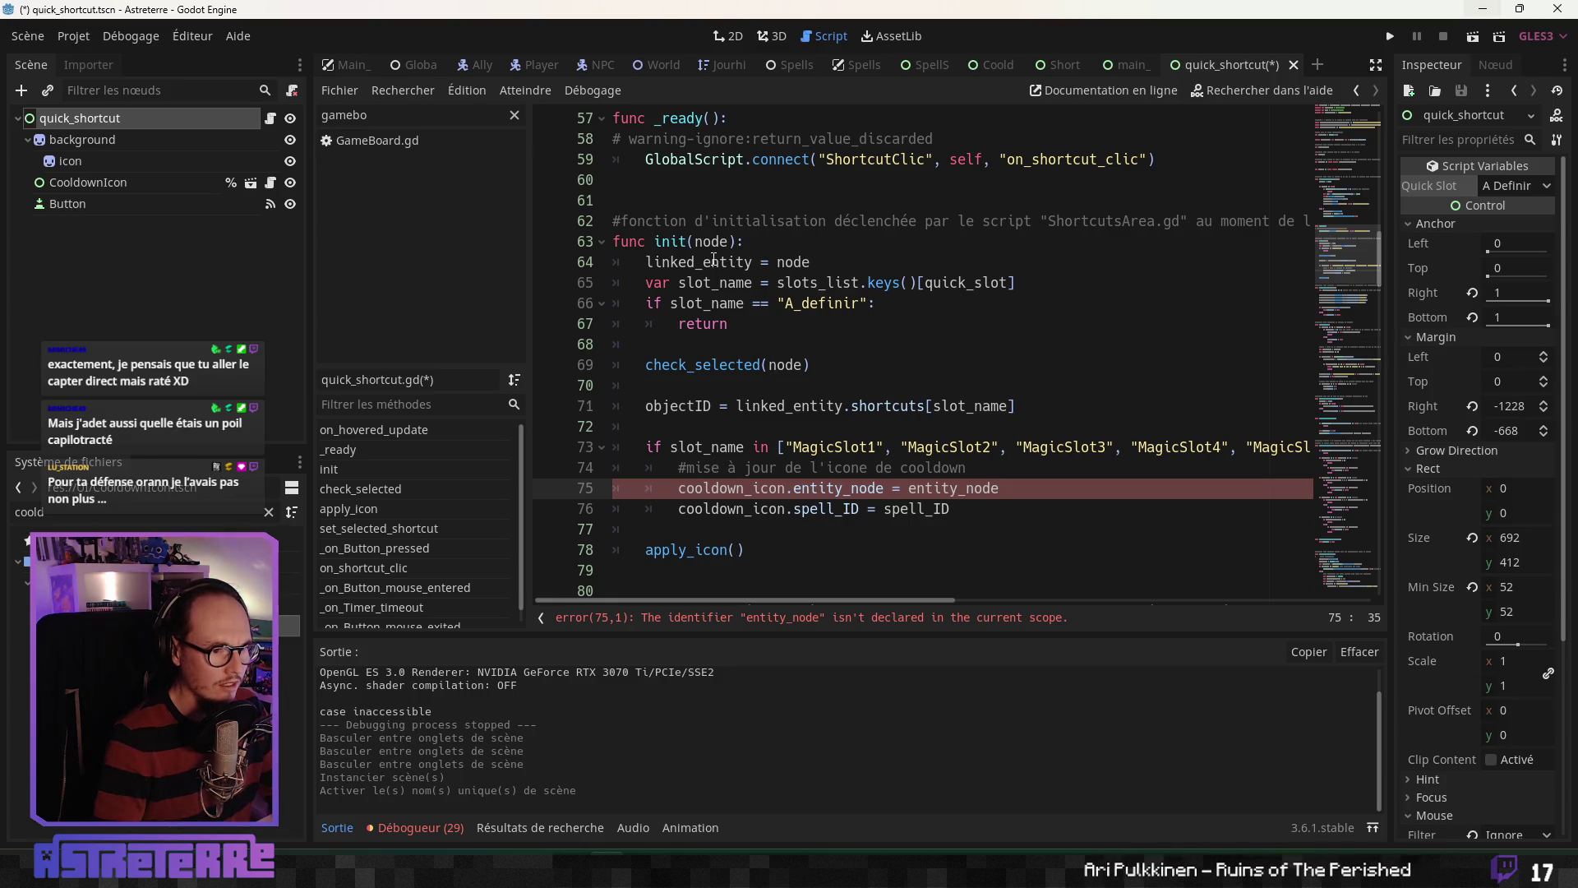
scroll(713, 258, "up", 13)
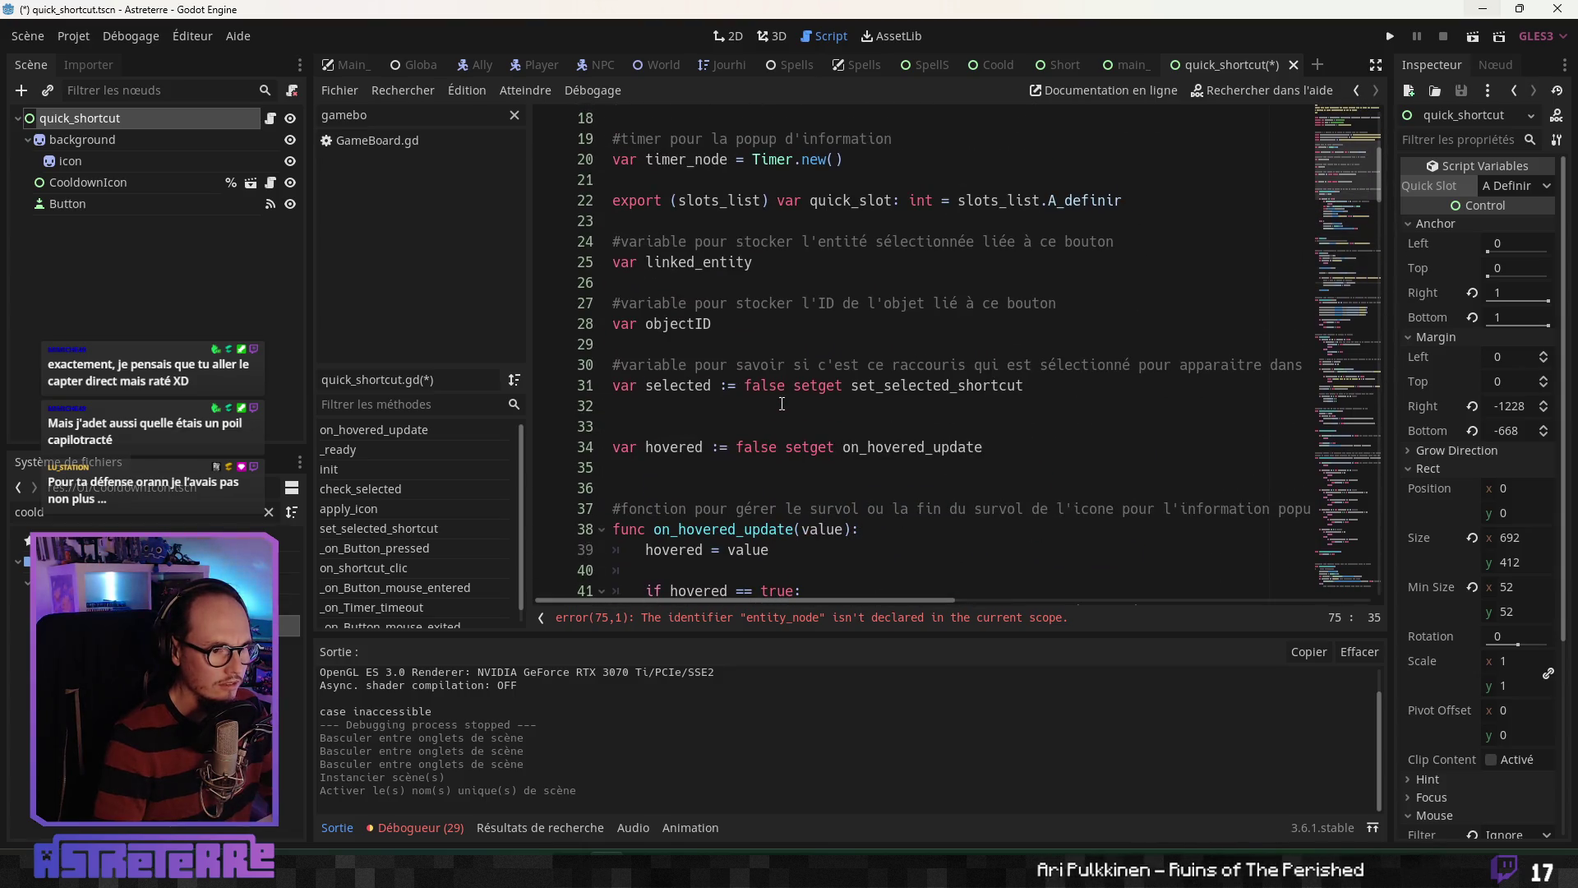
left_click(682, 264)
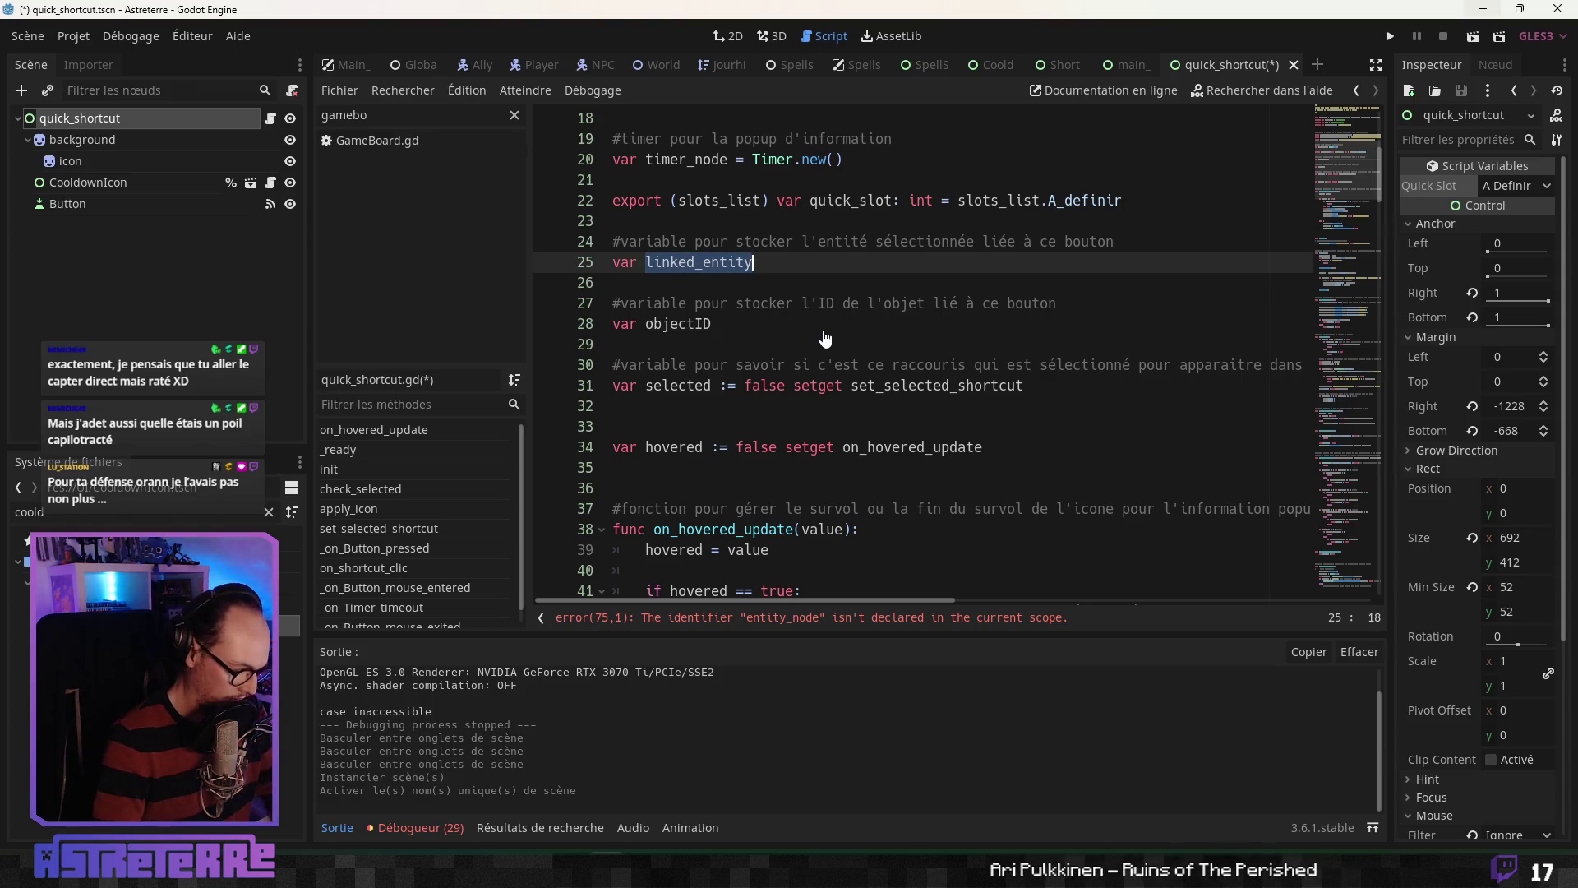
left_click(814, 404)
scroll(814, 399, "down", 4)
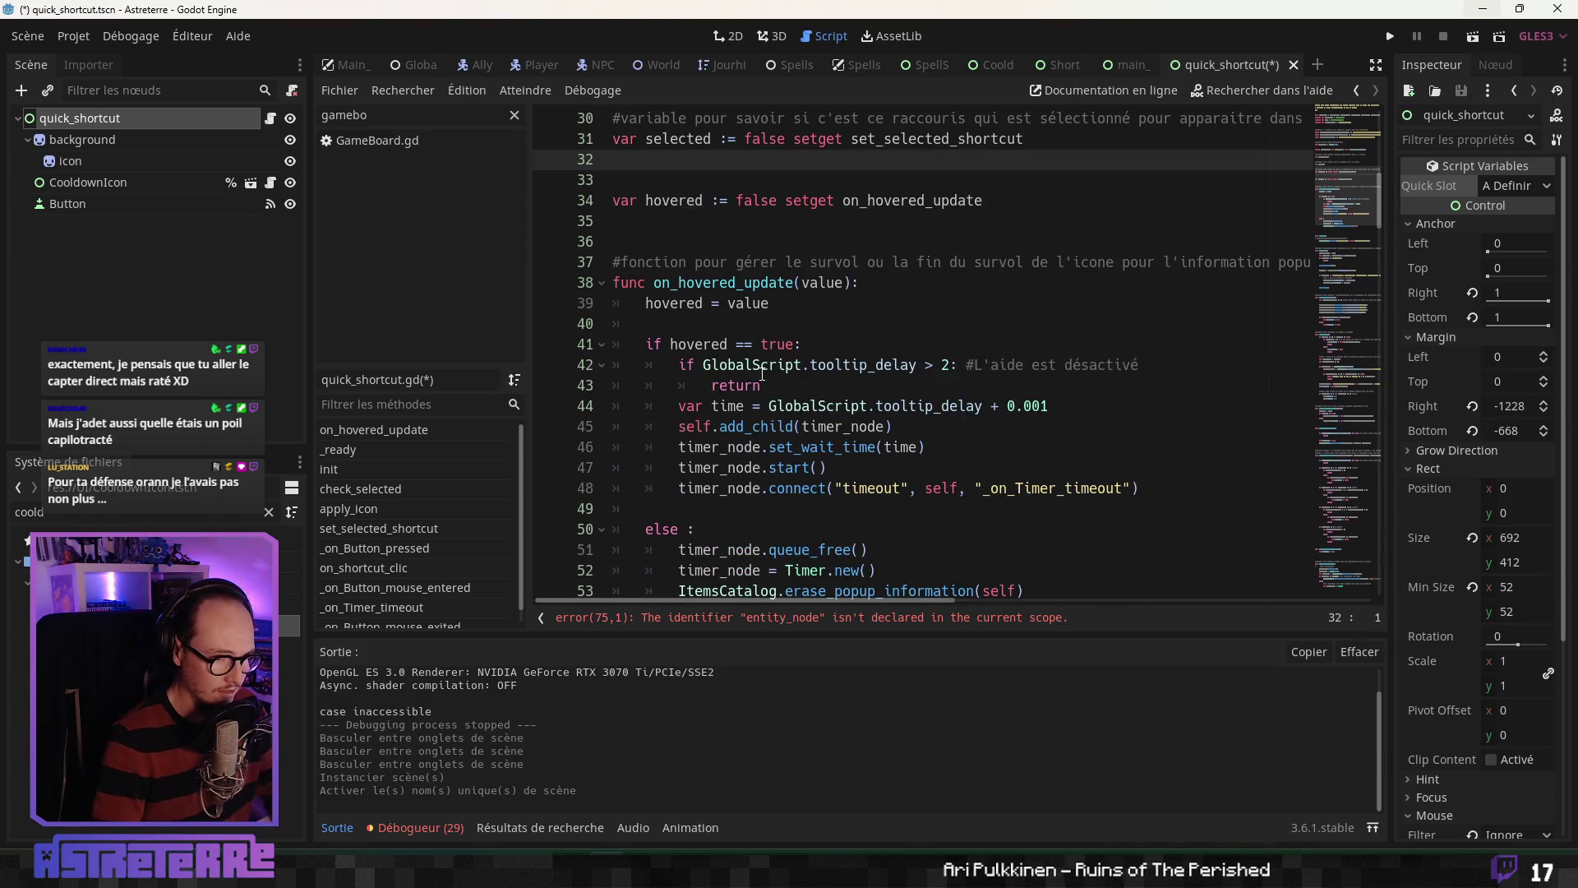
scroll(762, 374, "down", 3)
scroll(742, 461, "down", 5)
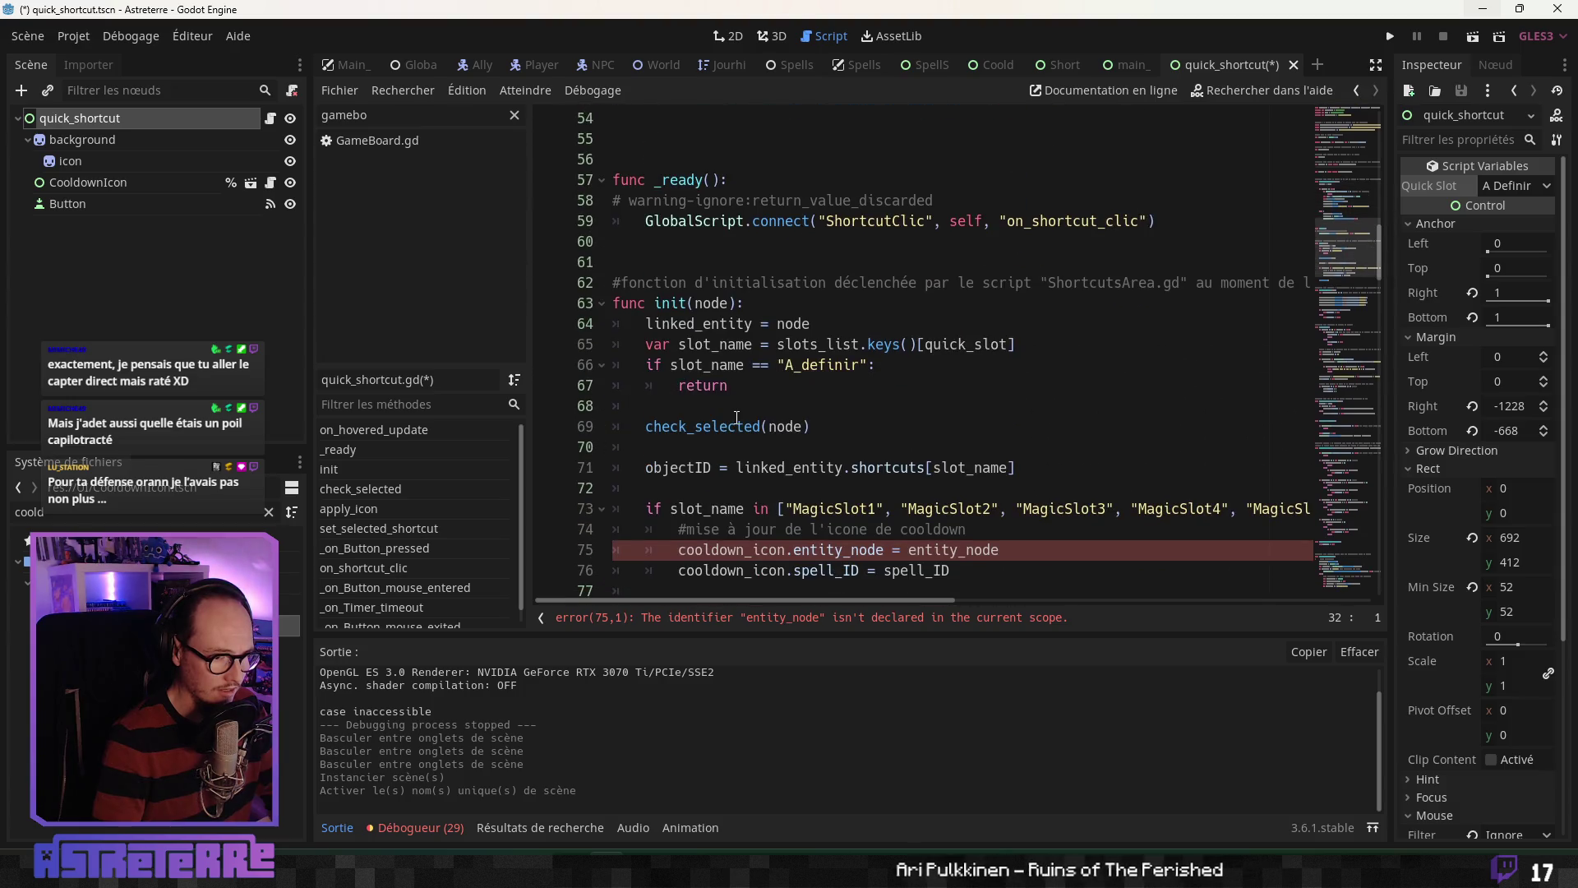
left_click(752, 323)
scroll(825, 504, "down", 3)
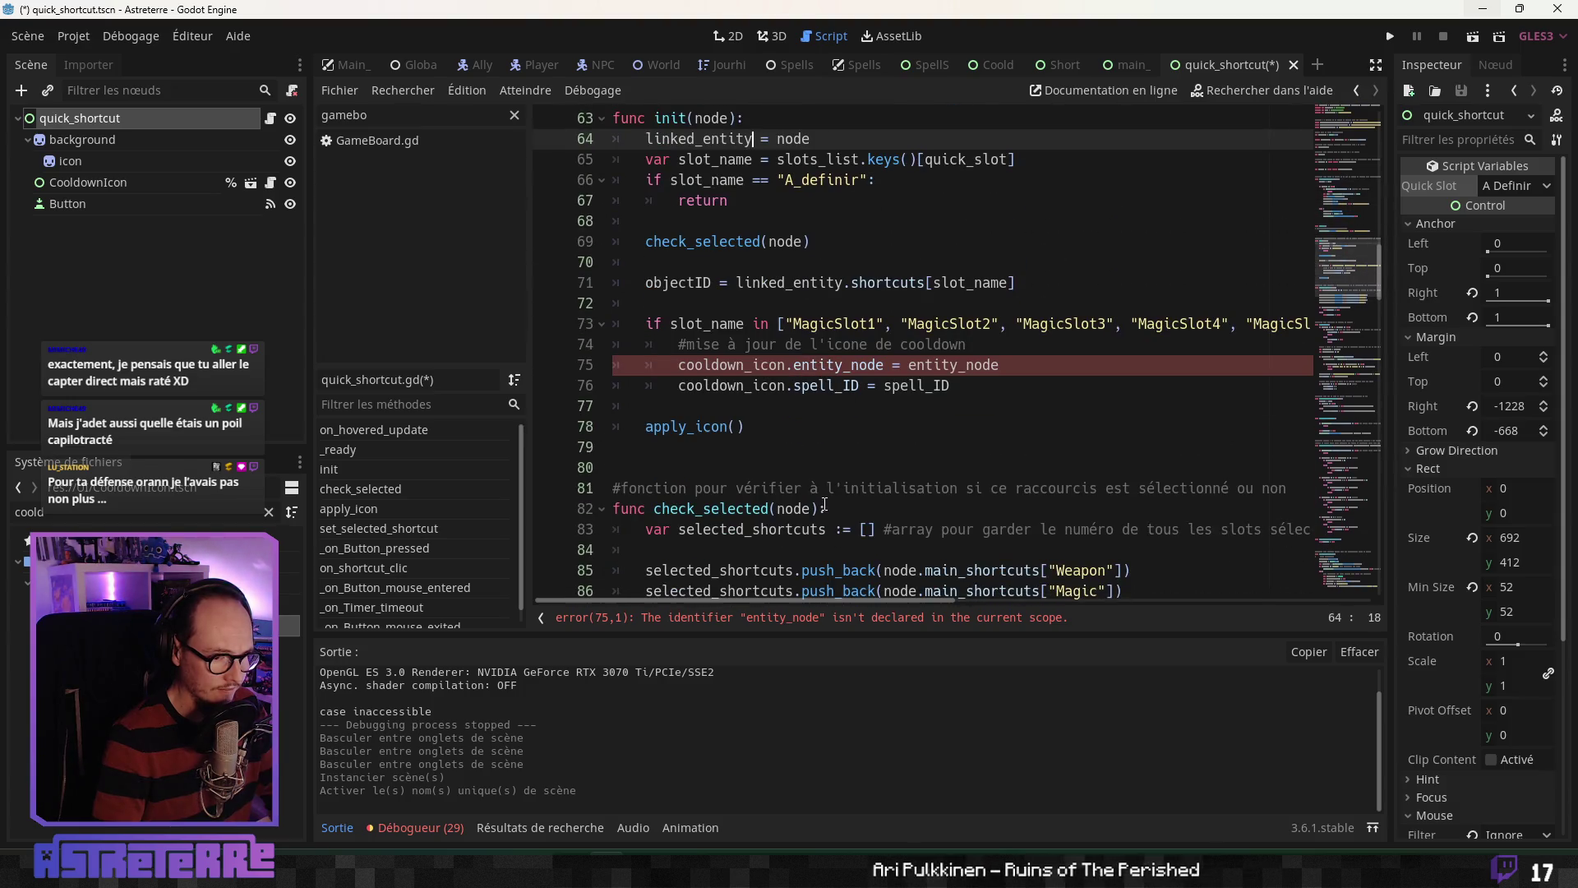
Step: Replace entity_node with linked_entity and spell_ID with objectID on lines 75–76, then save
double_click(930, 365)
left_click(818, 386)
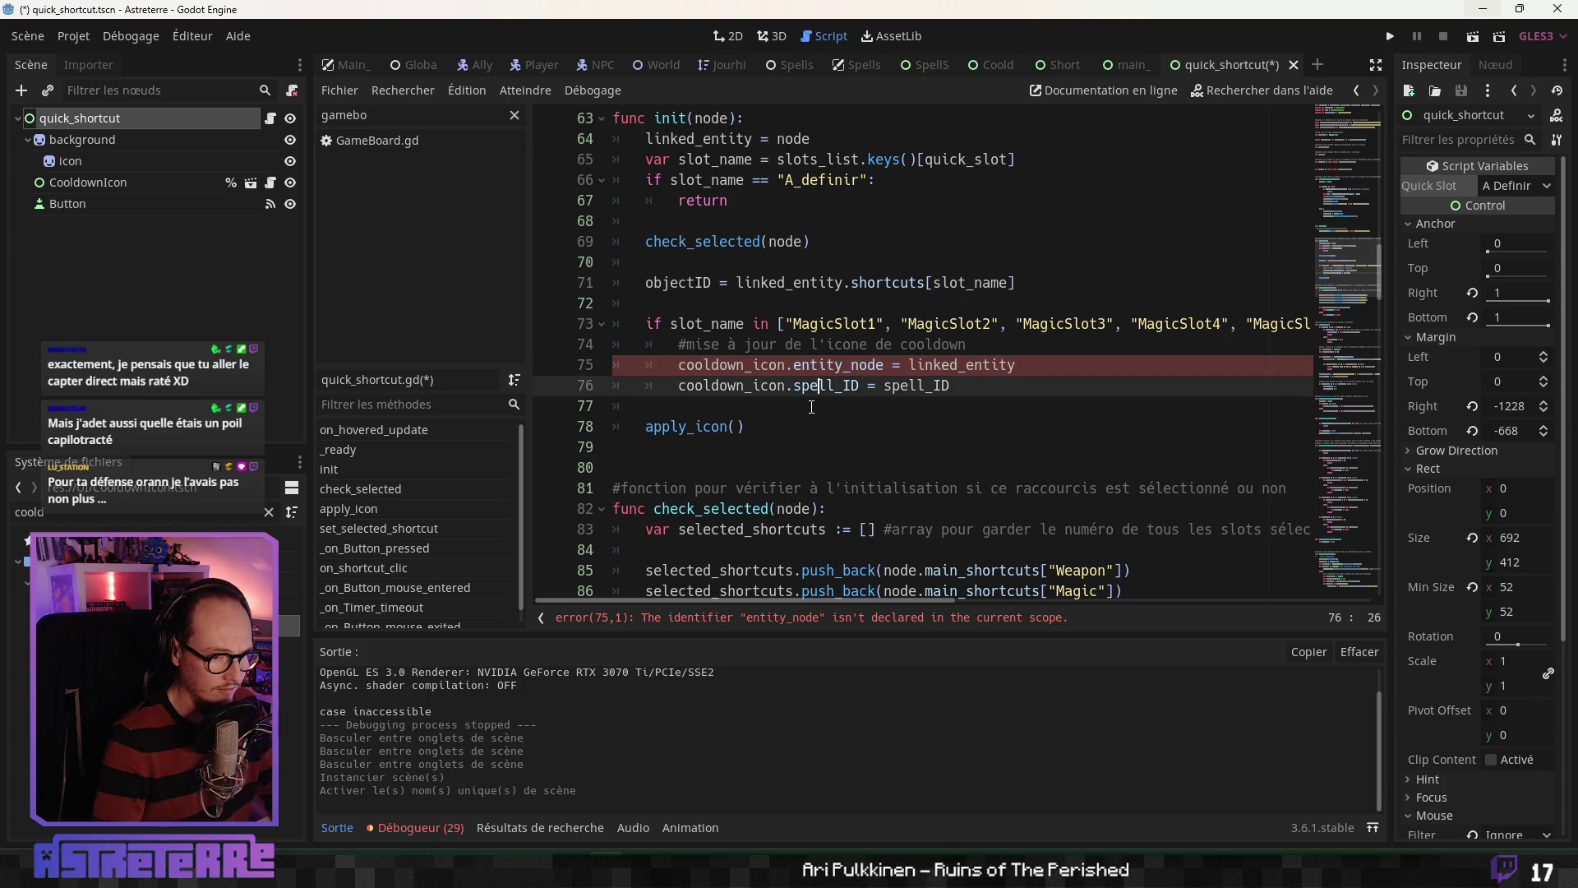
left_click(689, 285)
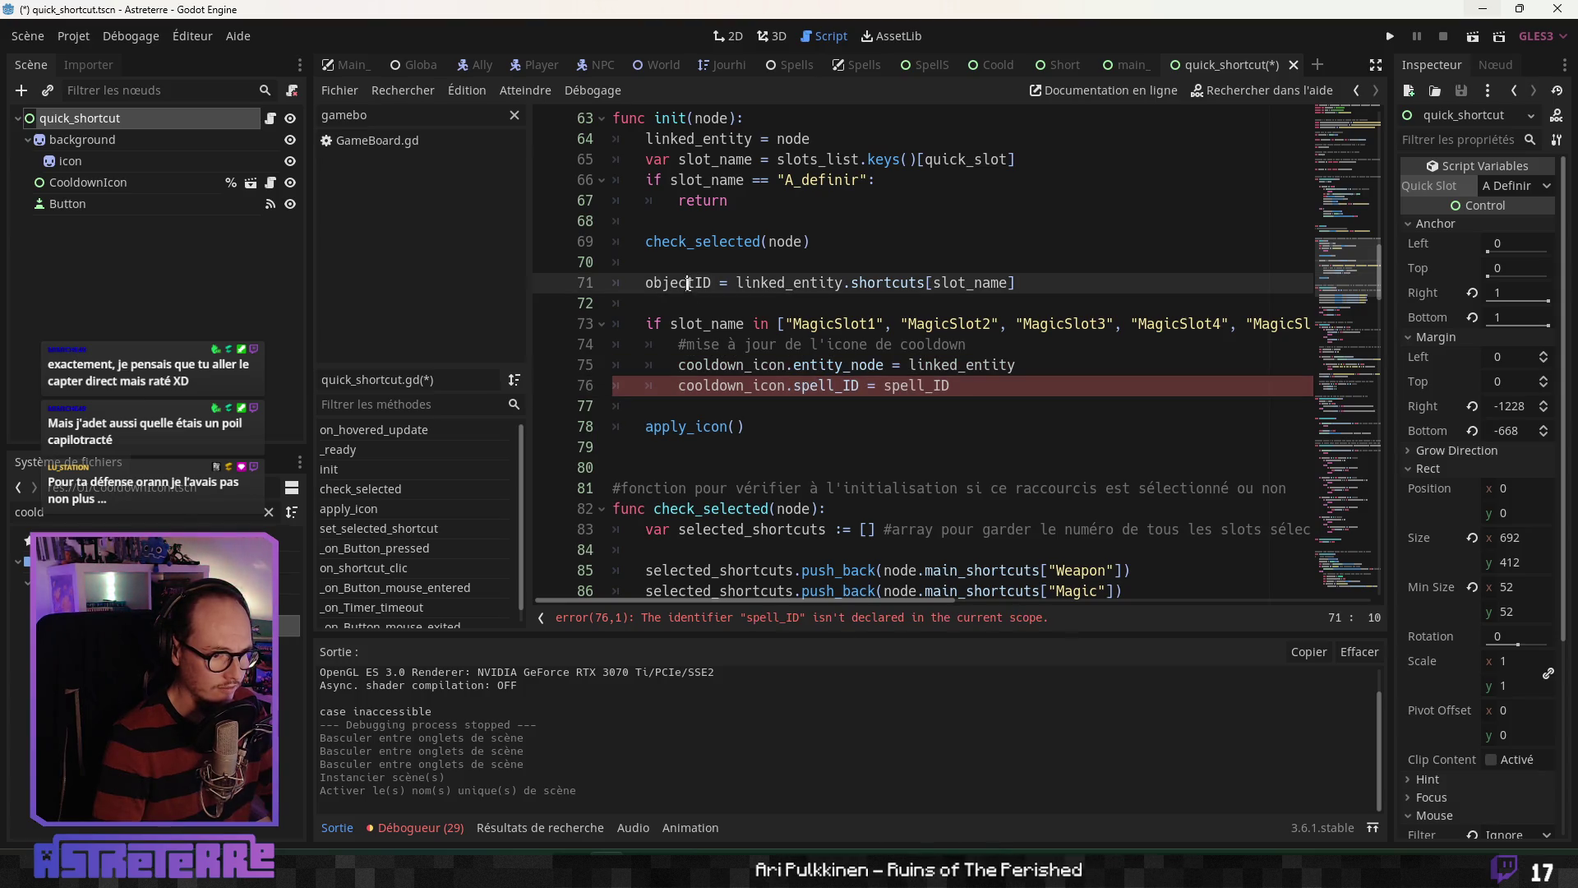
double_click(917, 385)
type("objectID")
left_click(776, 449)
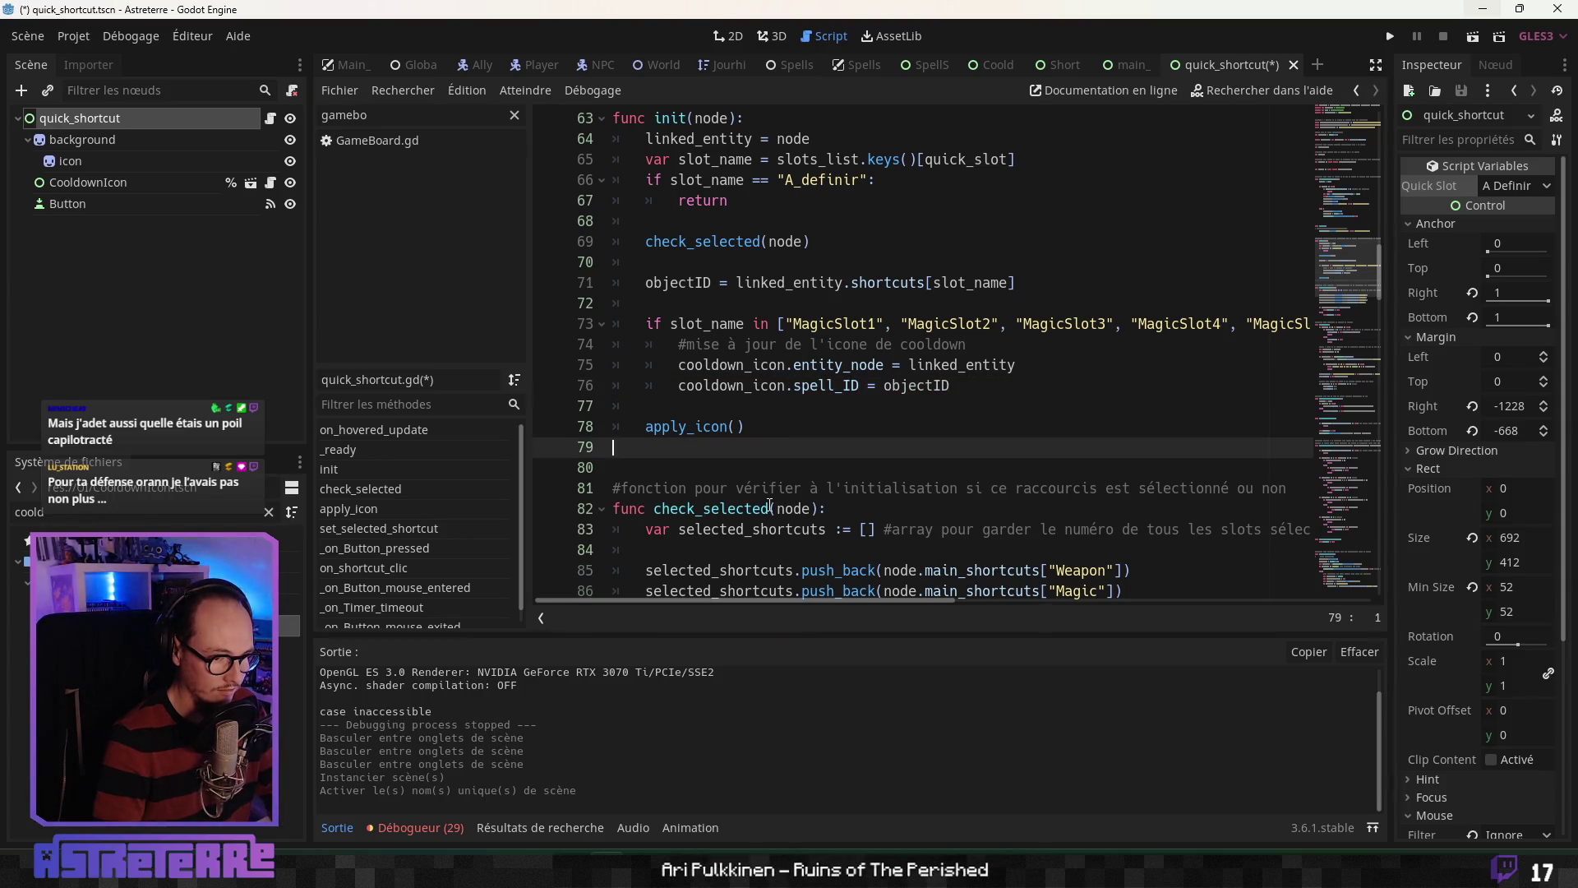
left_click(688, 465)
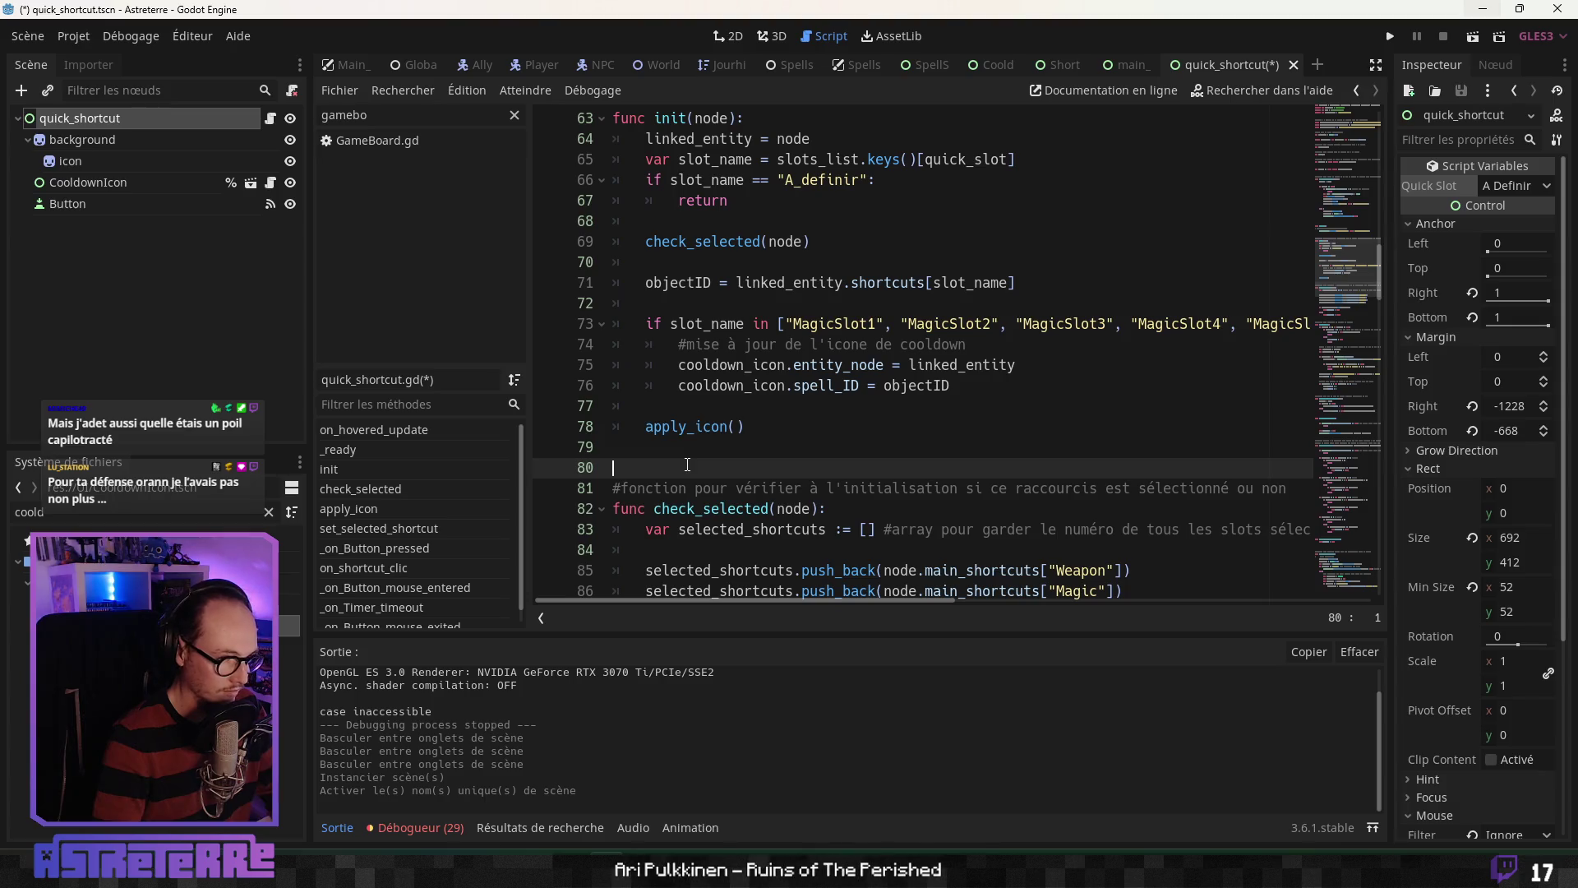
key("ctrl+s")
left_click(737, 364)
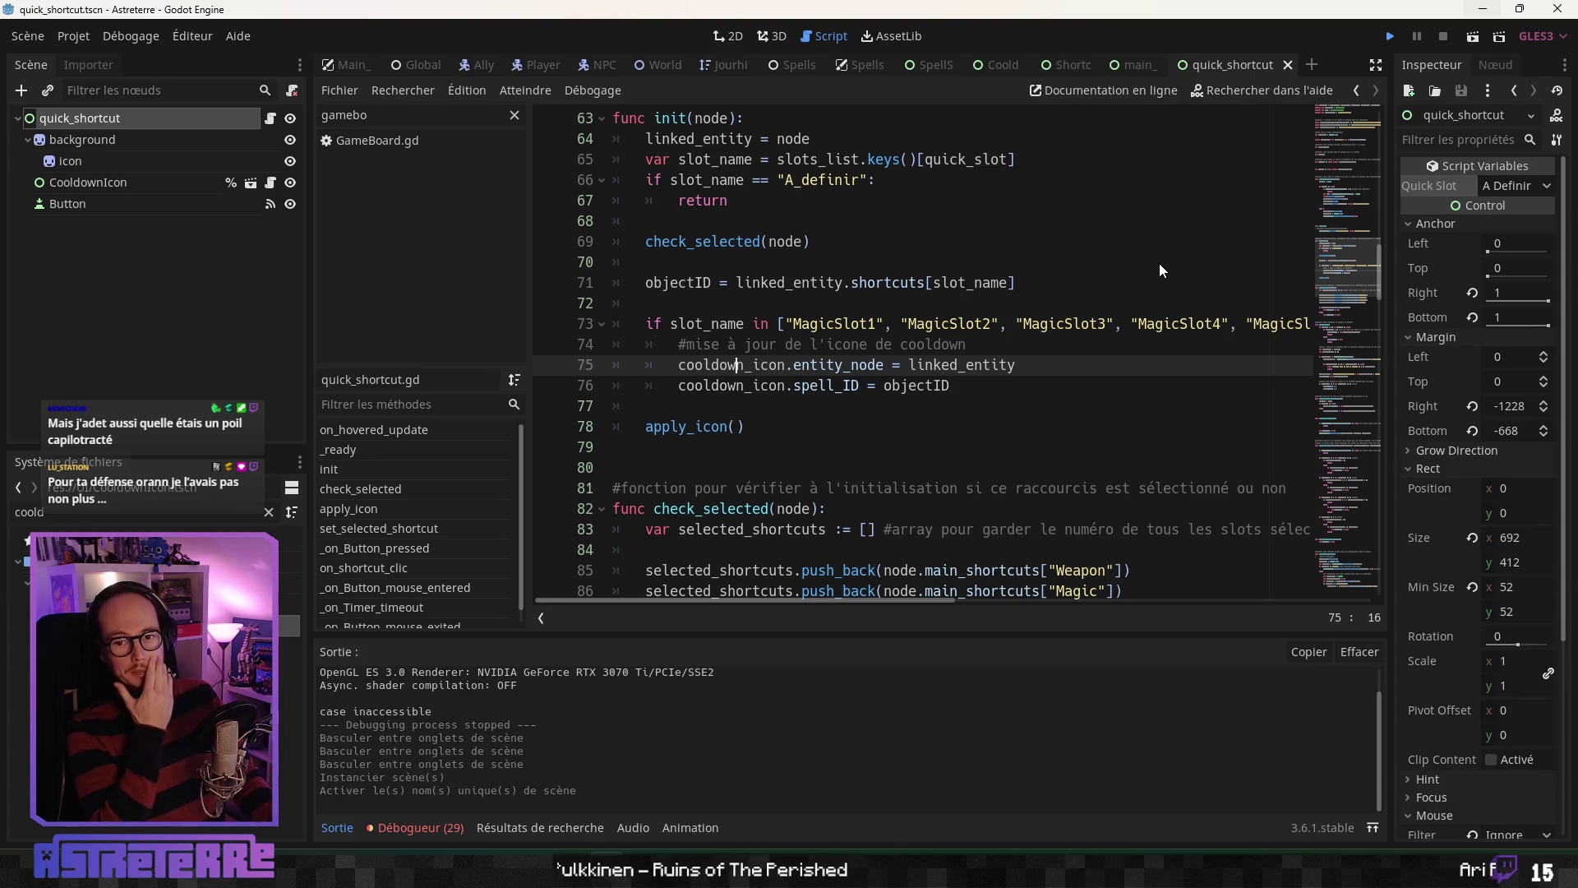
Step: Run the game, unequip the gold helmet, chestplate and leggings, then end turns until Alex plays
key("F5")
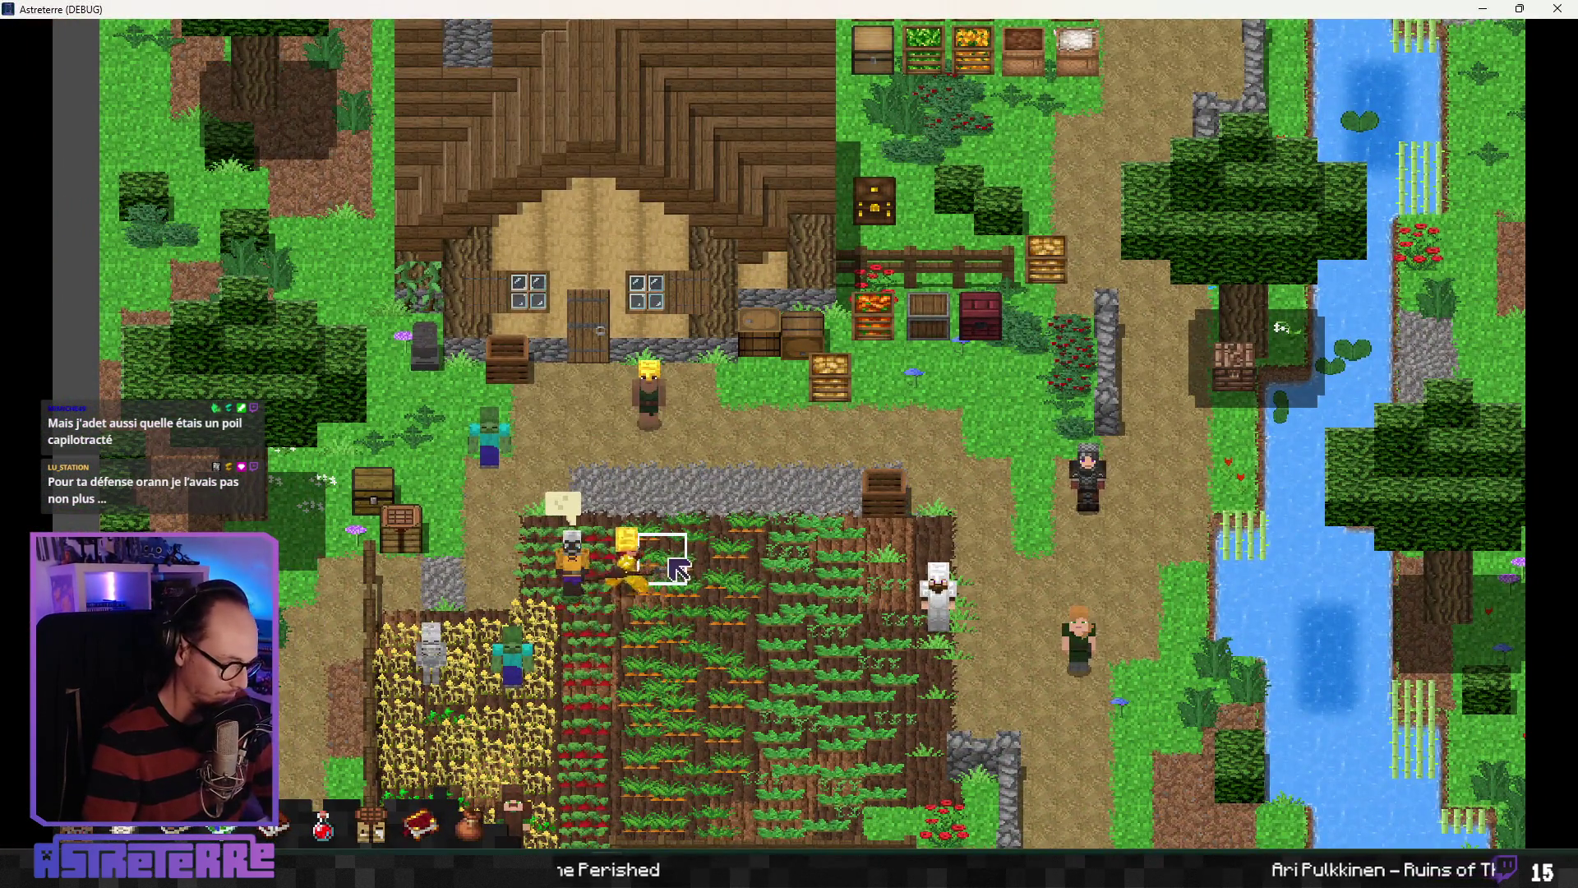
key("e")
left_click(448, 678)
left_click(534, 678)
left_click(622, 701)
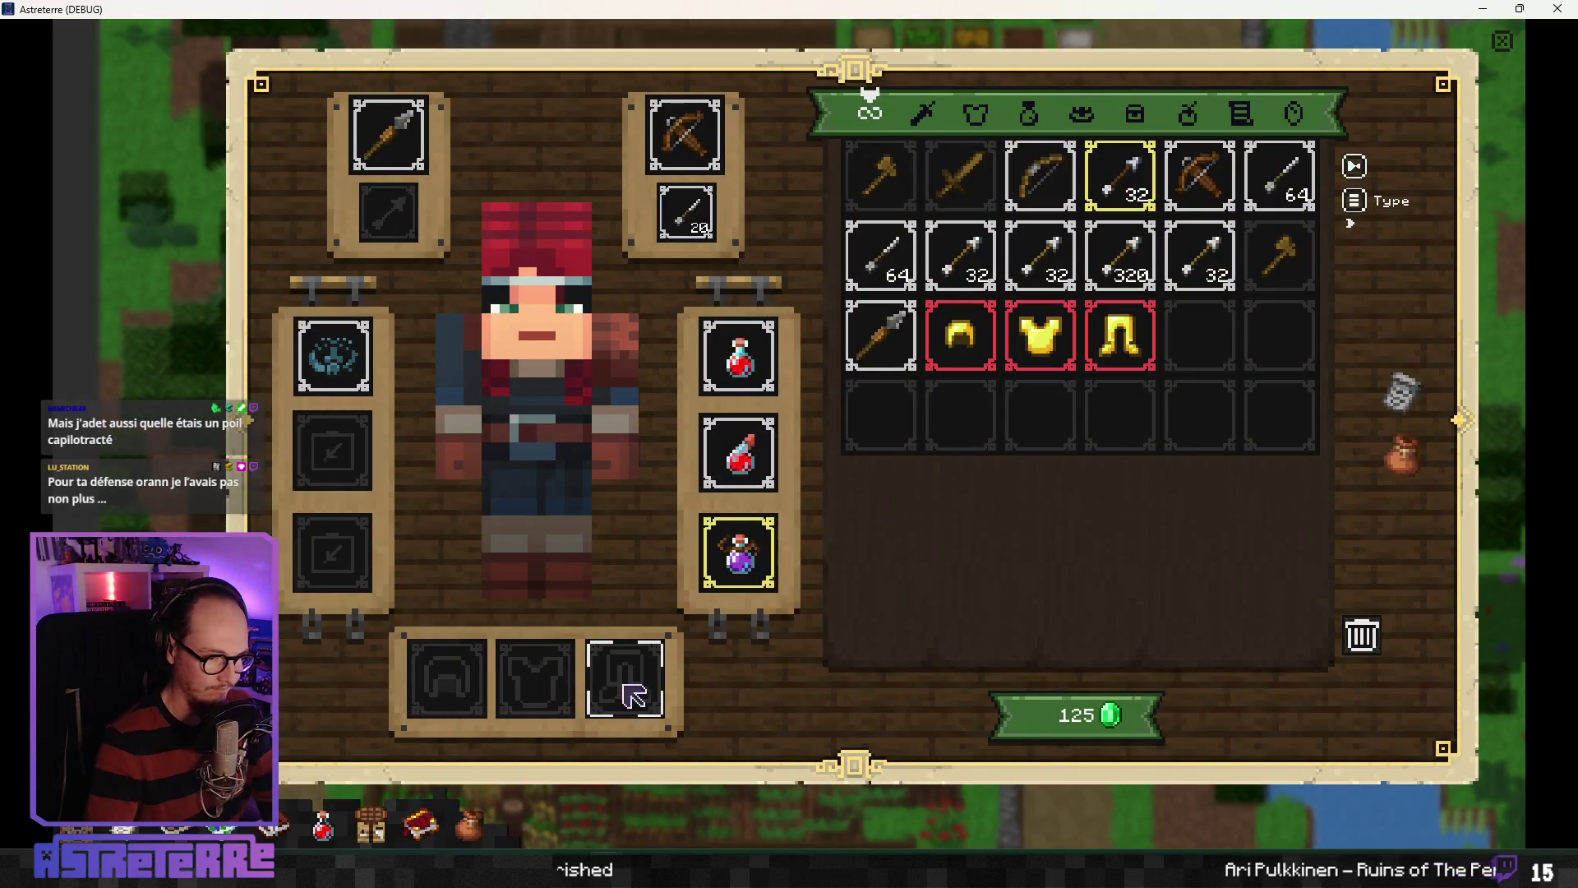
key("e")
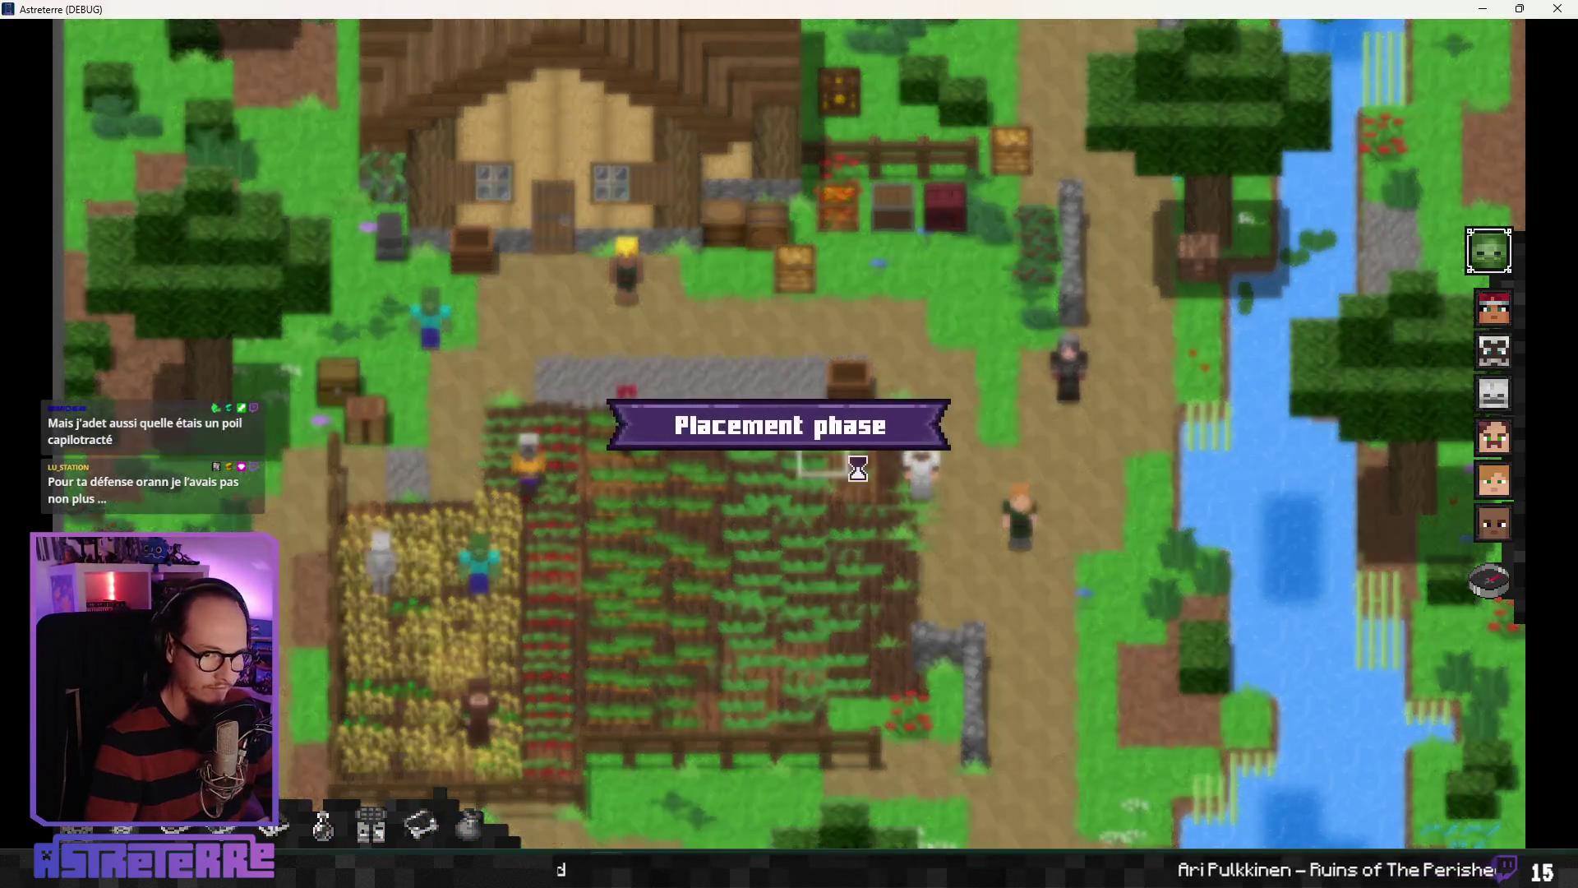
left_click(1487, 584)
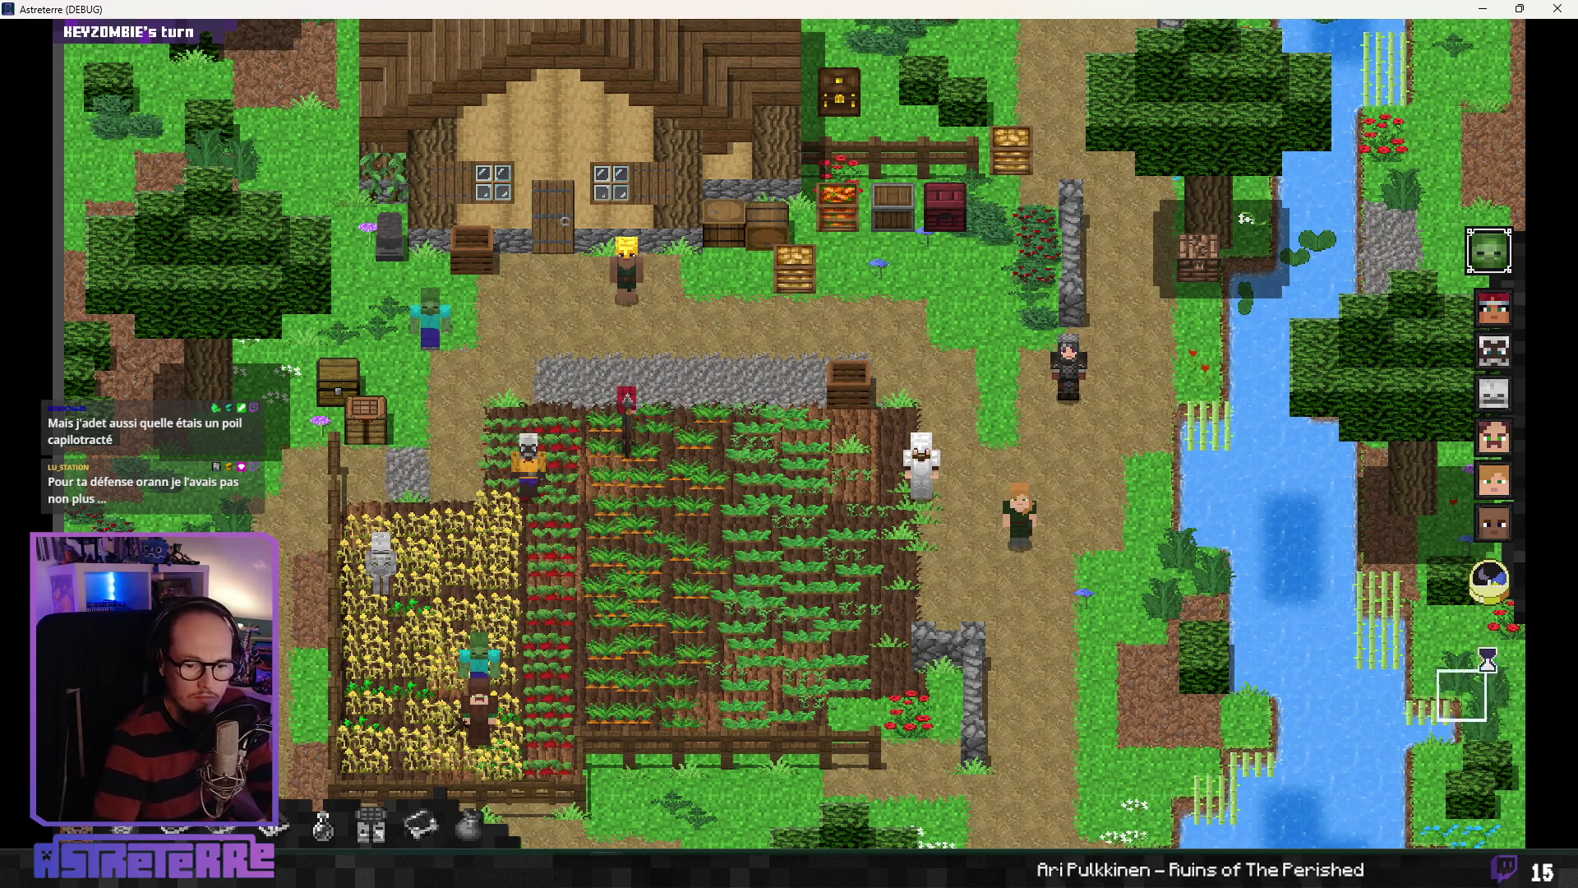
left_click(1490, 582)
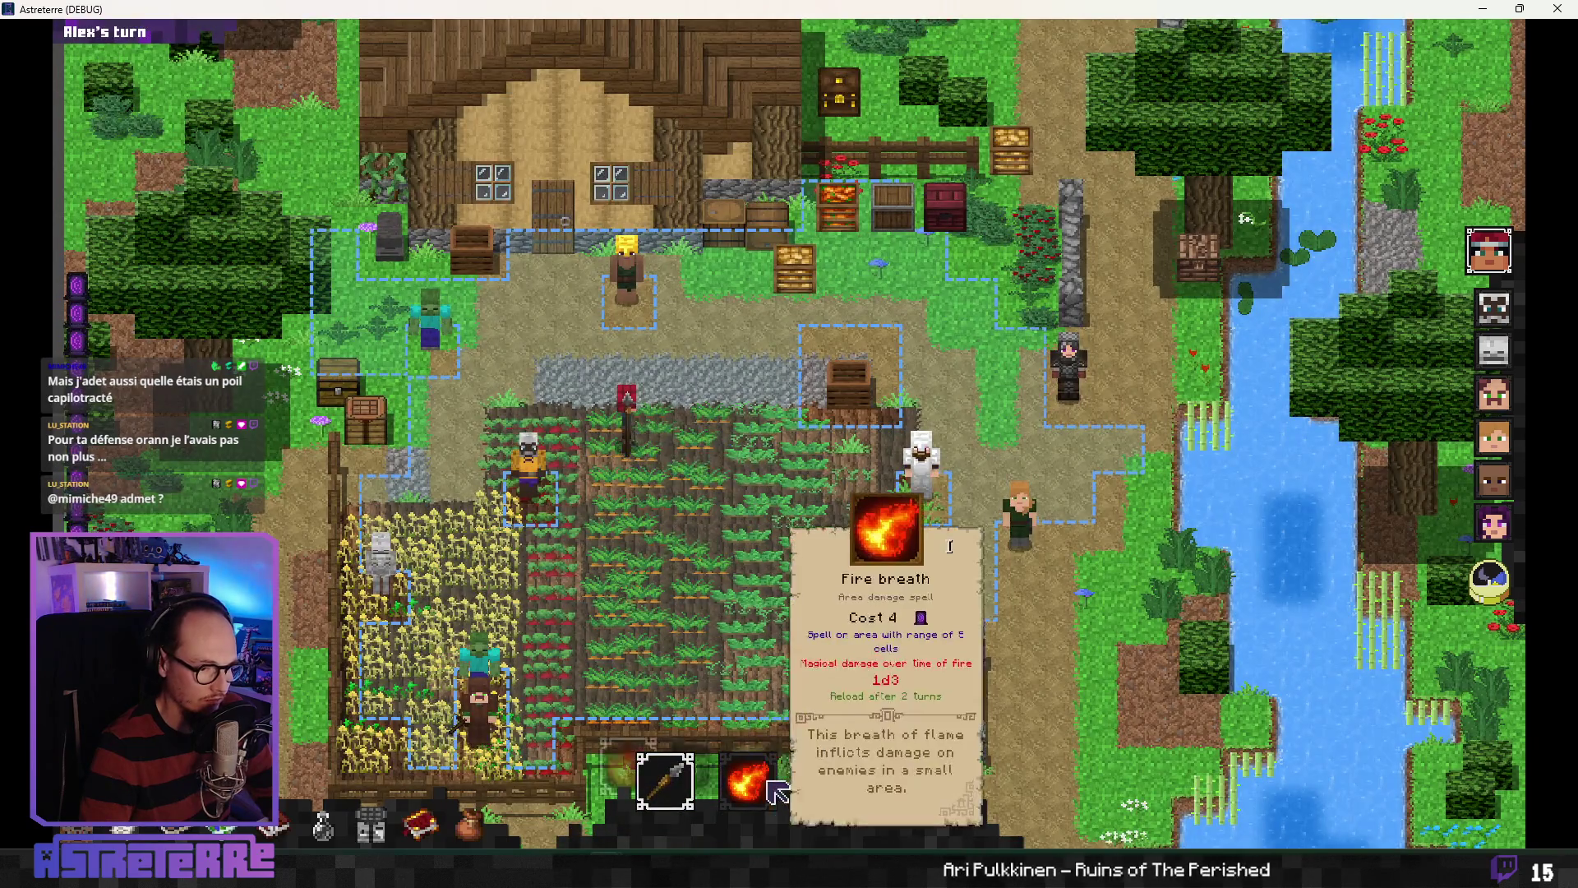
Step: Cast Poison cloud on the field so it shows a 2-turn cooldown
left_click(689, 715)
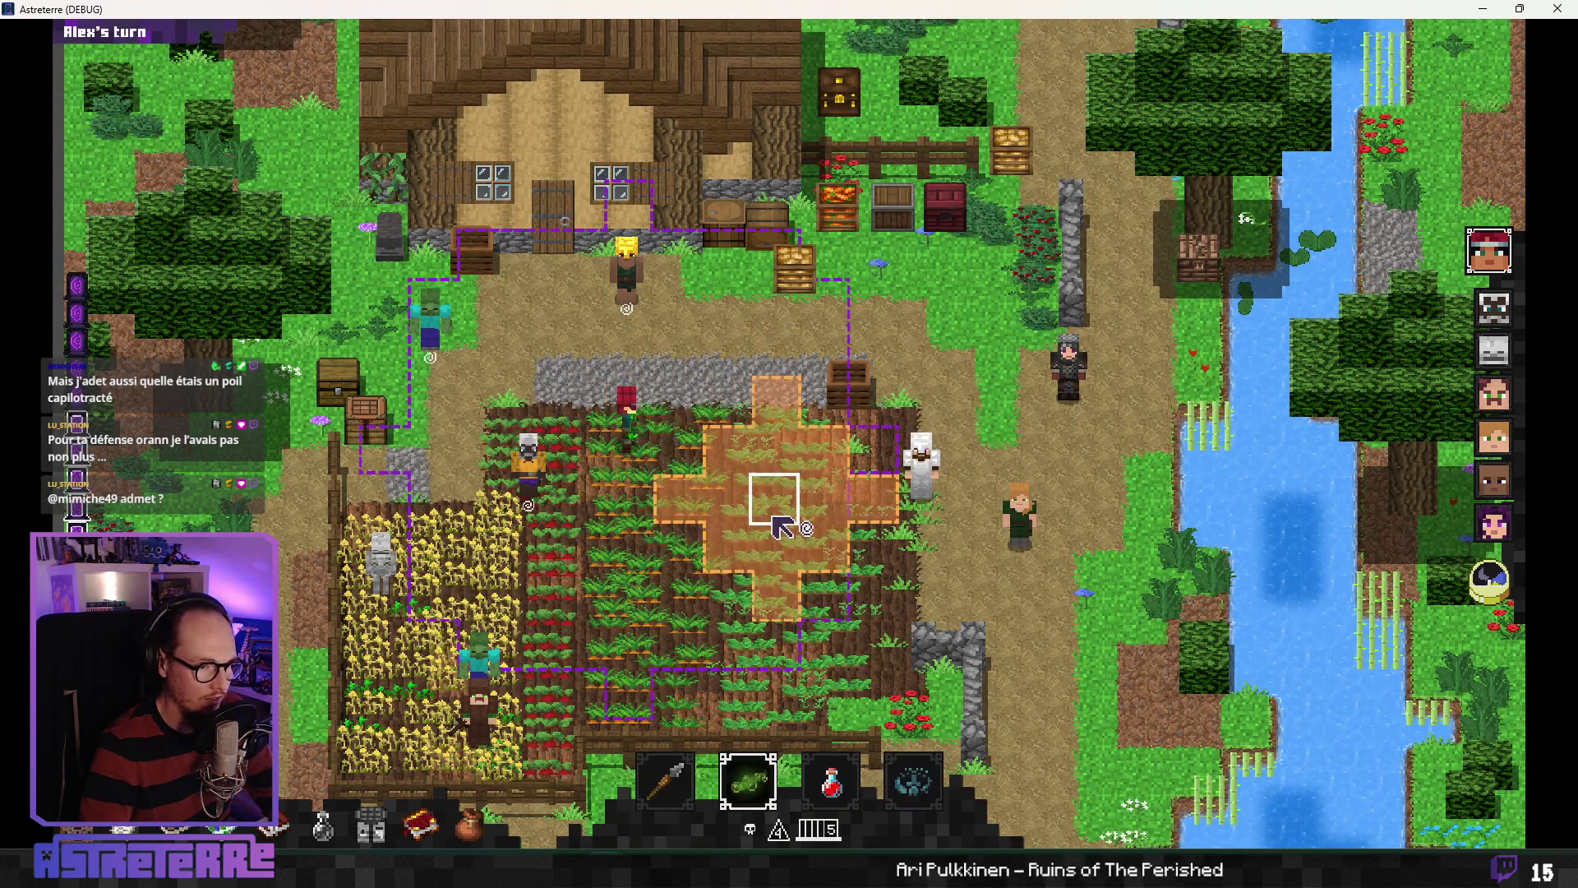
left_click(768, 493)
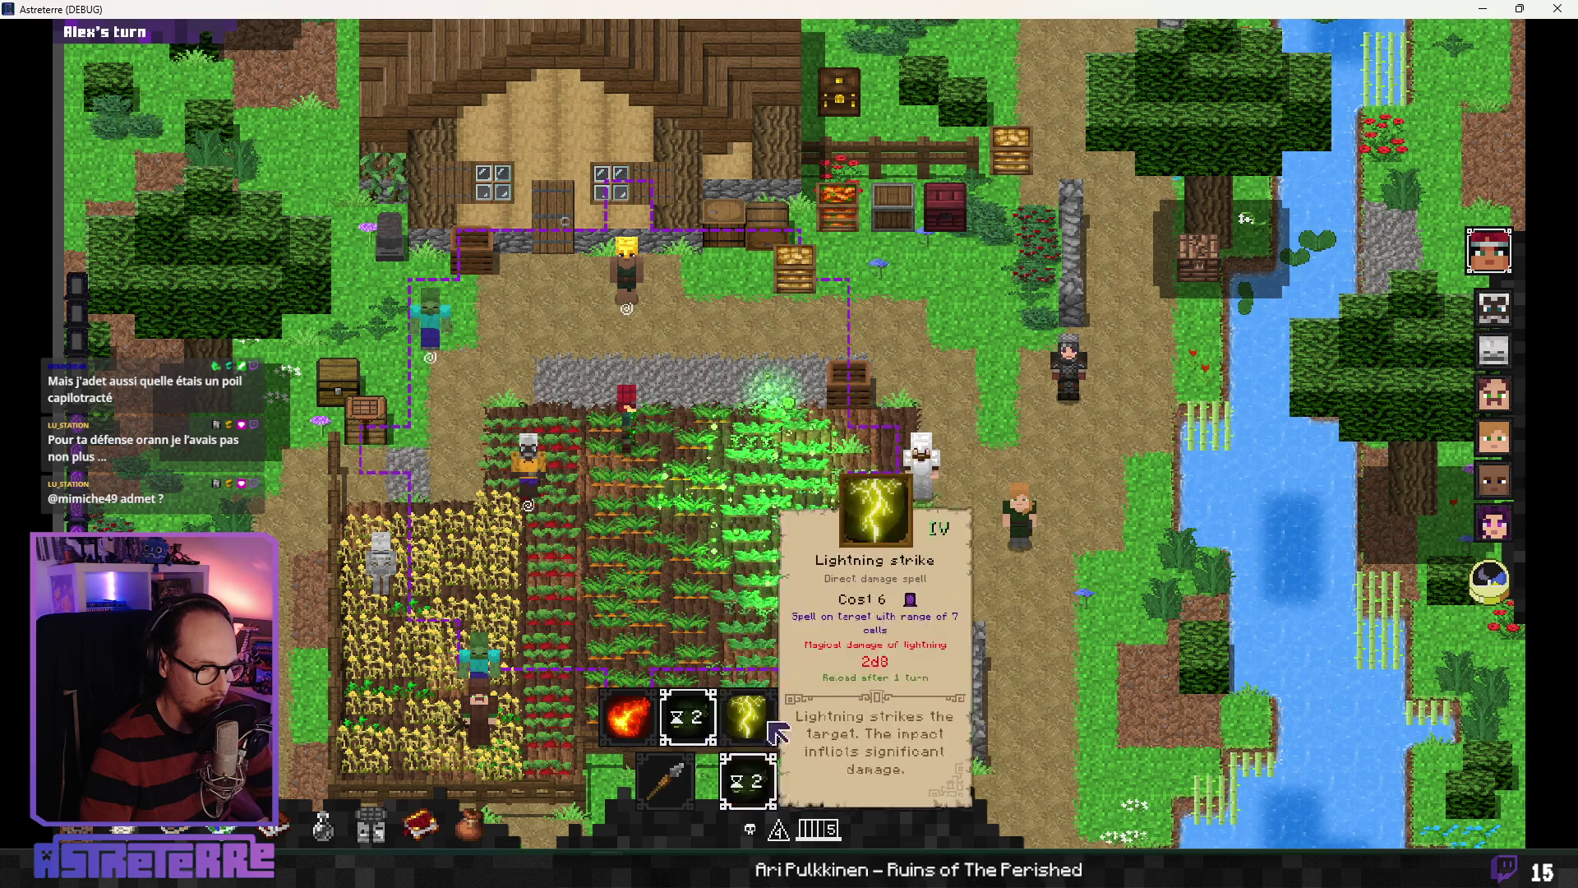
left_click(805, 723)
Step: Put Radiant totem from spellbook Area page II into the second spell-bar slot
key("b")
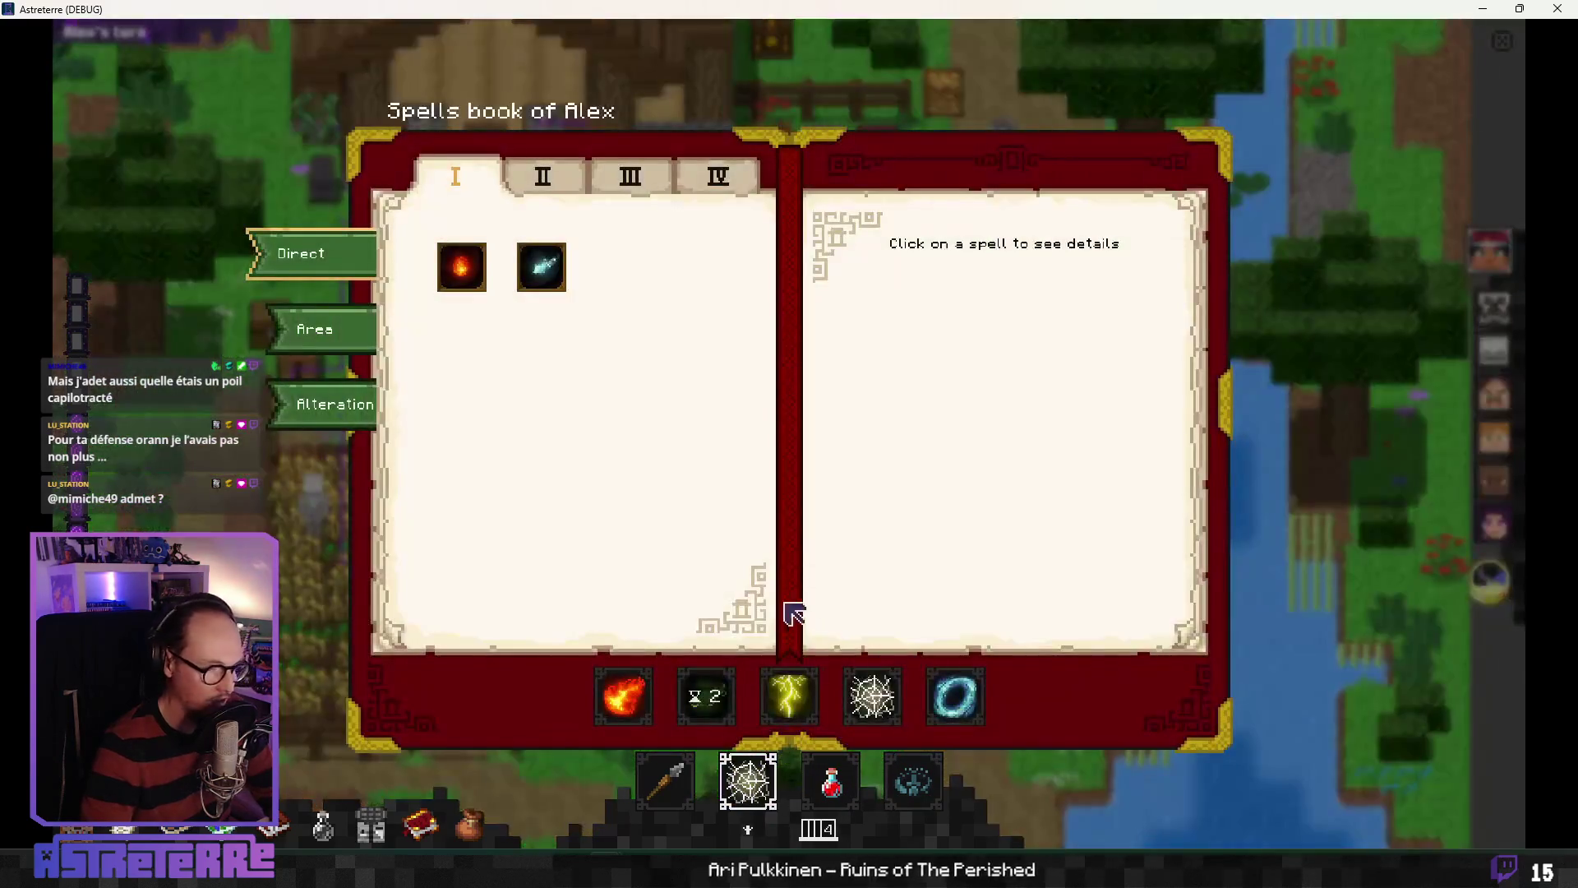
left_click(362, 334)
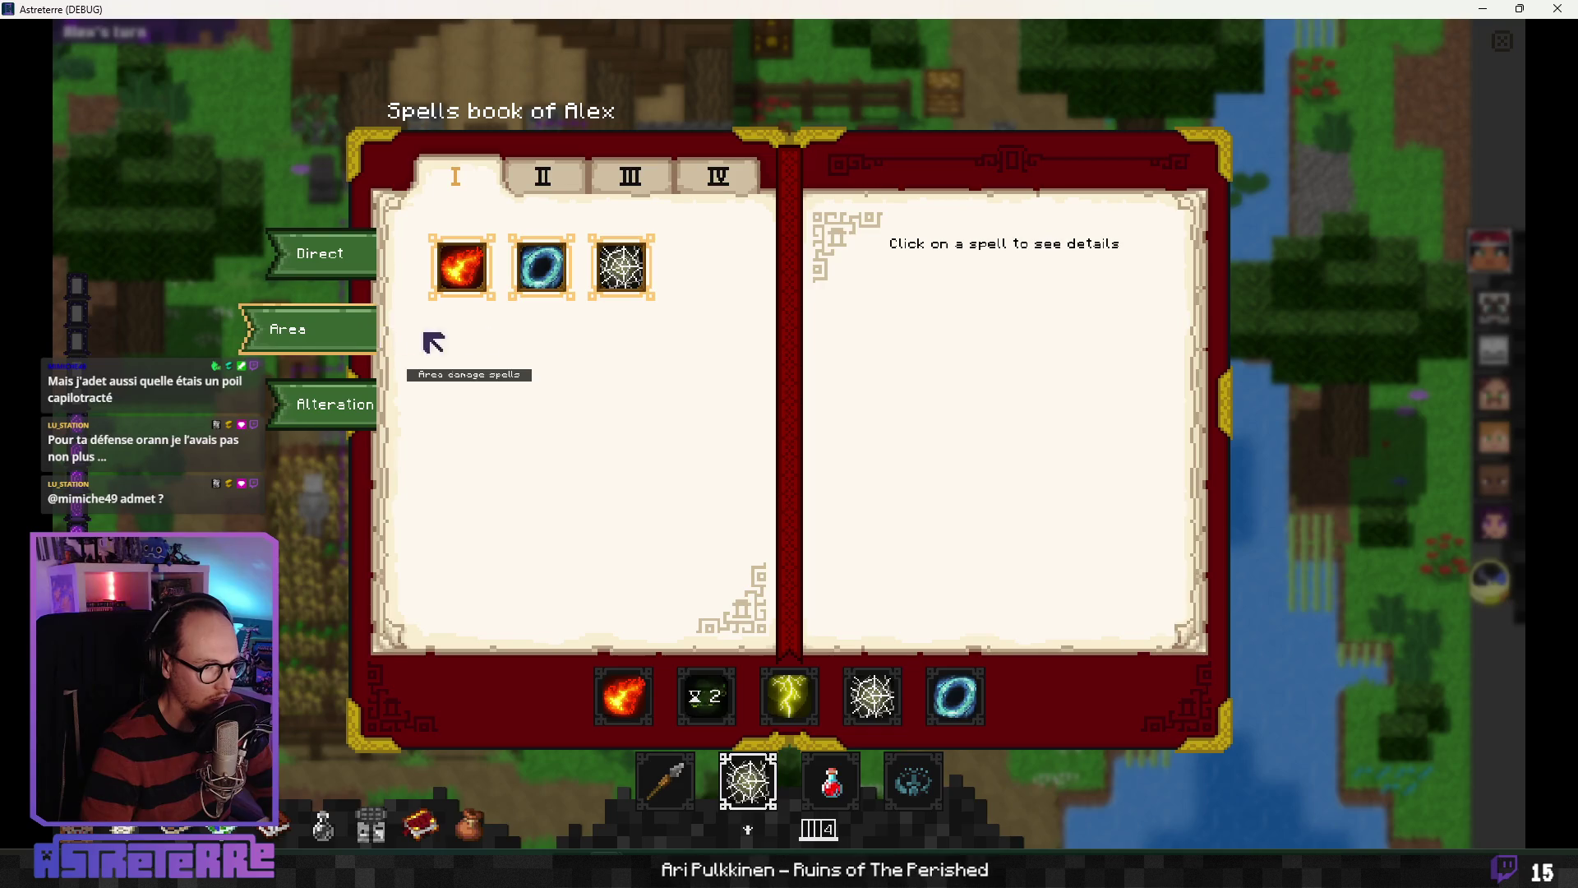
left_click(298, 398)
left_click(358, 326)
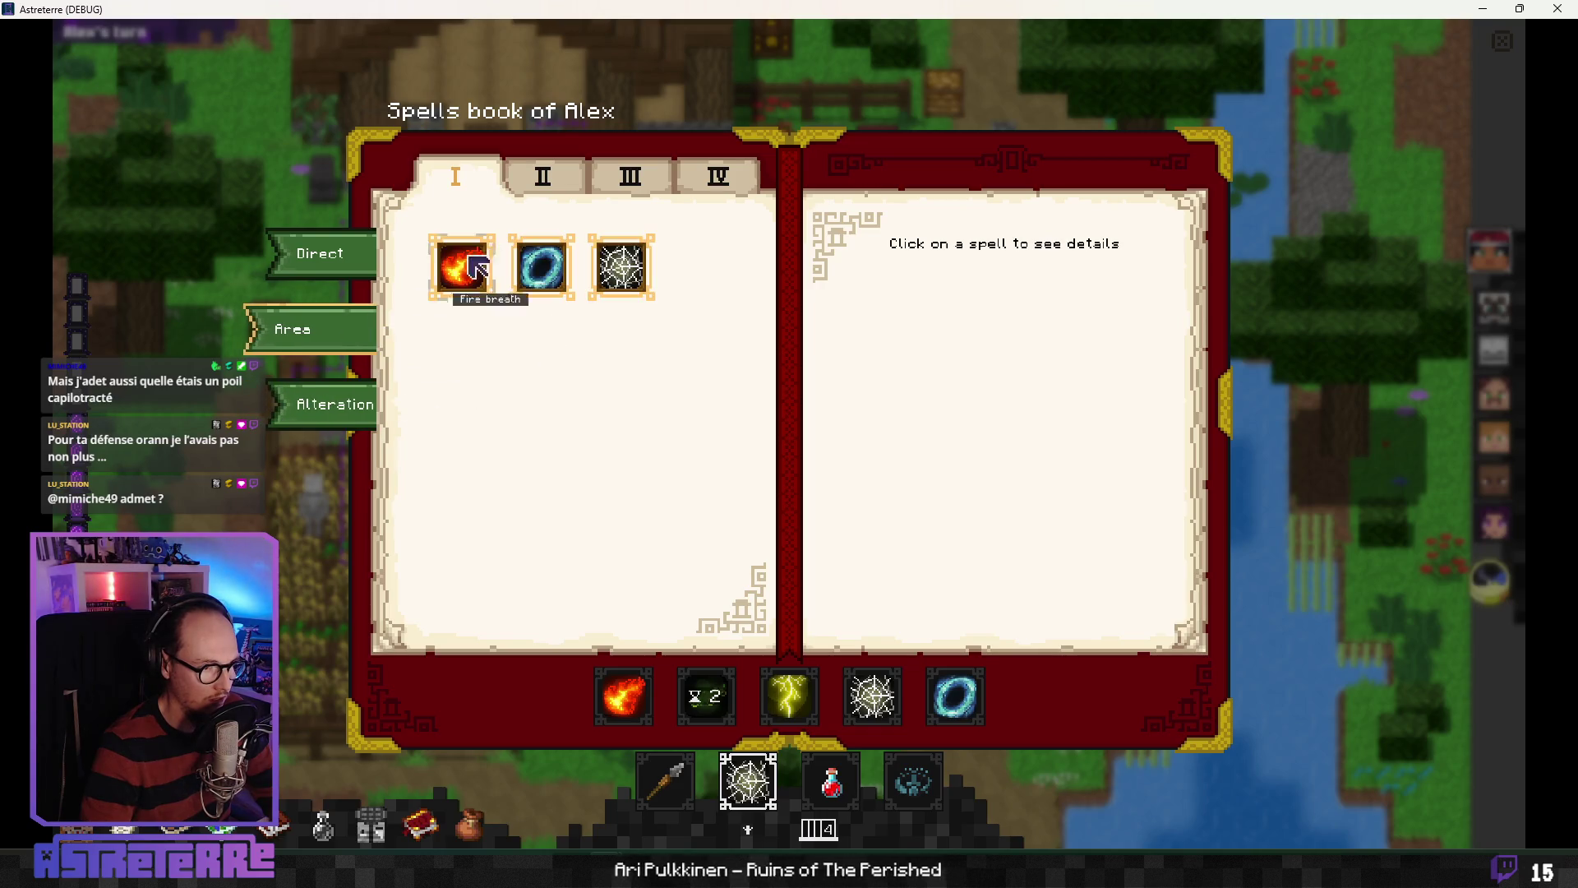
left_click(552, 187)
mouse_move(559, 279)
left_mouse_down()
mouse_move(707, 646)
mouse_move(707, 695)
left_mouse_up()
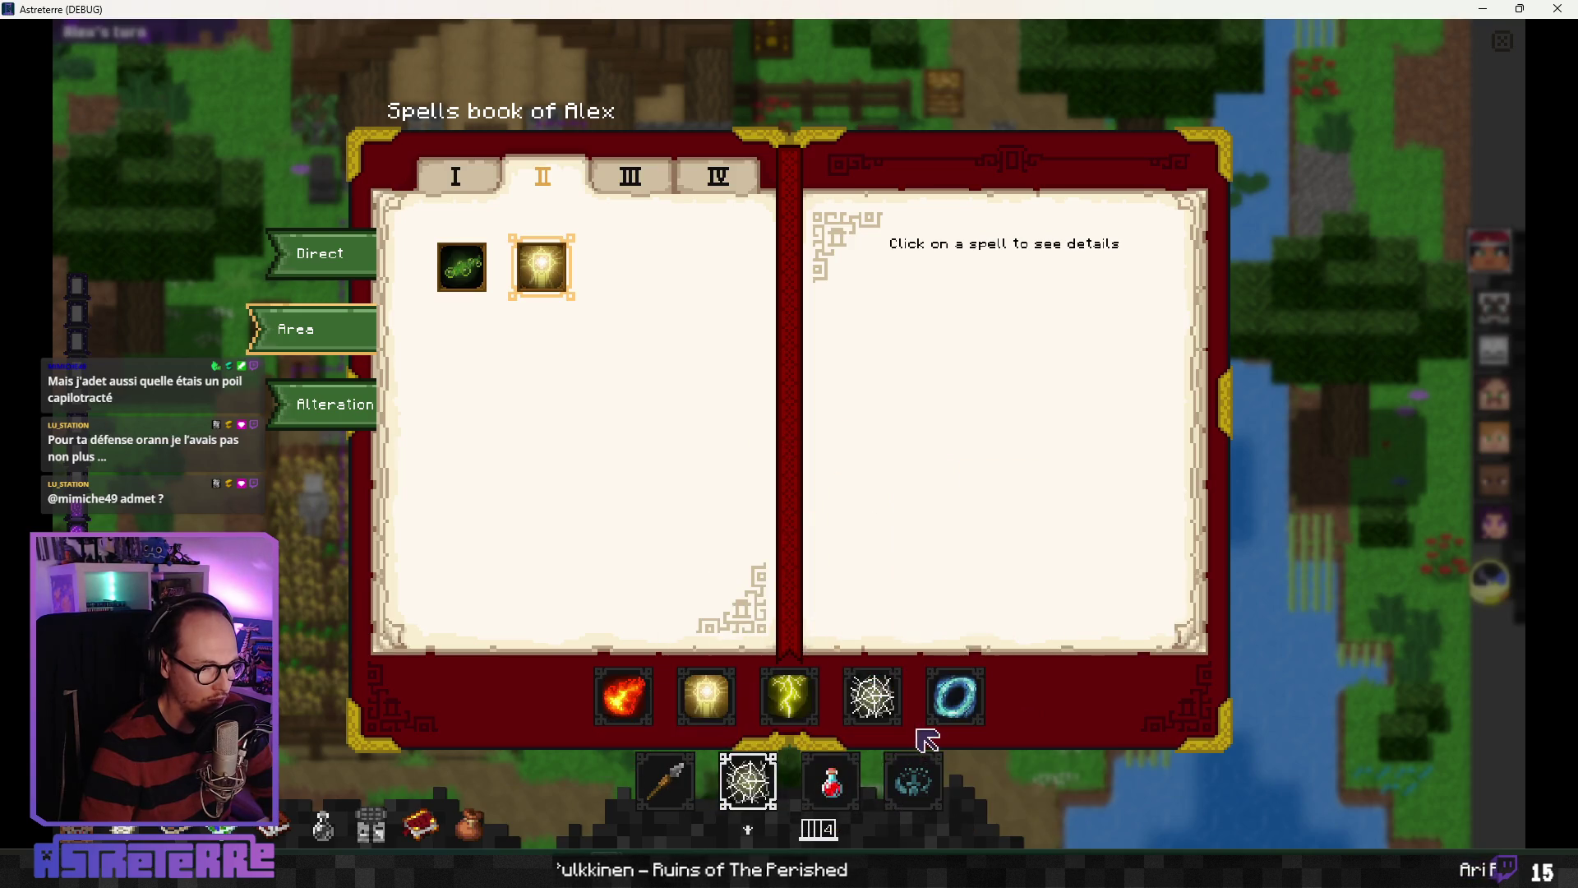
mouse_move(477, 273)
left_mouse_down()
mouse_move(727, 711)
mouse_move(781, 702)
left_mouse_up()
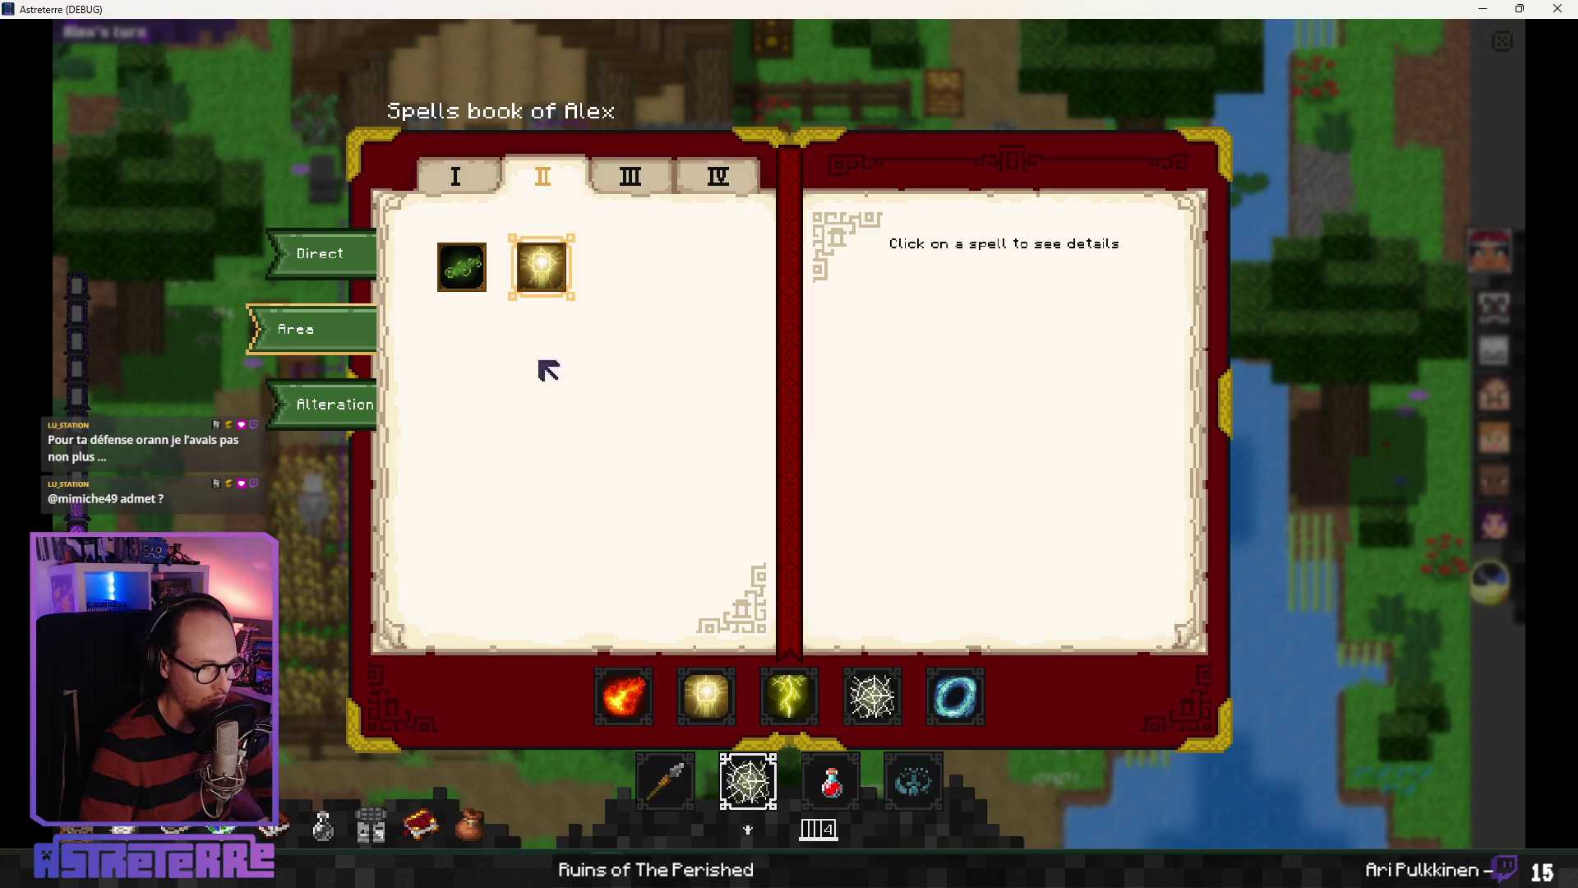
left_click(1511, 41)
type("addaction poi")
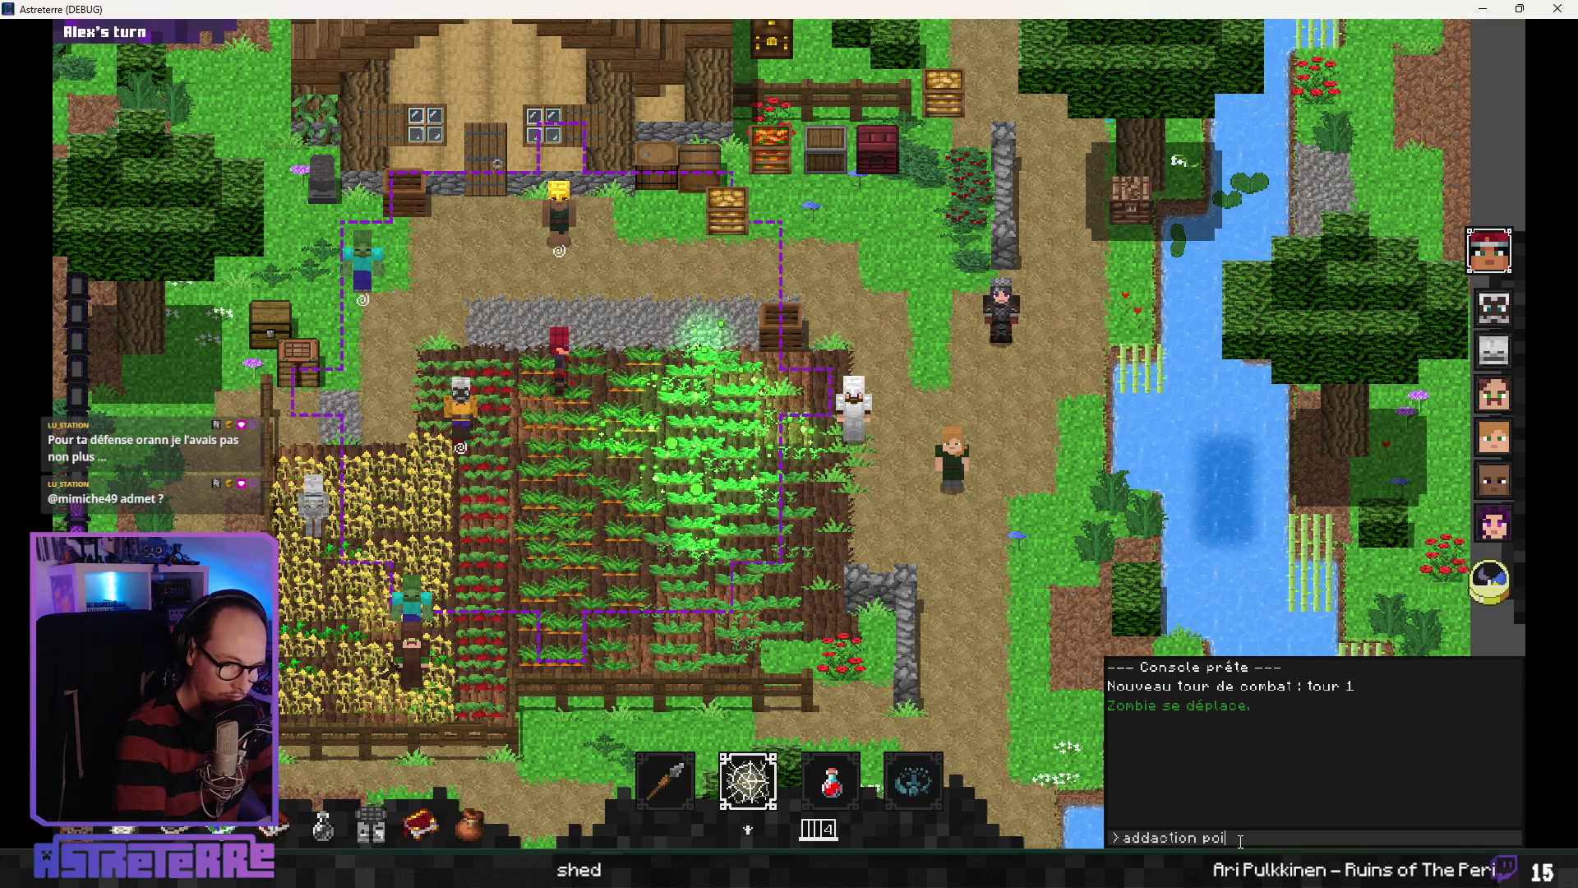
Step: Add 10 action points with the console command 'nts 10'
type("nts 10")
key("Return")
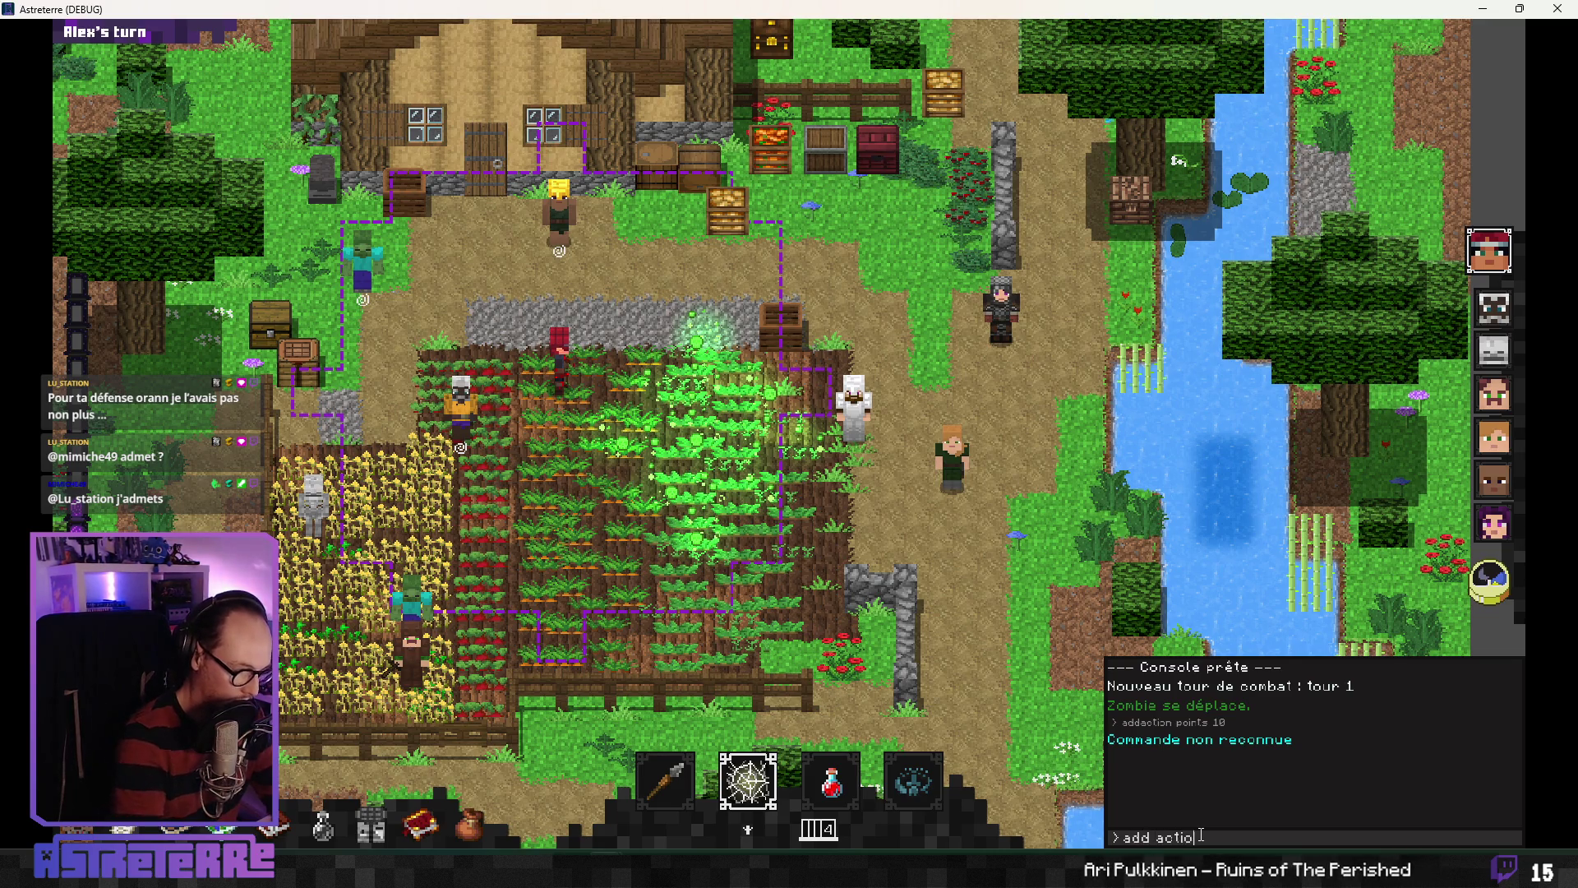
key("Return")
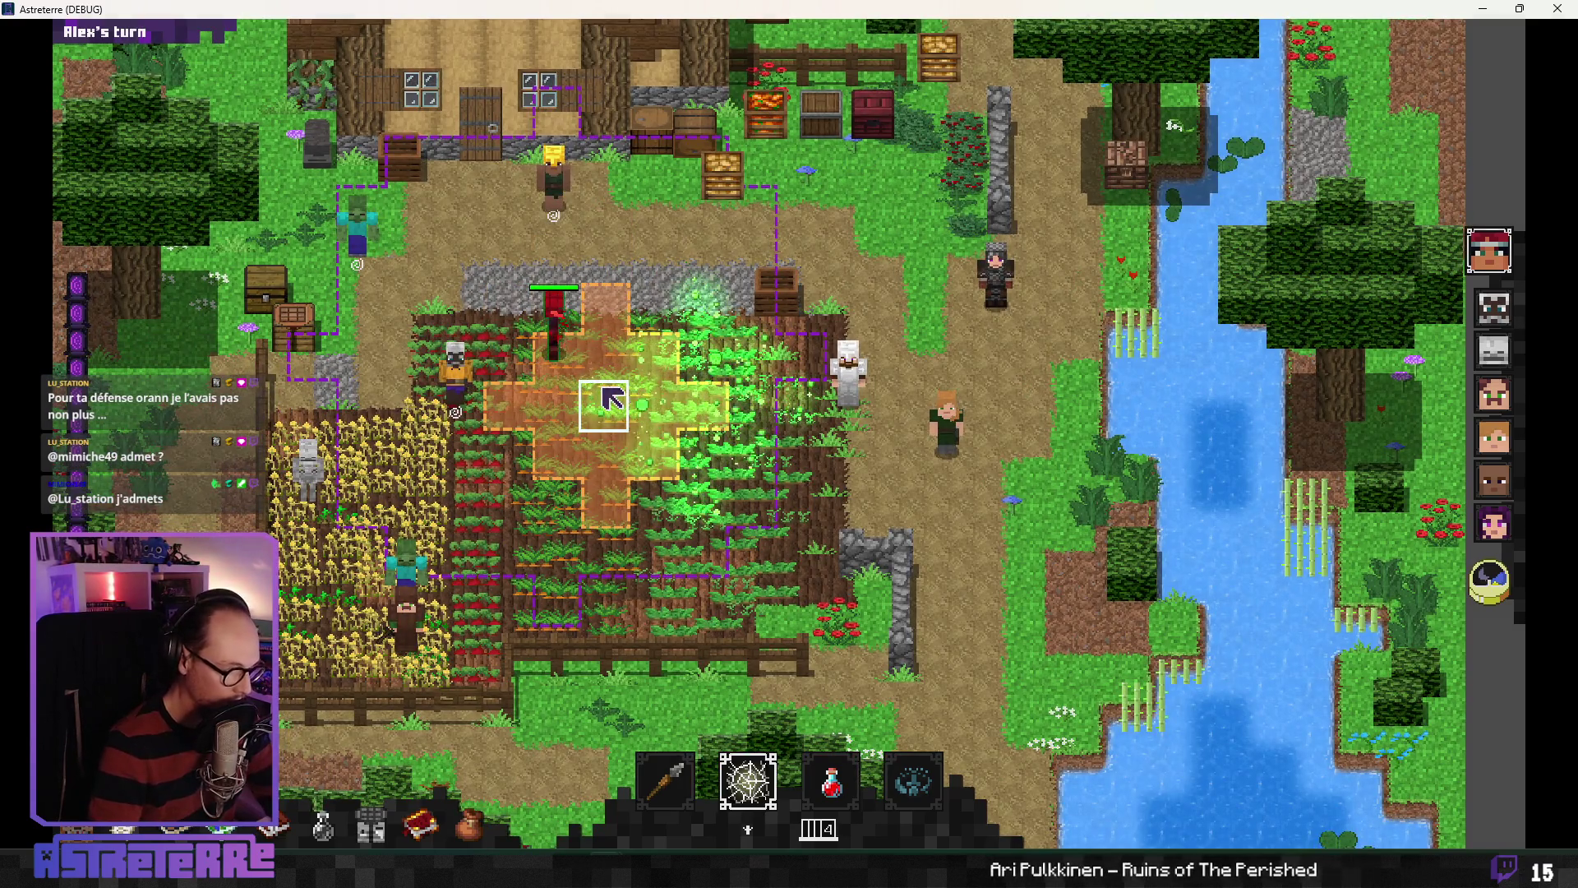
Step: In the spellbook, drag Poison cloud into the fourth and then the first spell-bar slots
key("b")
left_click_drag(462, 267, 873, 696)
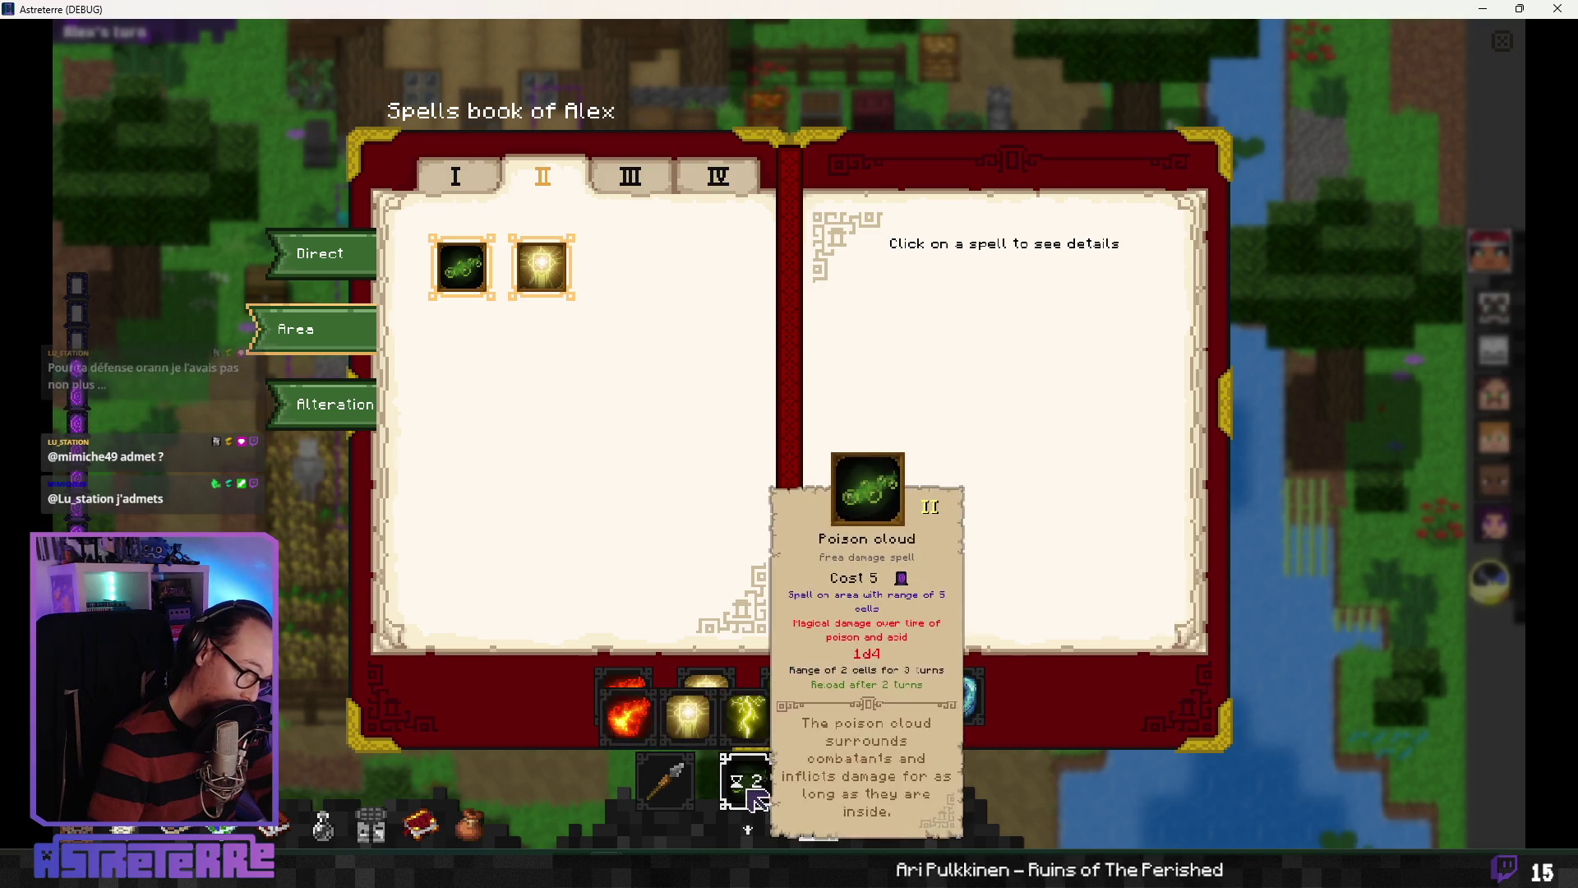
left_click(830, 780)
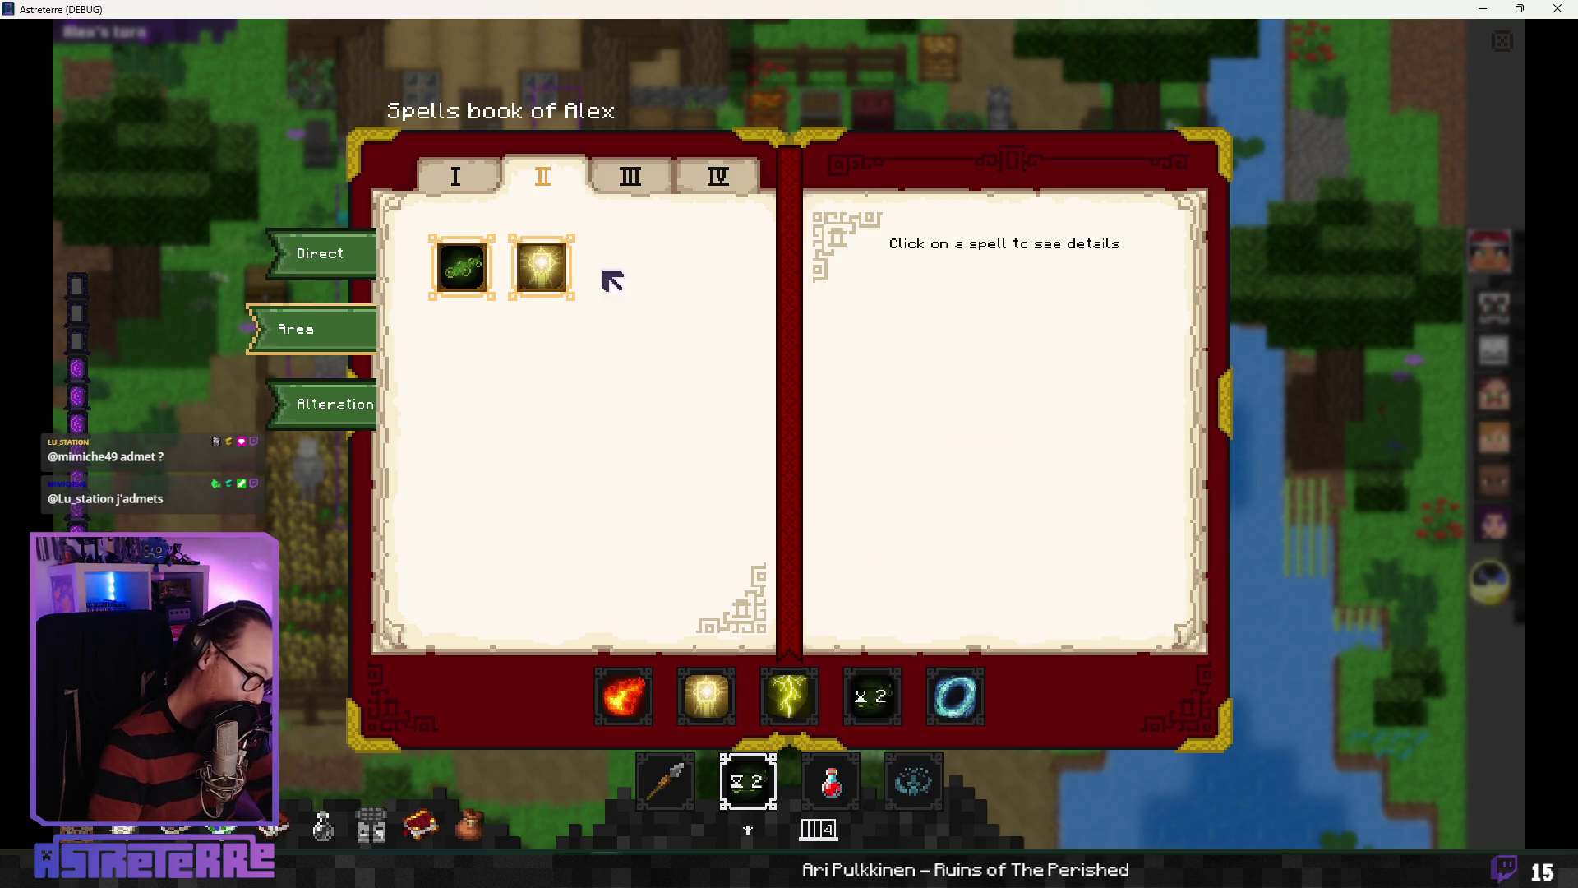
mouse_move(462, 266)
left_mouse_down()
mouse_move(609, 526)
mouse_move(627, 718)
left_mouse_up()
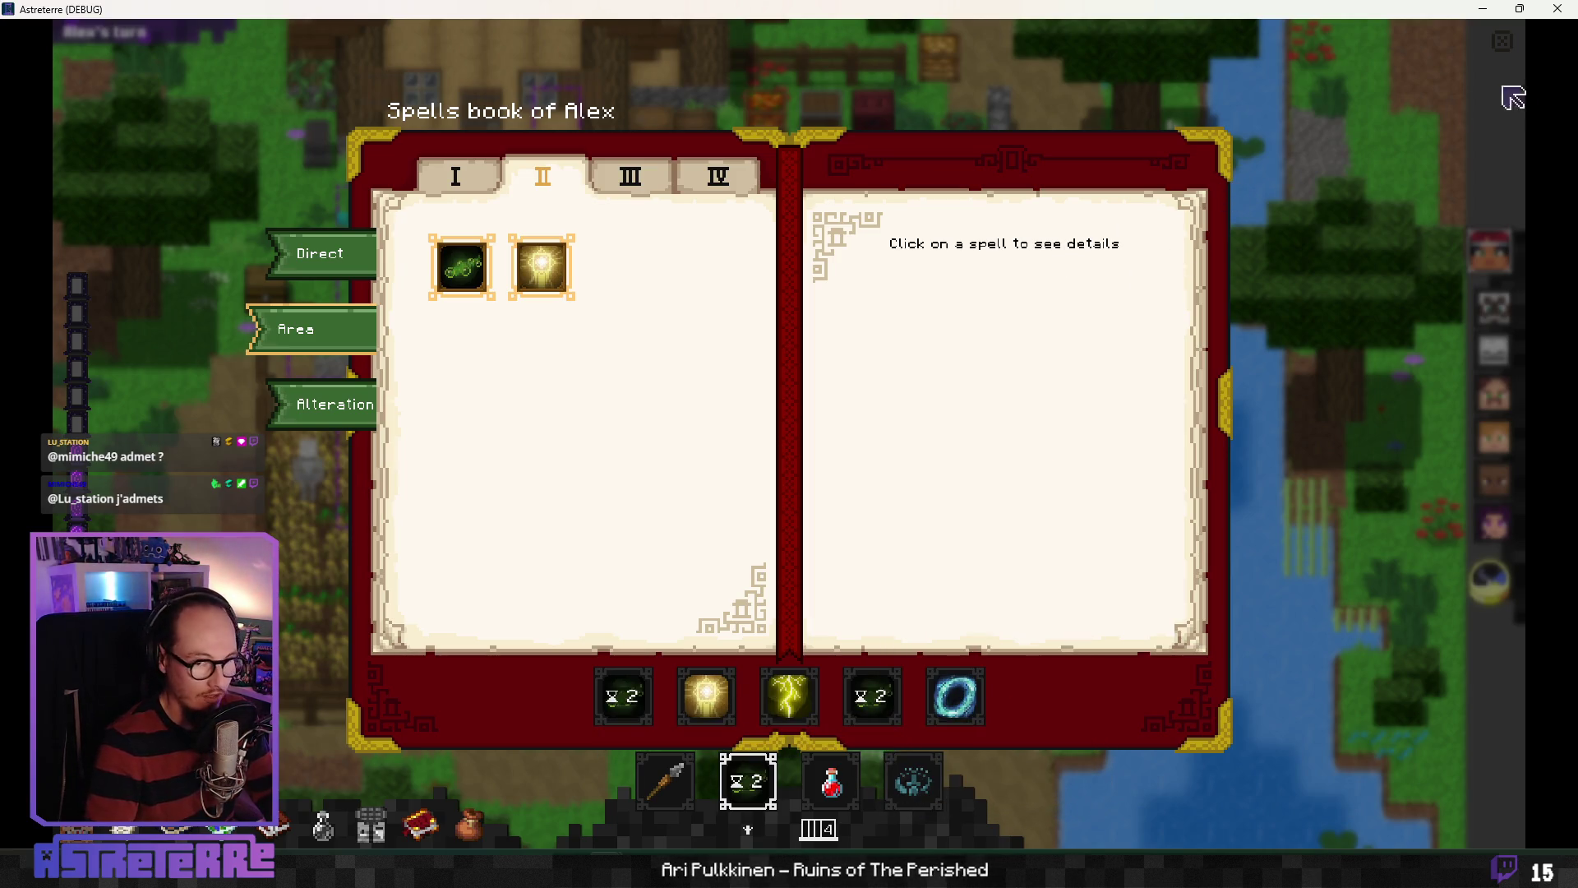
left_click(1492, 49)
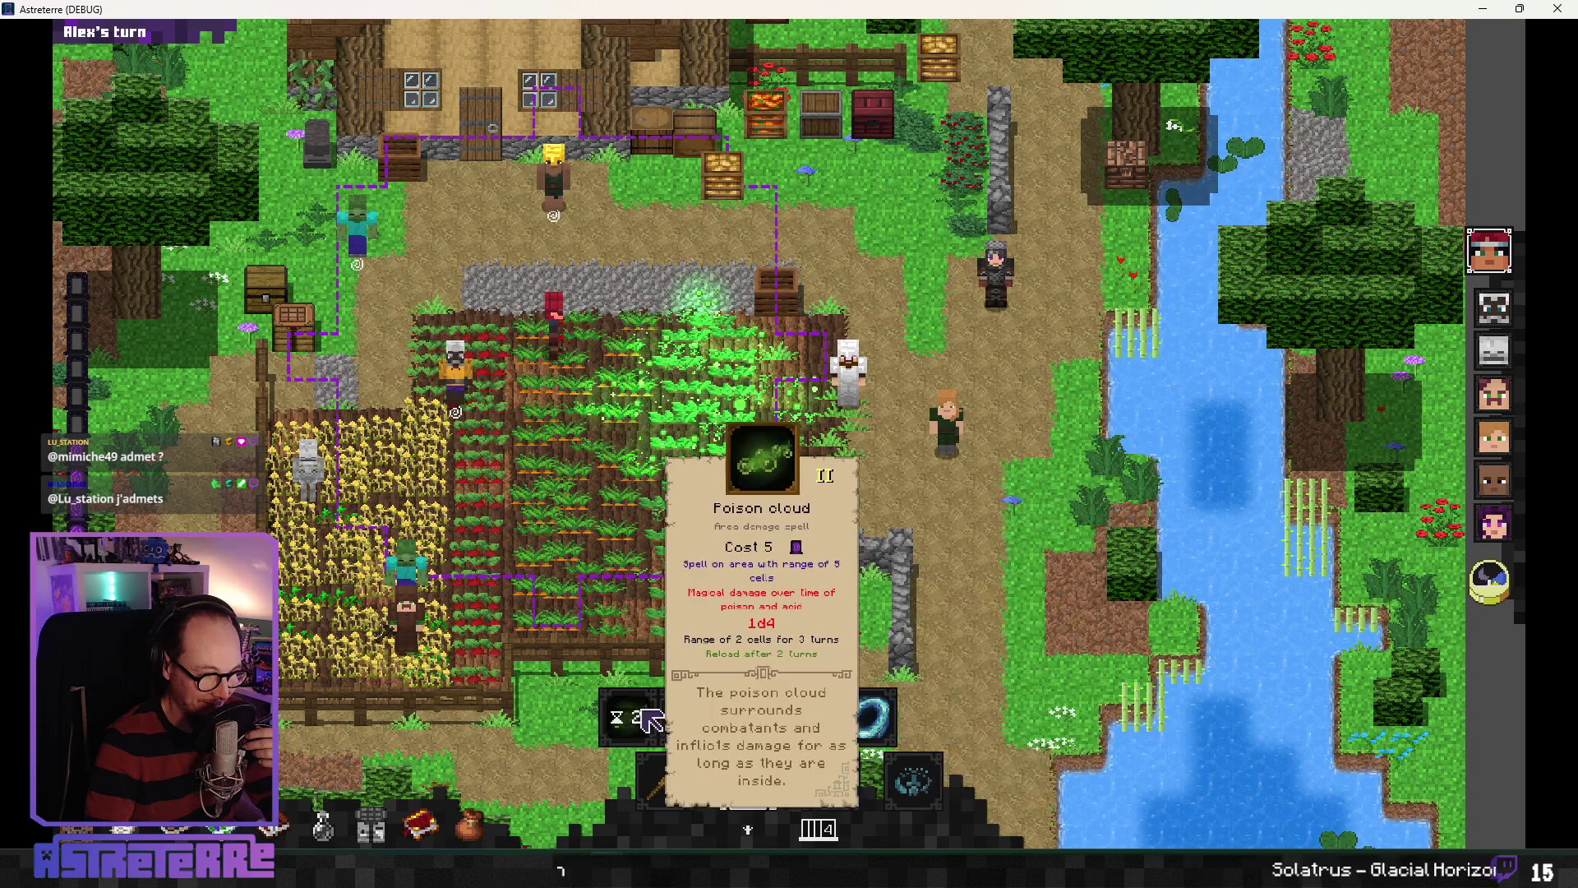
Step: Replace Ice circle with Radiant totem in a bottom-bar spell shortcut slot
left_click(748, 715)
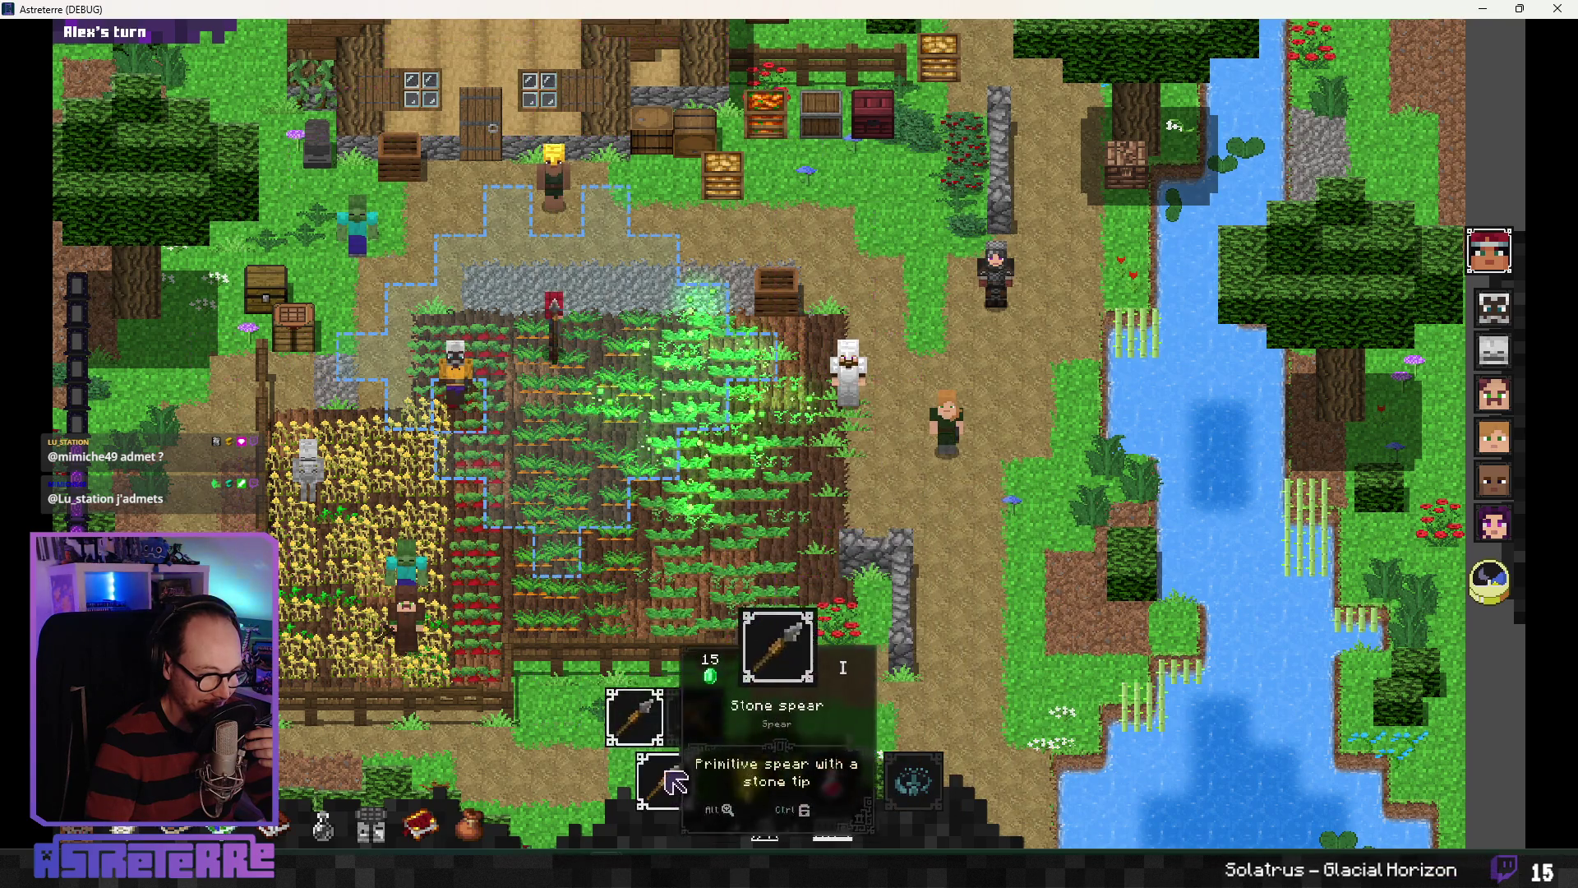
left_click(666, 781)
left_click(830, 781)
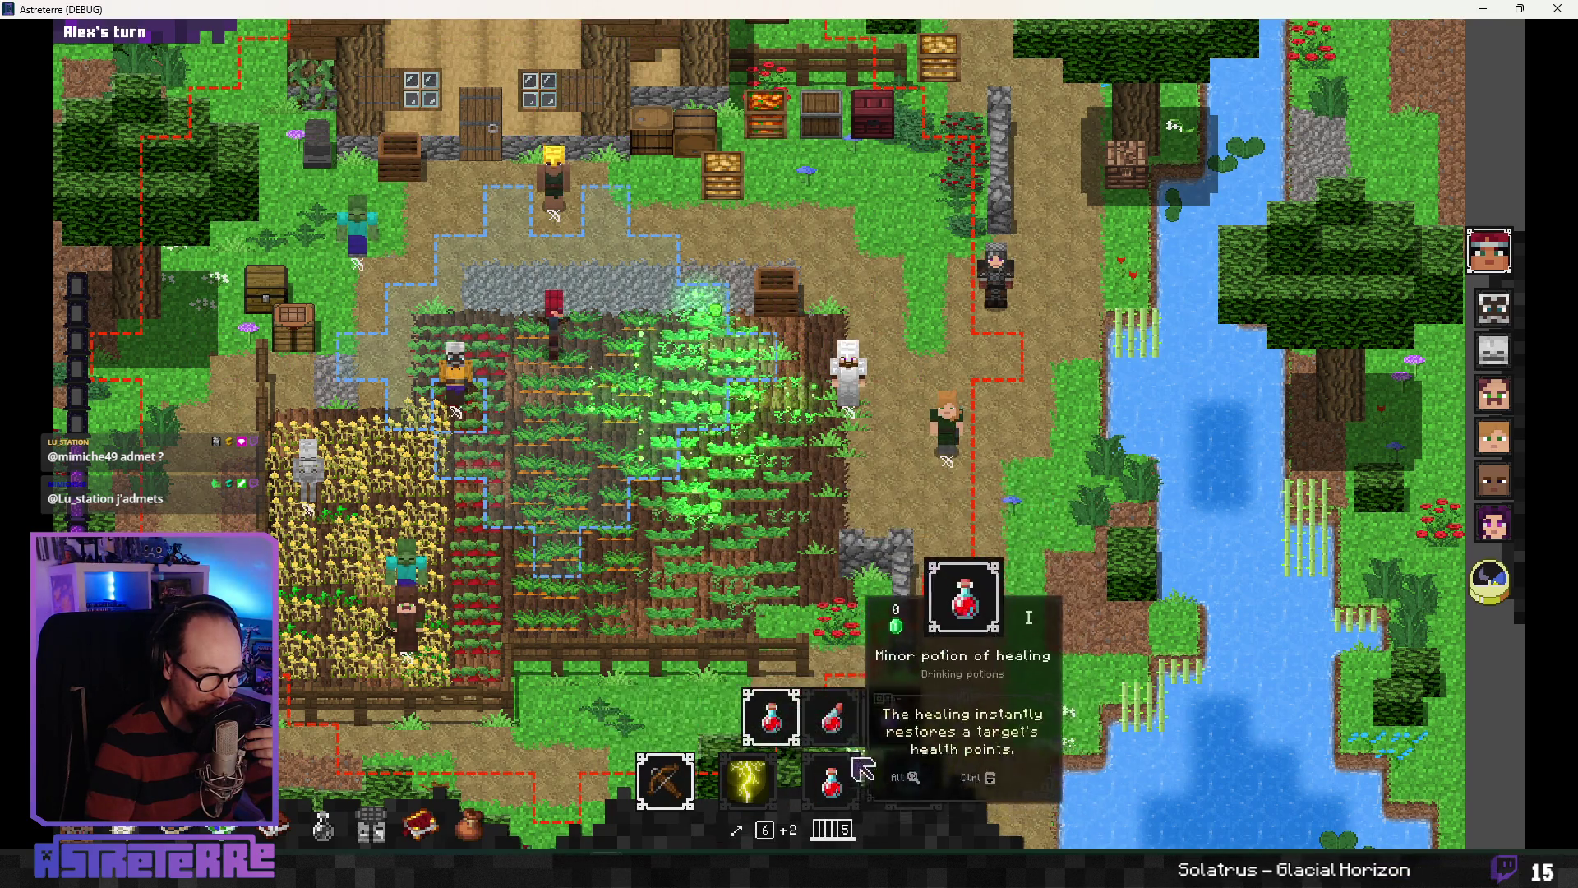
left_click(746, 781)
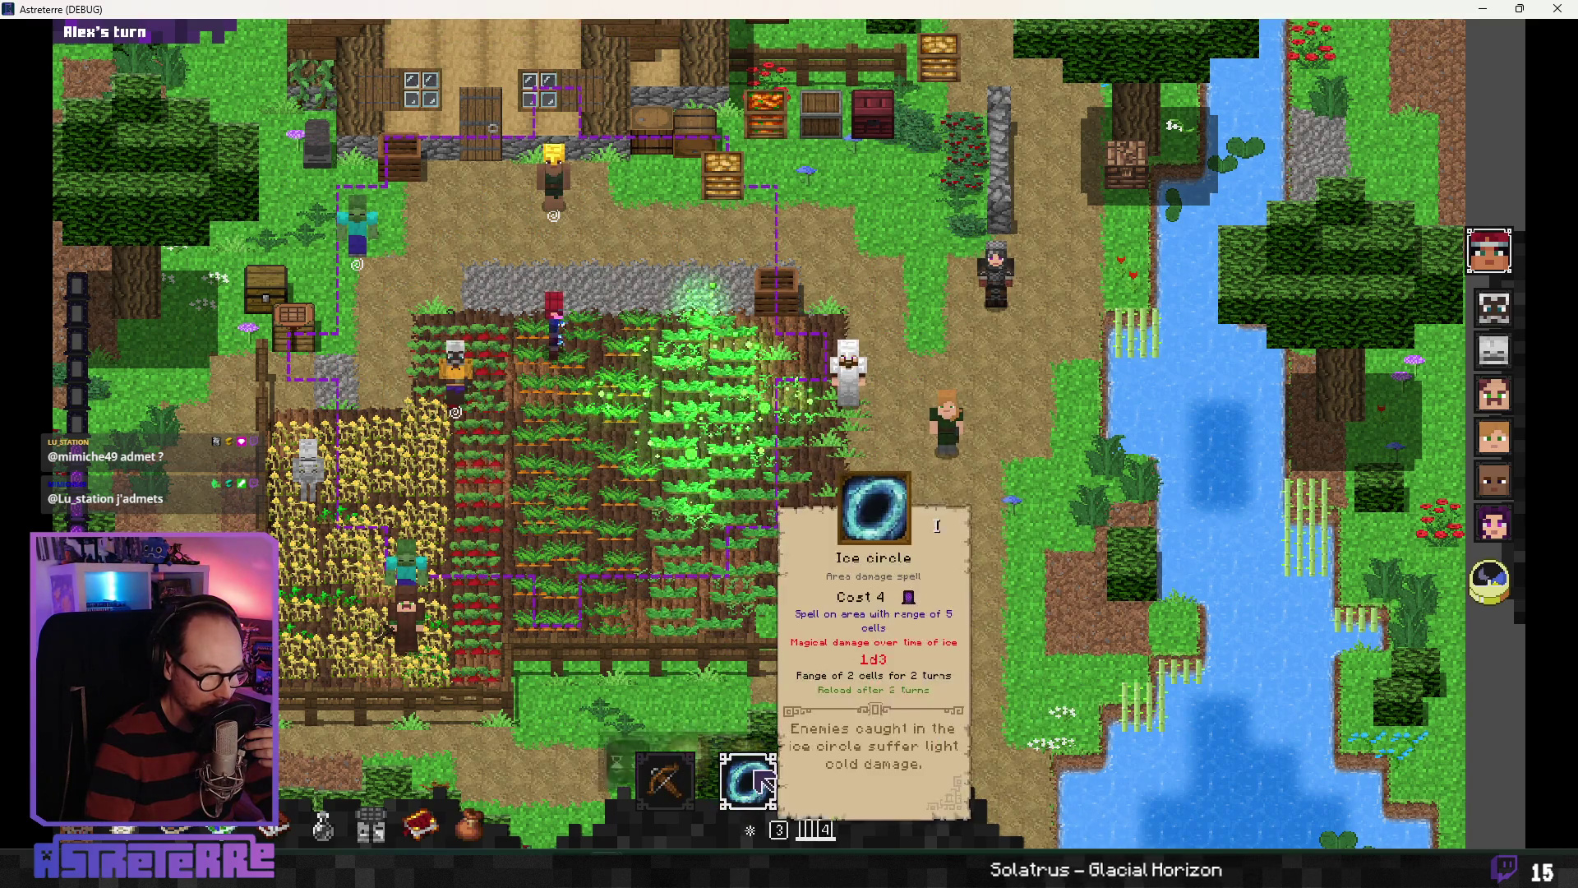
left_click(747, 781)
left_click(688, 717)
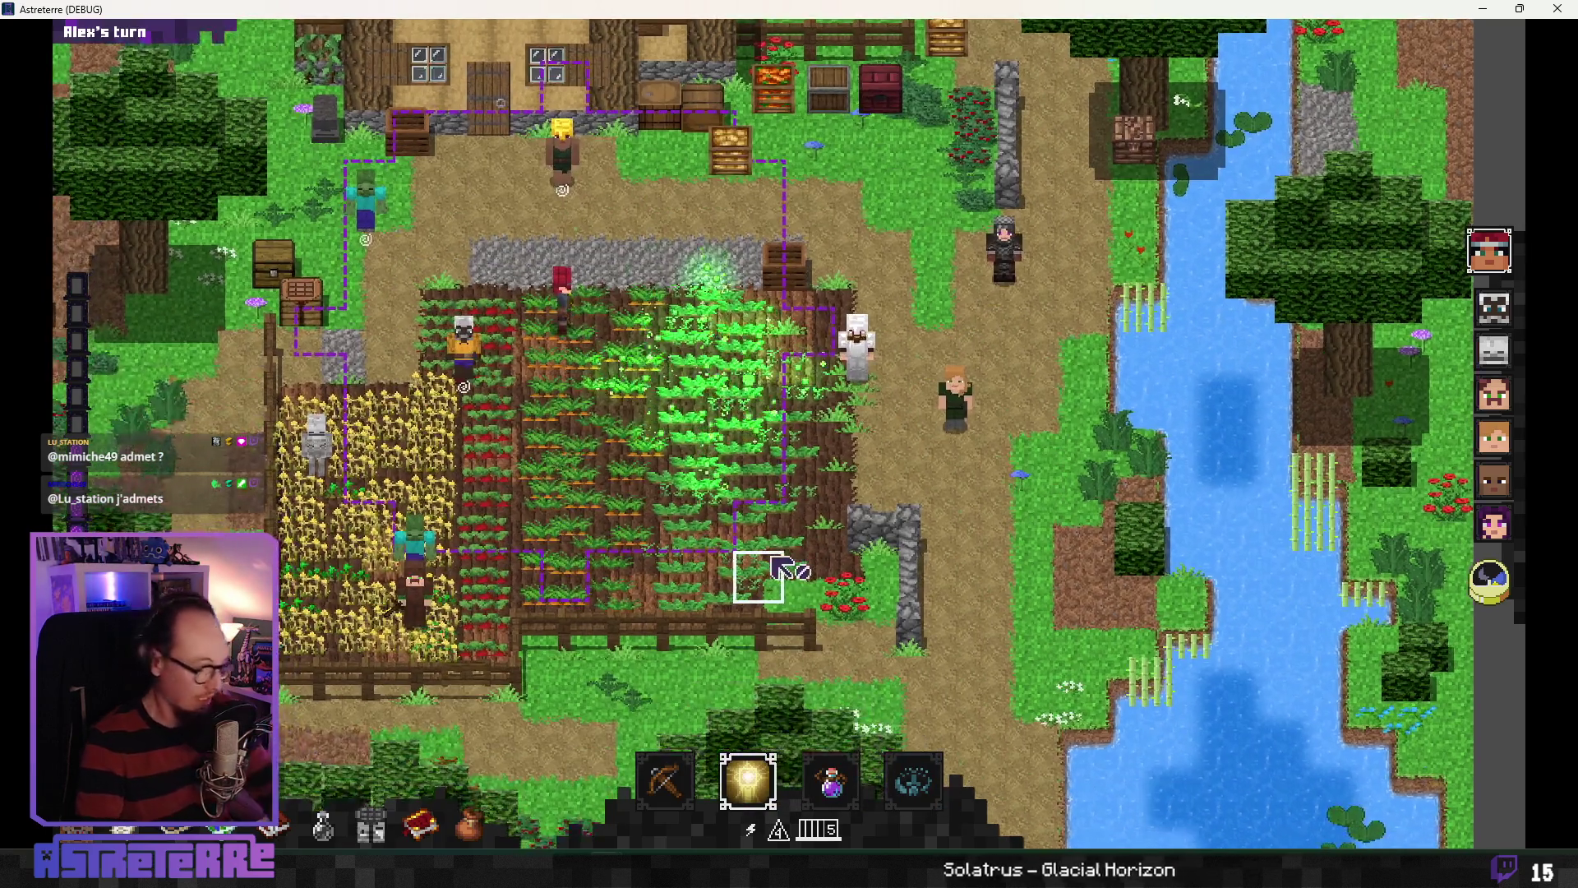
Step: Check the spellbook, then quit the game and return to the quick_shortcut script
key("b")
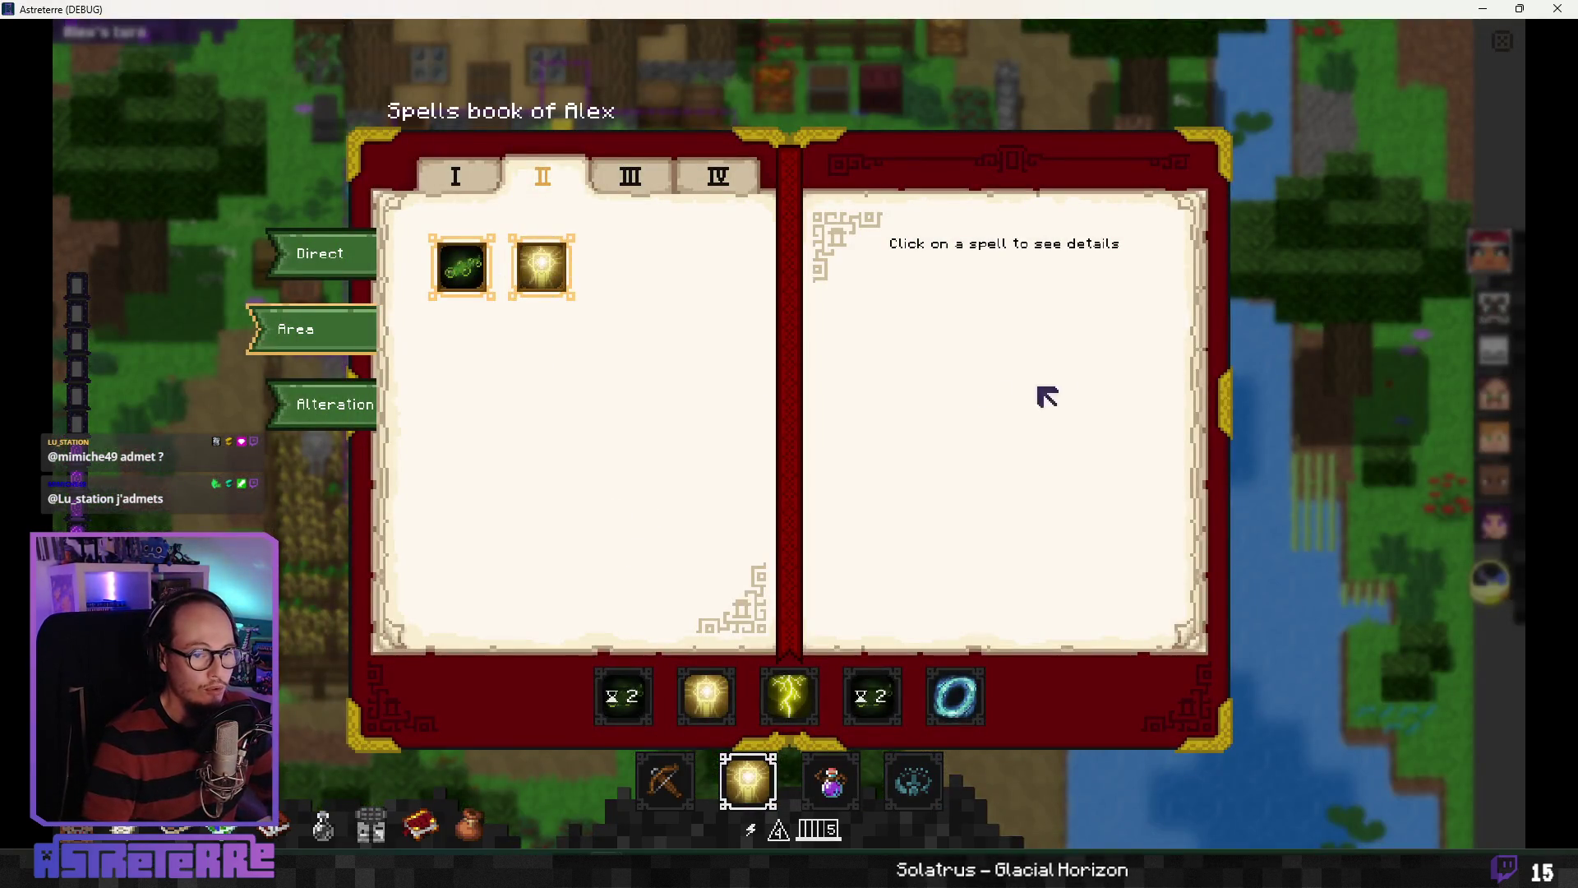
key("Escape")
key("alt+F4")
left_click(702, 401)
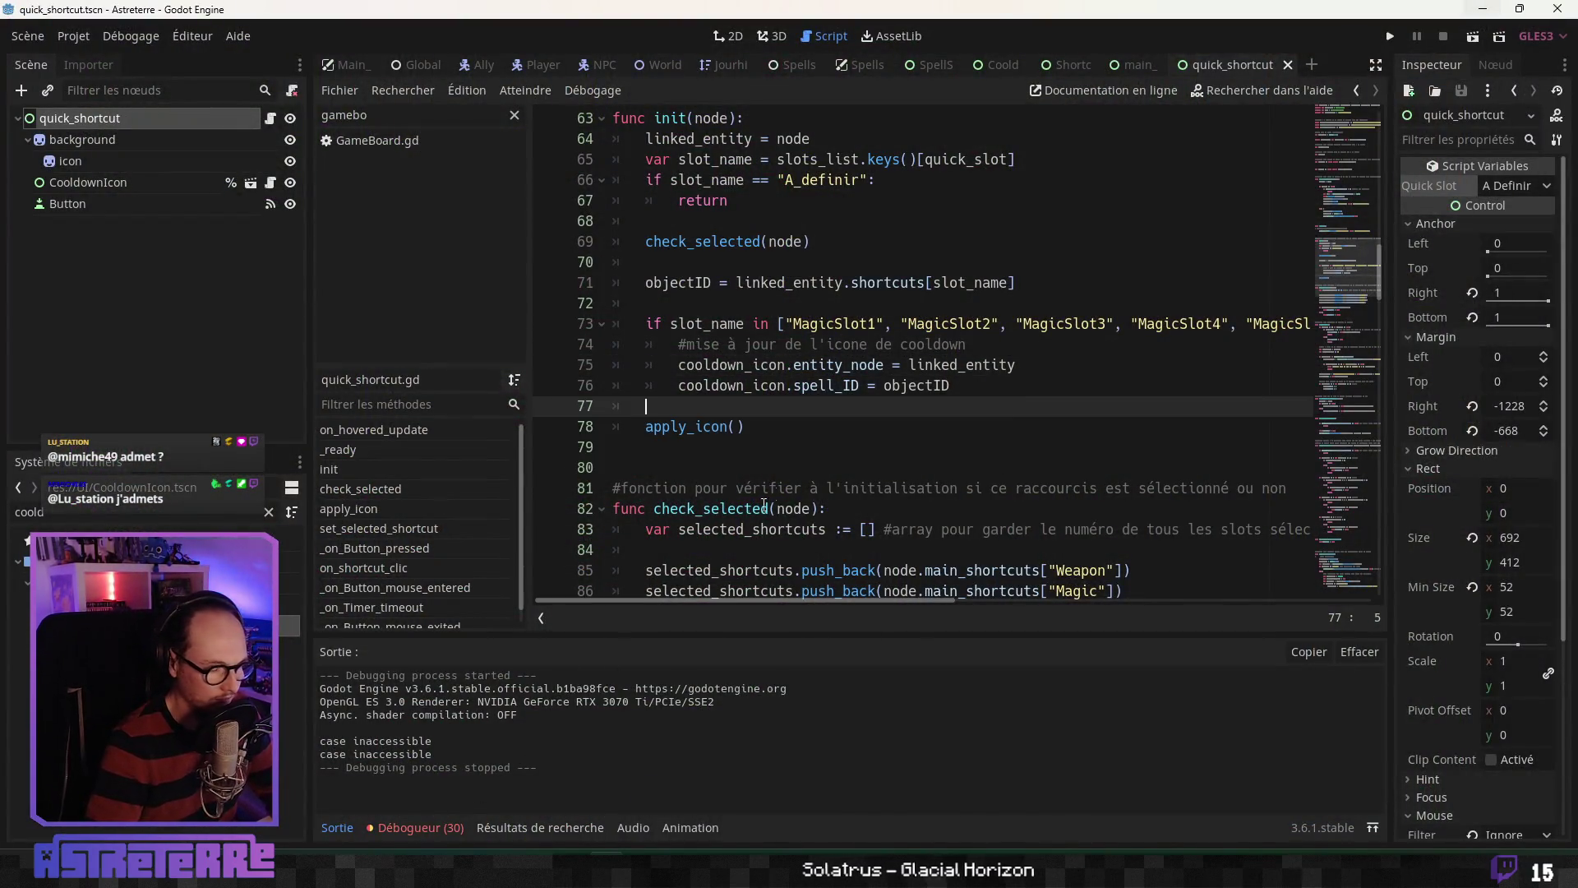
Step: Fix the letter case in the A_Definir slot-name string on line 66
left_click(723, 386)
scroll(739, 395, "up", 2)
left_click(769, 406)
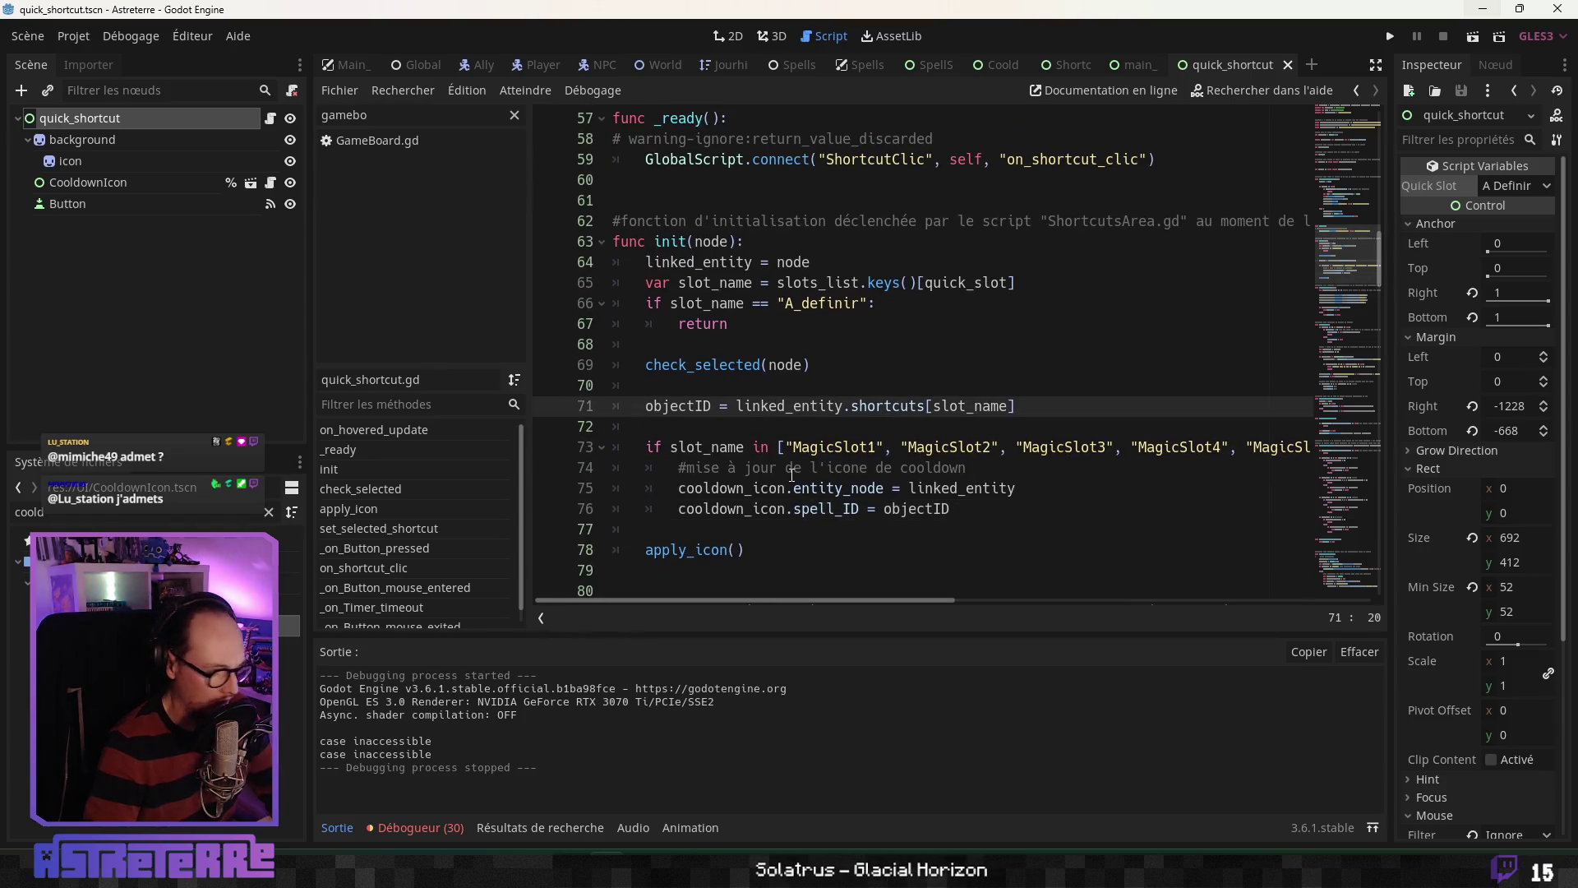
left_click(801, 303)
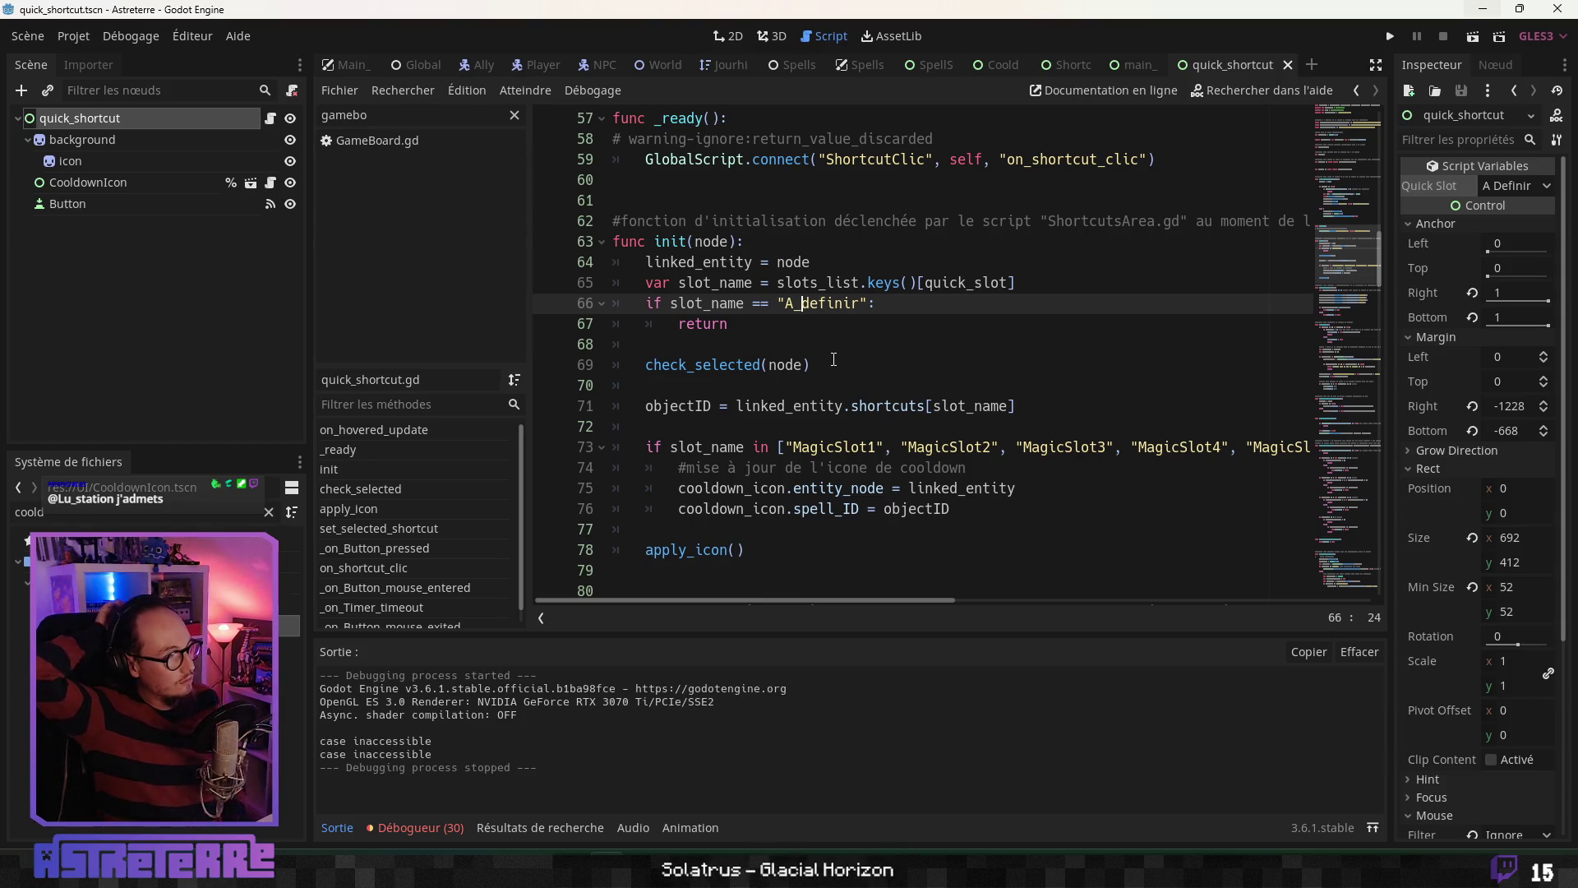
key("Delete")
type("d")
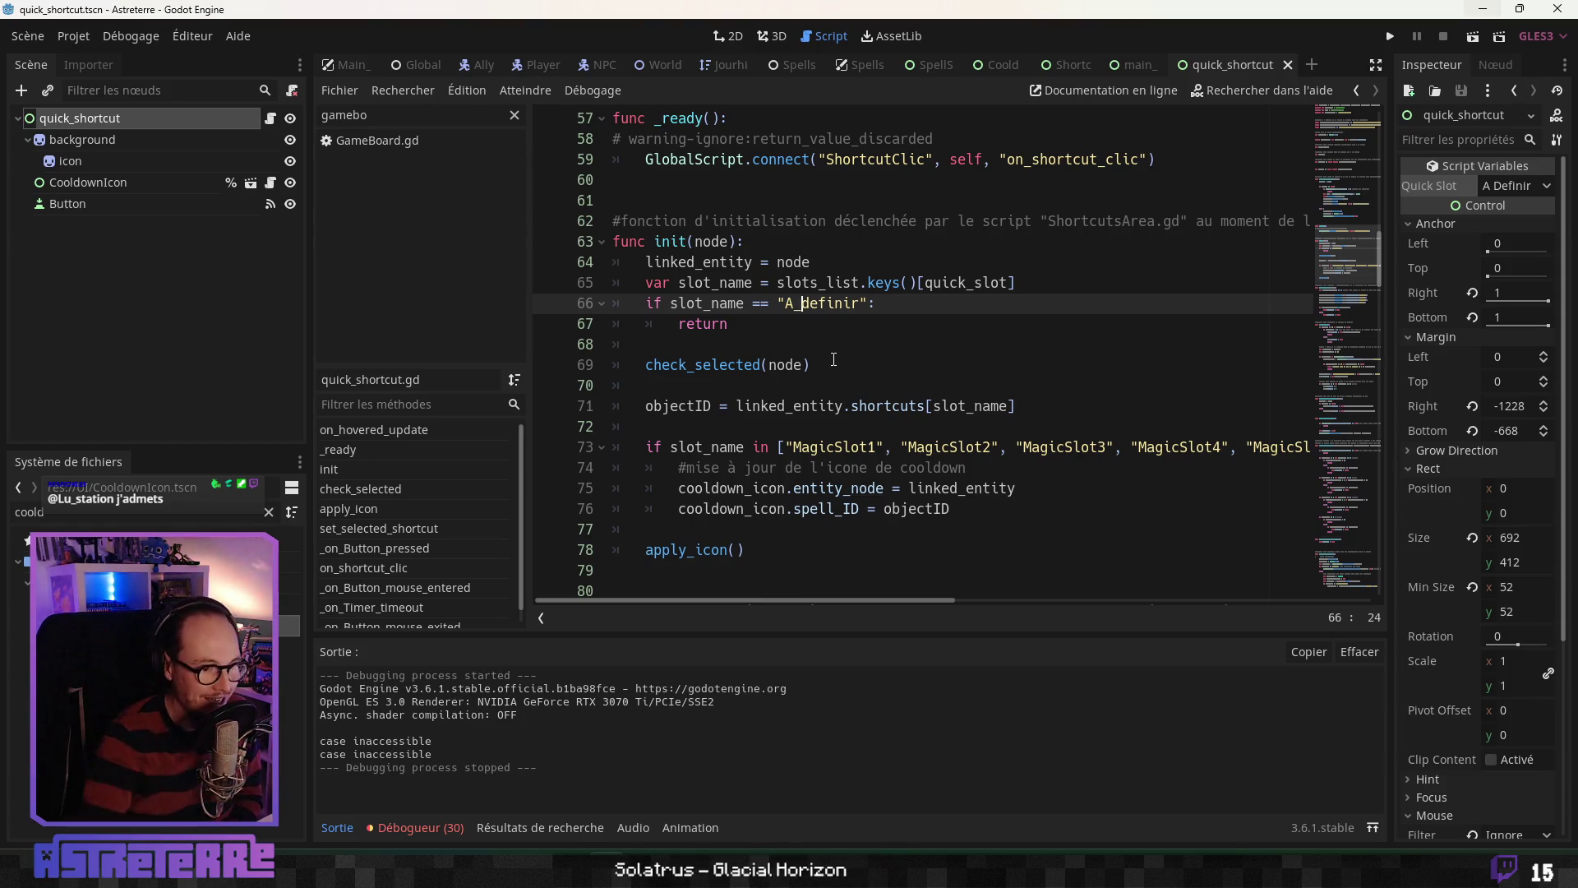
Step: In the SpellsBookUI scene's 2D view, find the SpellsGrid node and open its scene
key("ctrl+Tab")
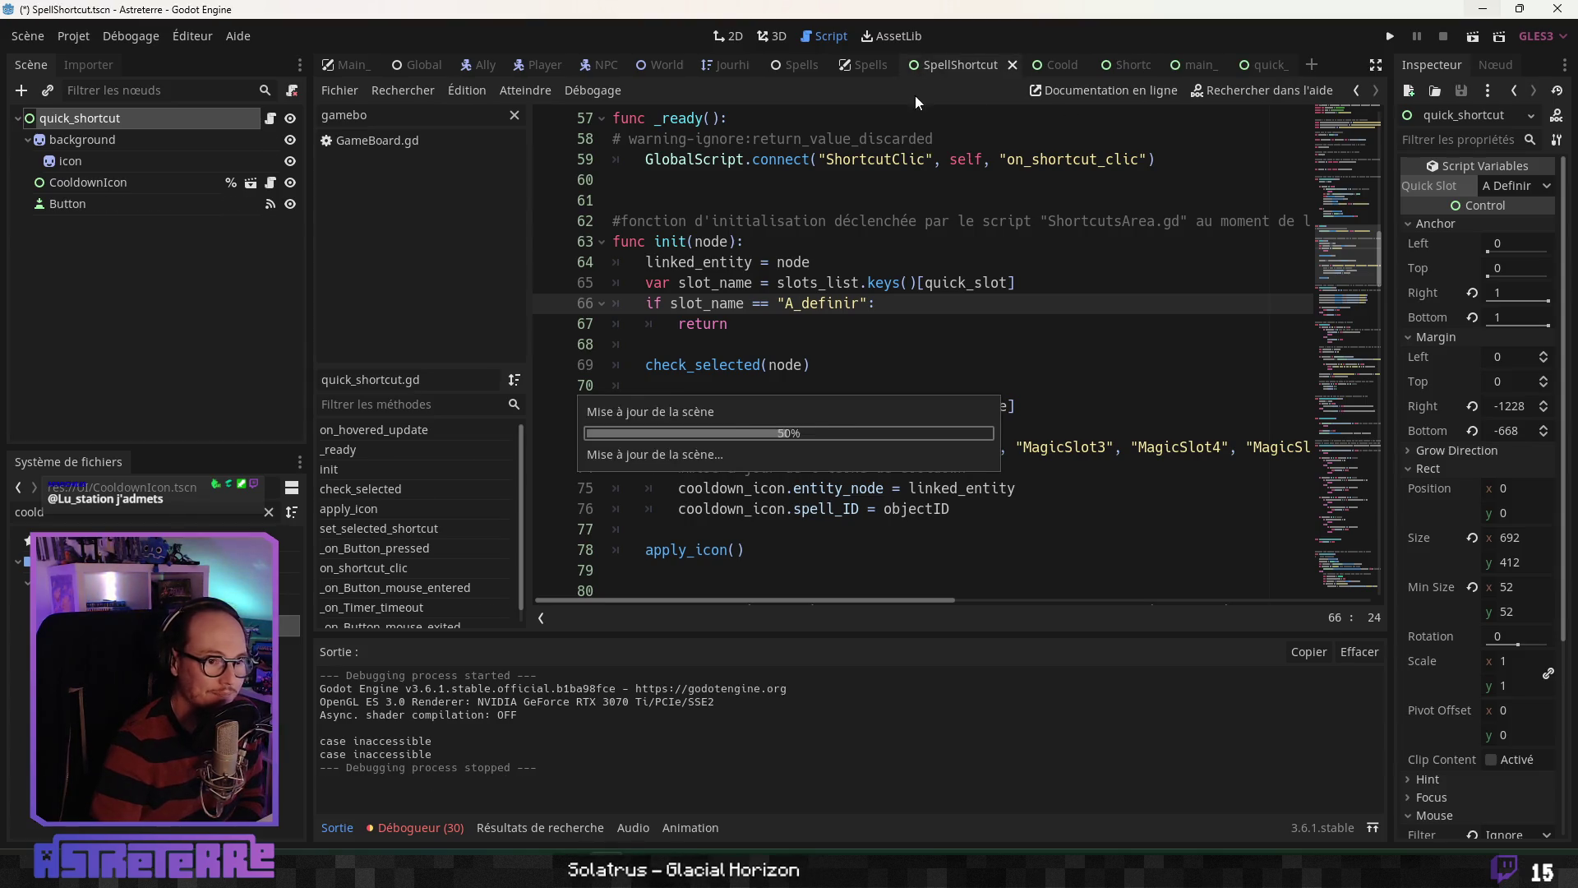
key("ctrl+Tab")
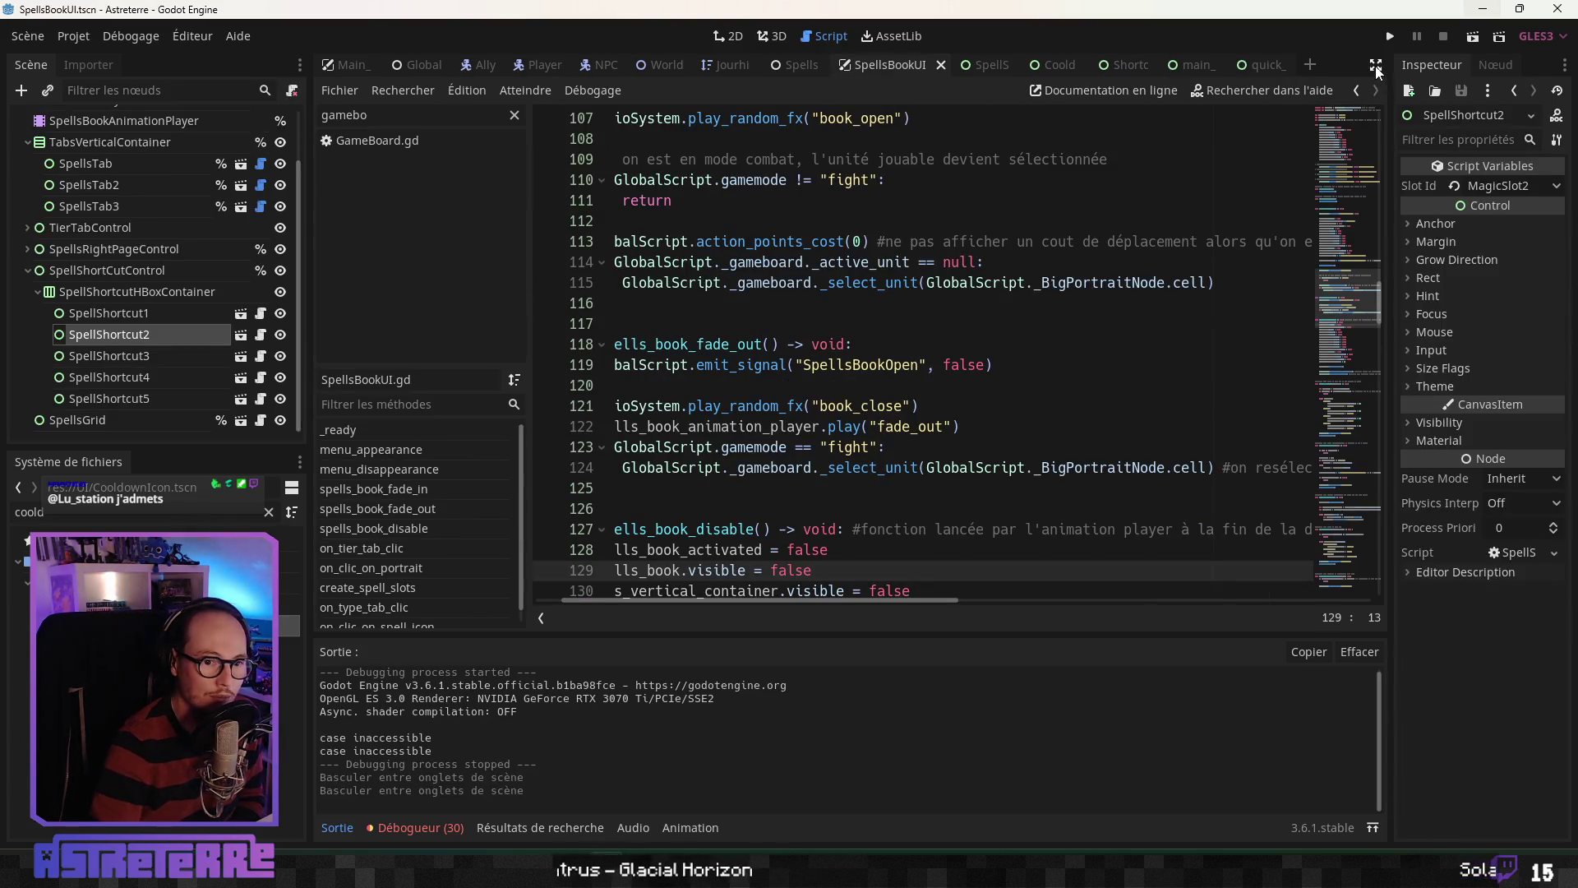
left_click(730, 36)
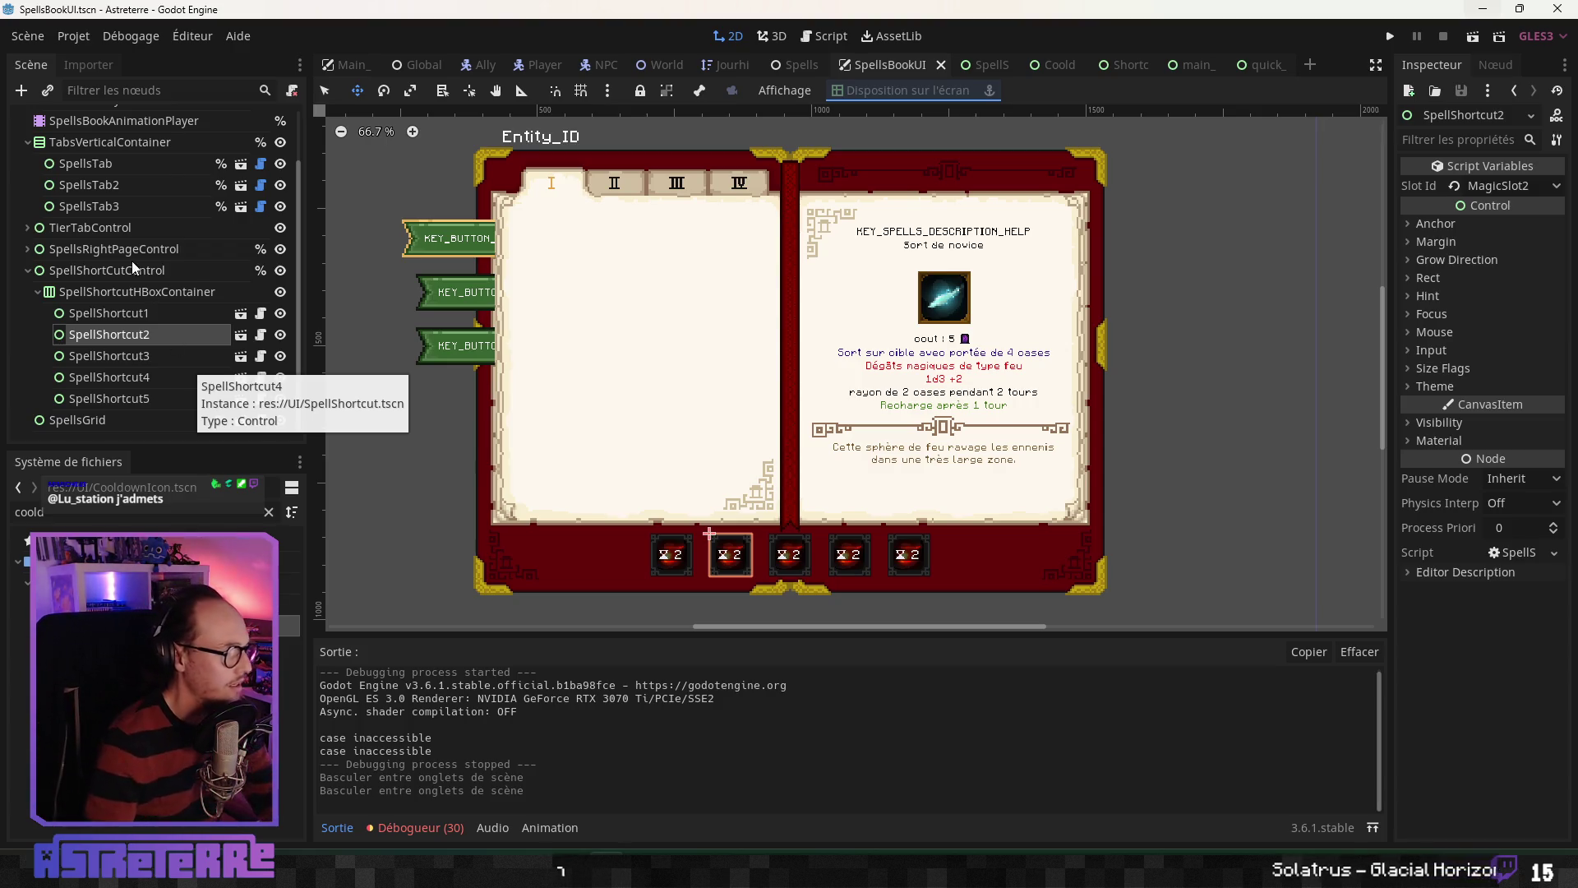
scroll(107, 298, "up", 3)
left_click(112, 206)
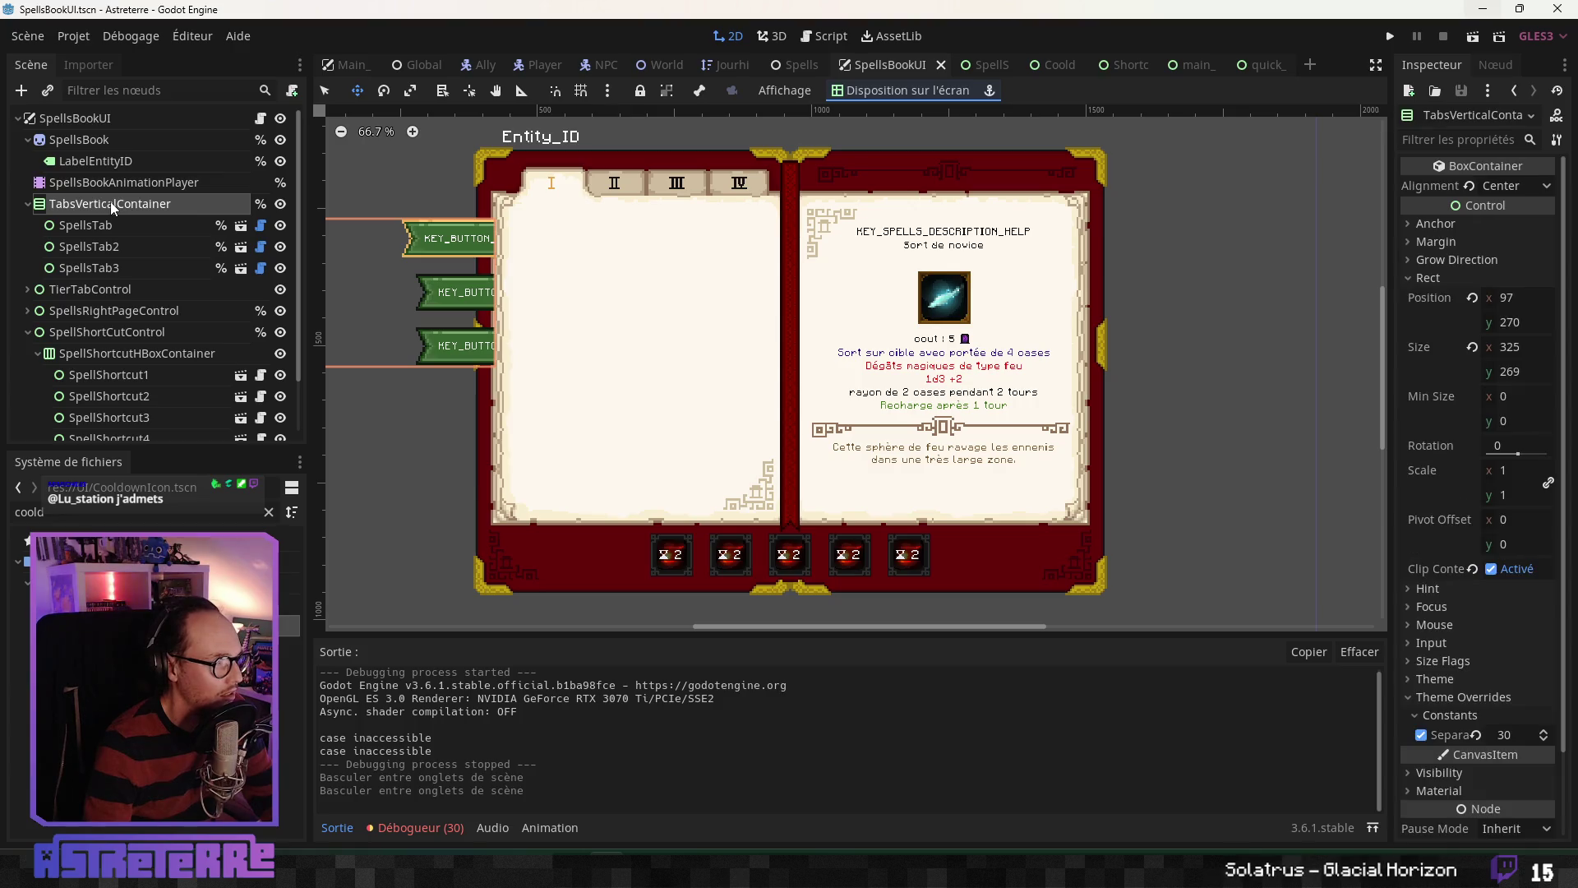
left_click(85, 312)
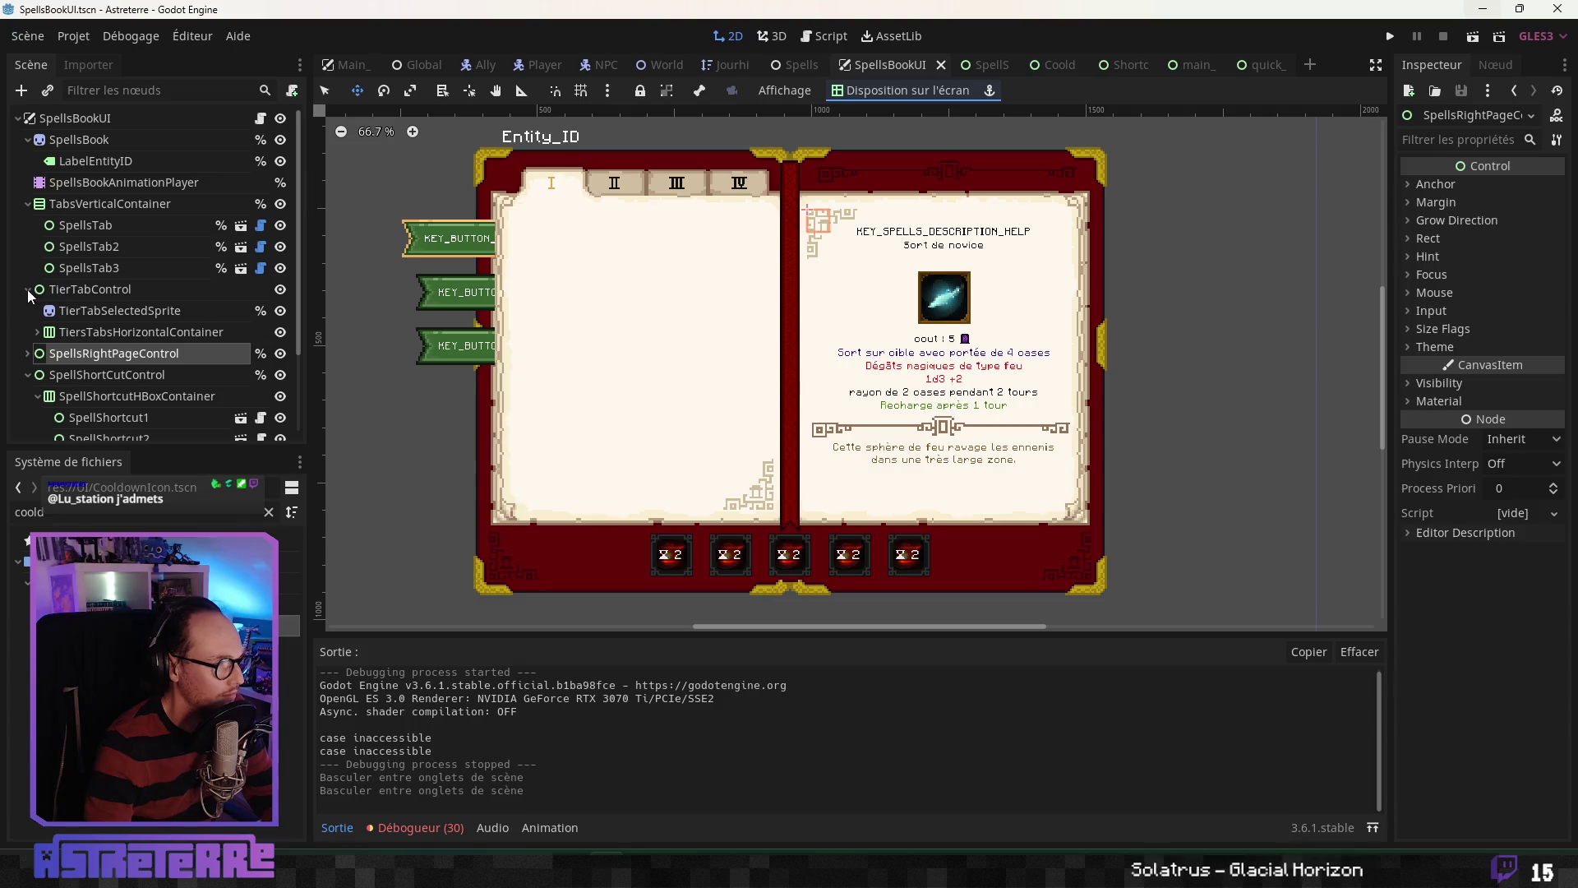
left_click(33, 336)
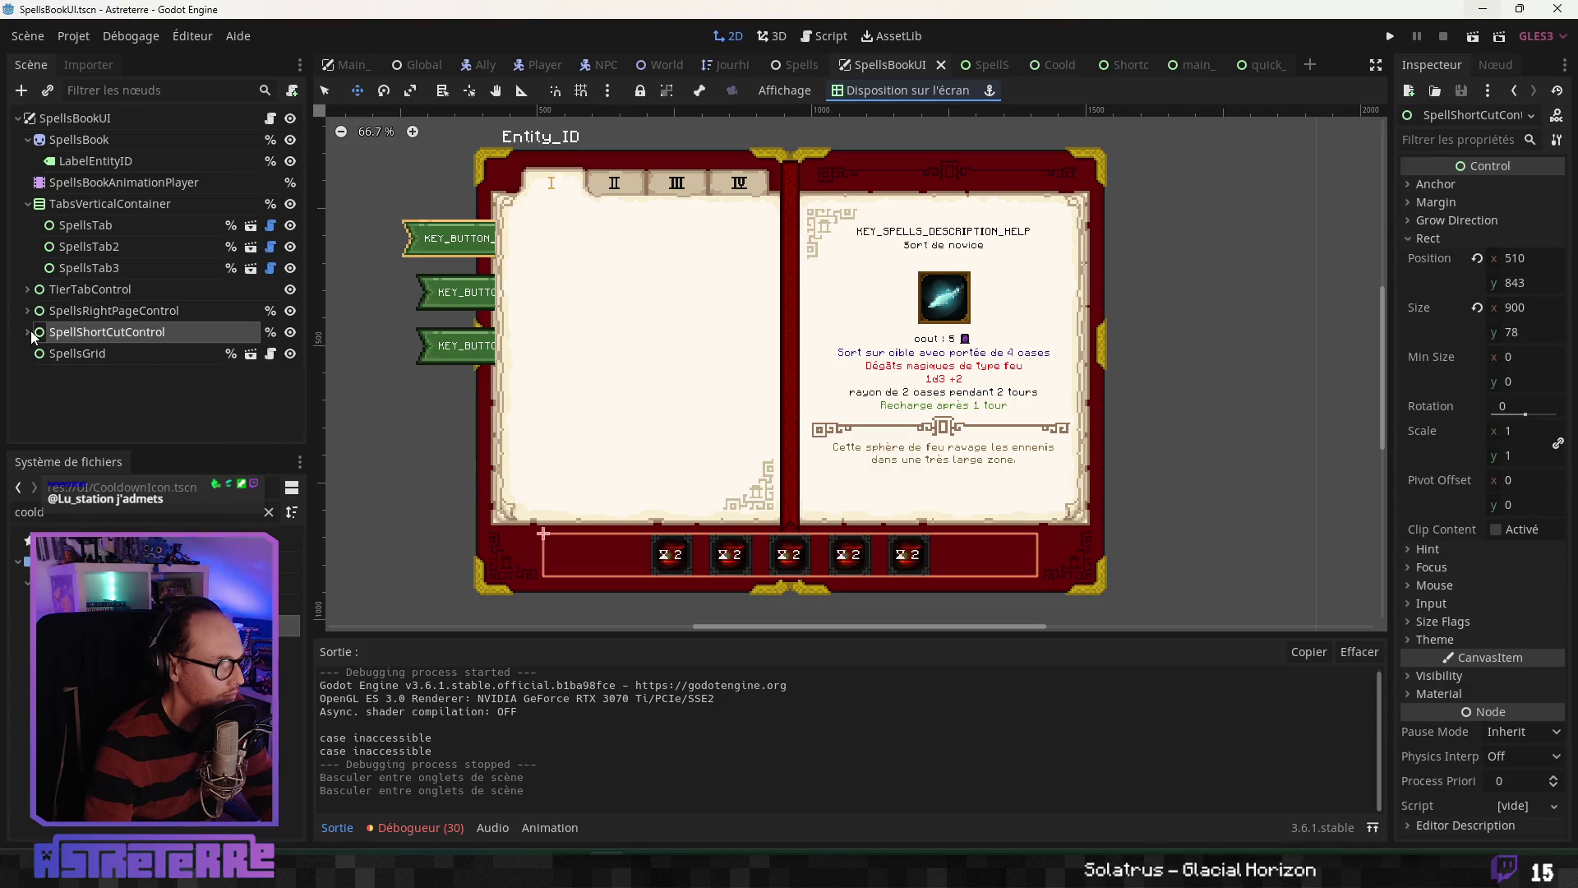
left_click(74, 354)
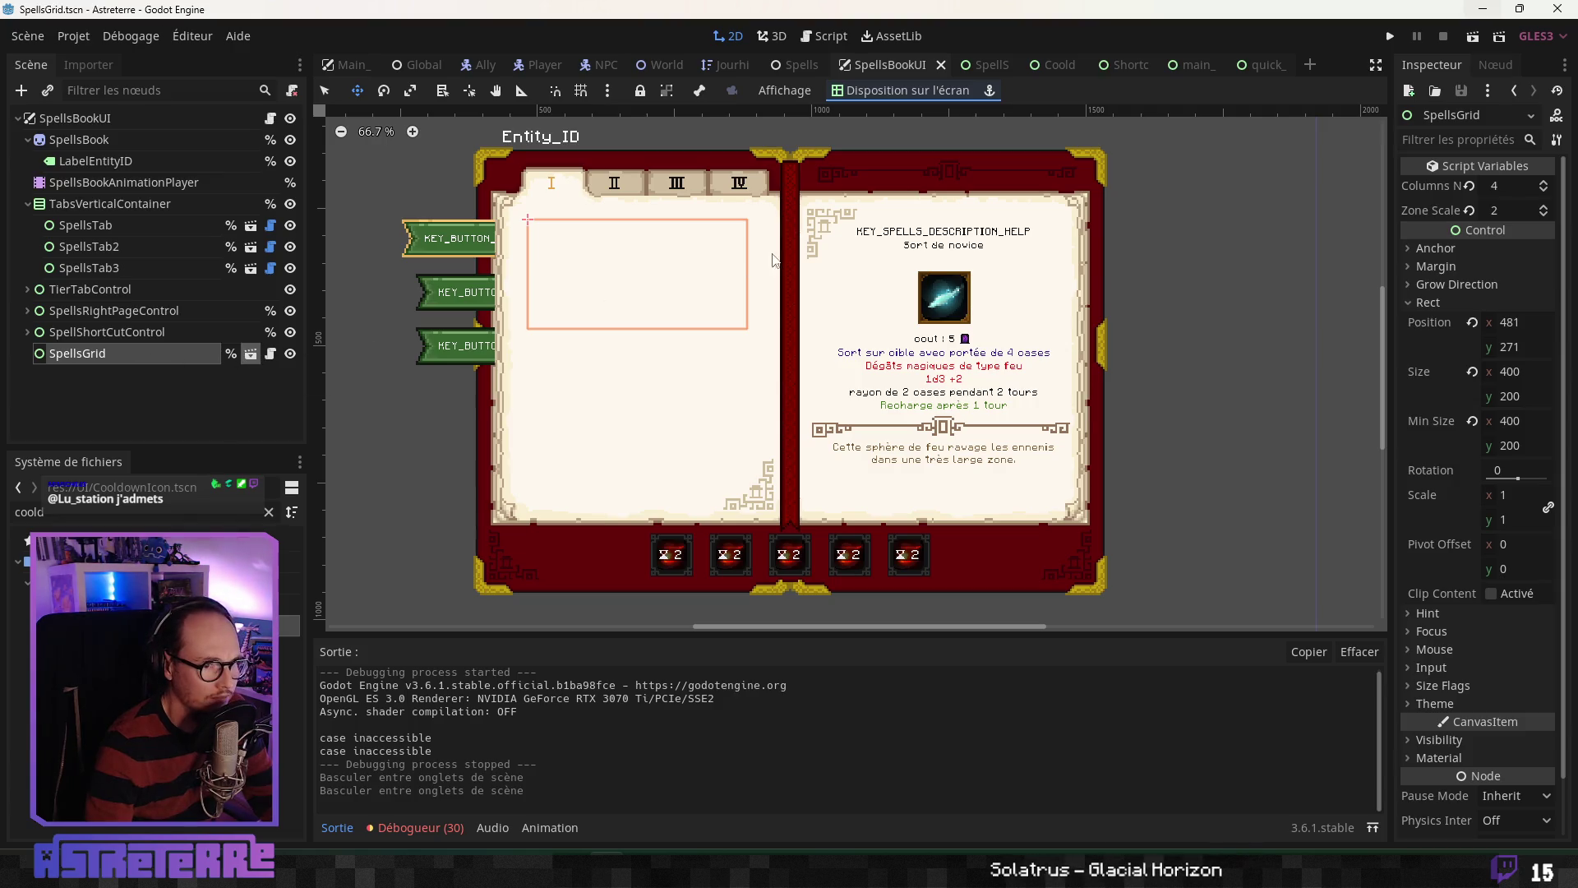
left_click(250, 354)
Step: From the SpellsGrid script, filter the FileSystem for 'spellslot' and open SpellSlot.tscn
left_click(270, 118)
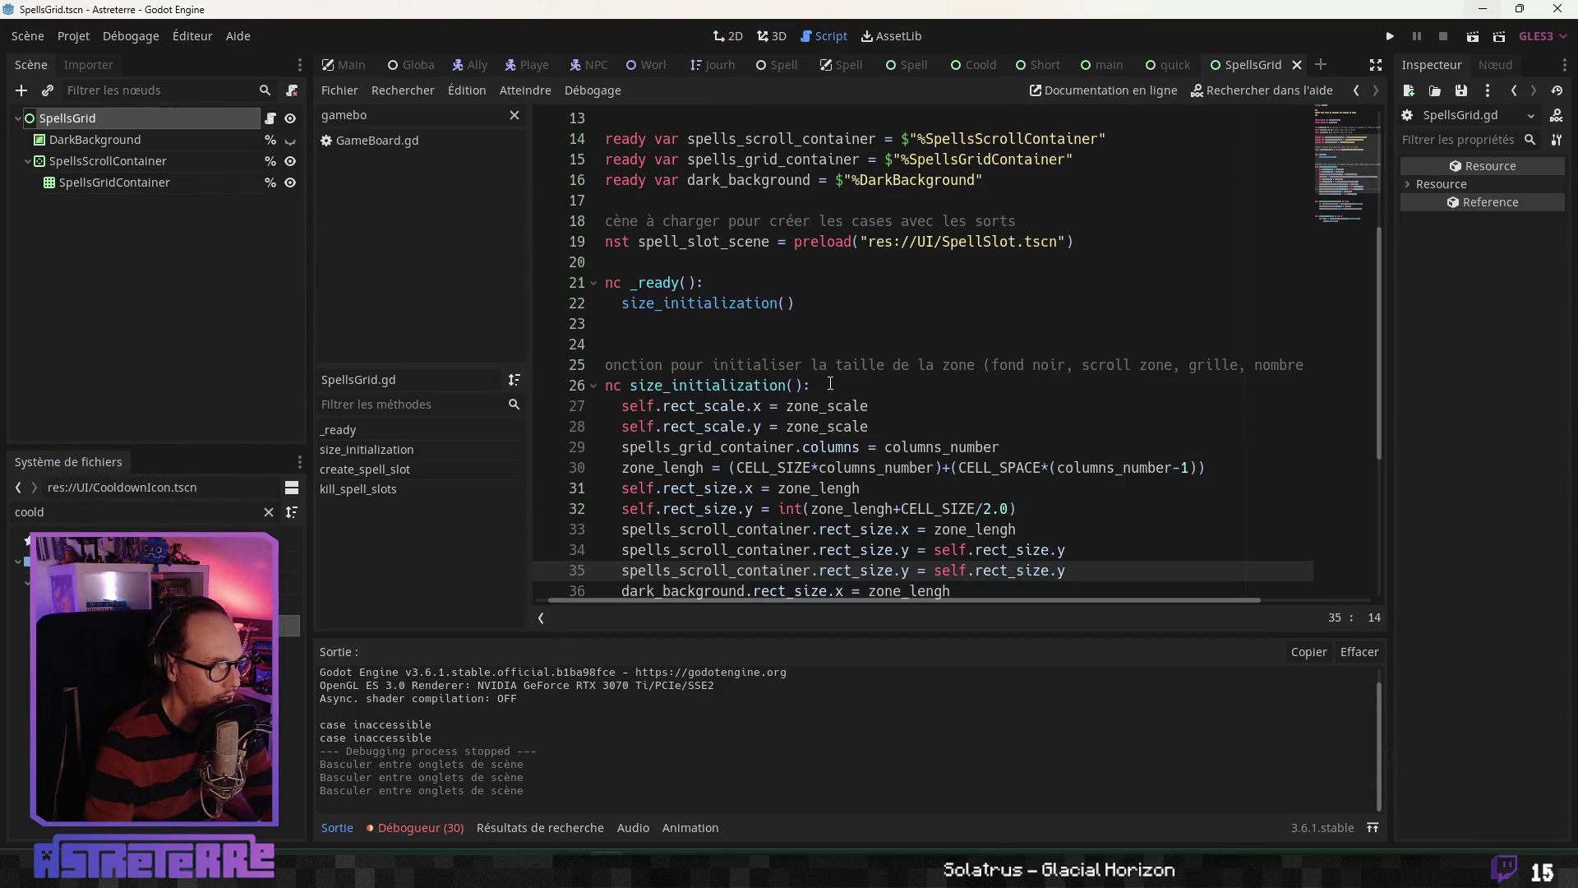
scroll(820, 387, "up", 4)
double_click(1003, 488)
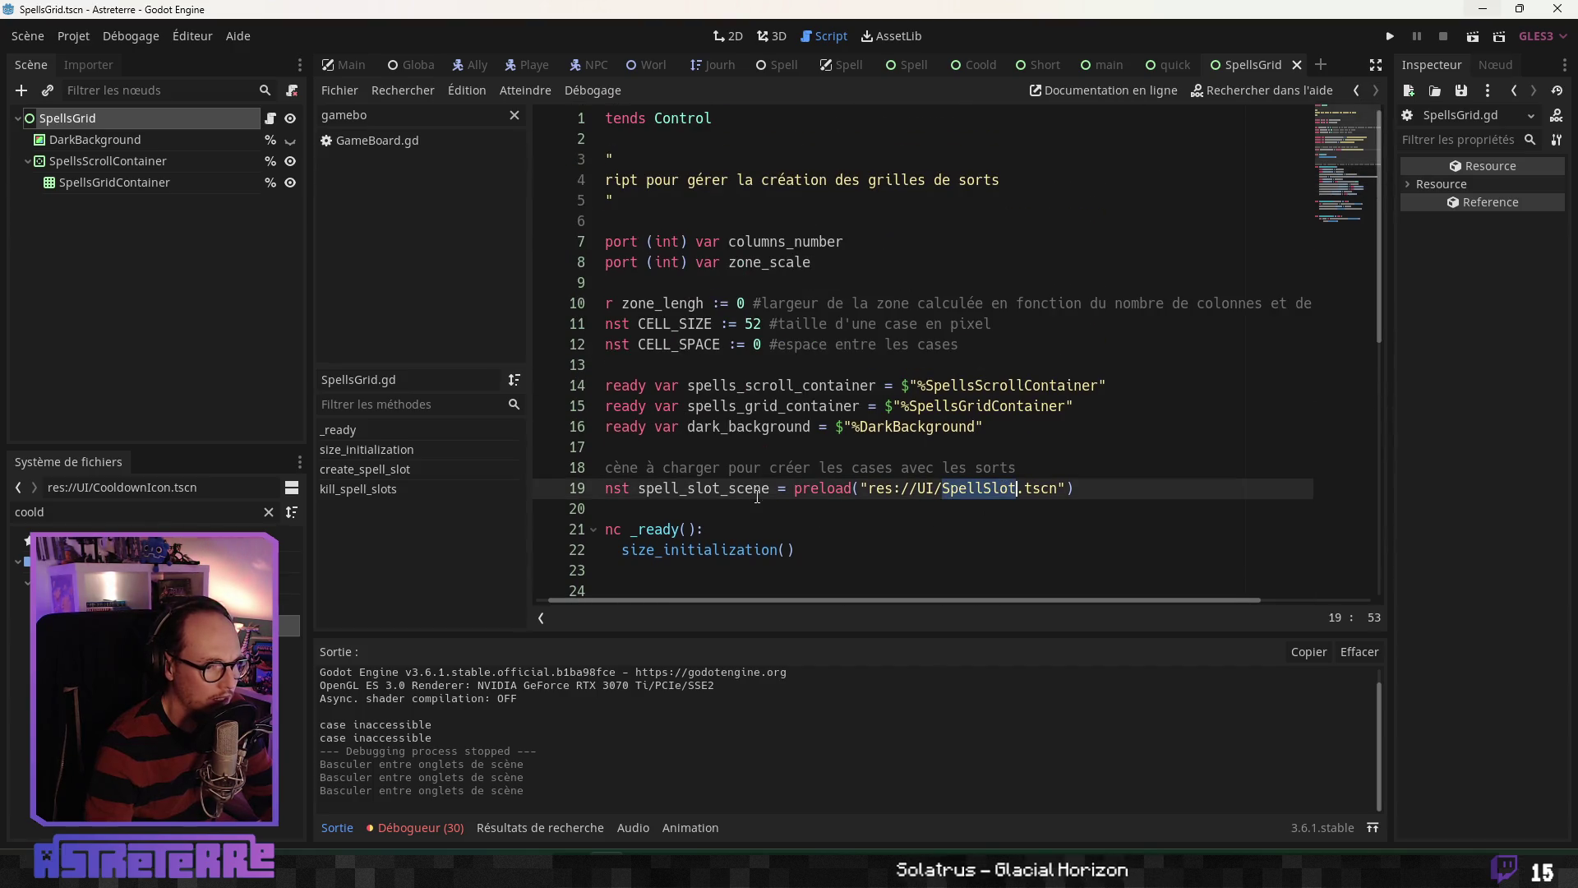
type("spe")
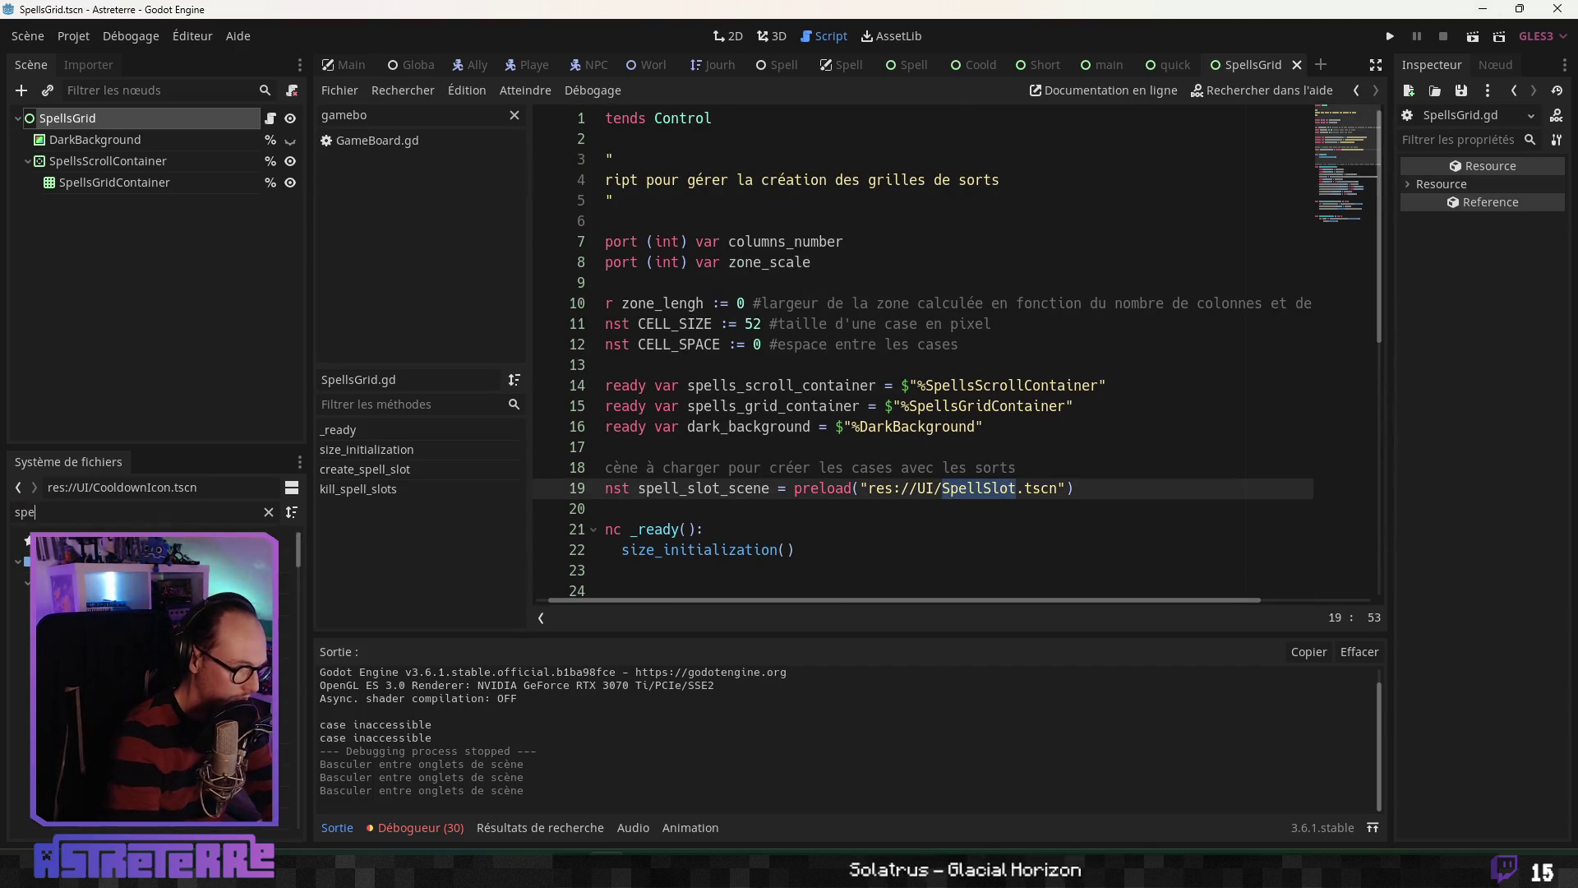
type("lls")
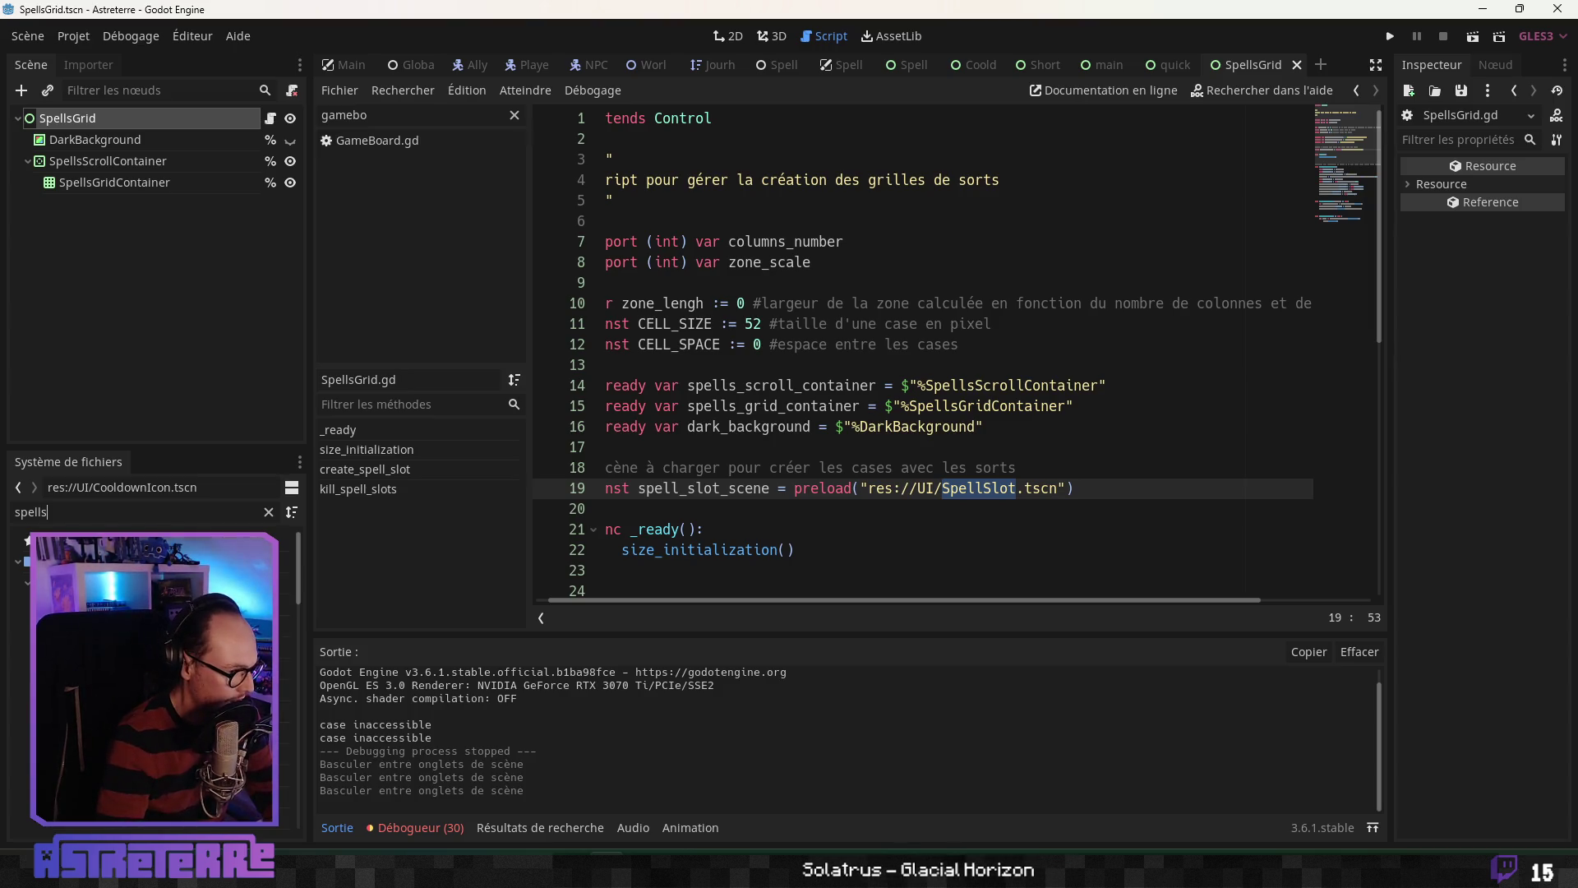
type("lot")
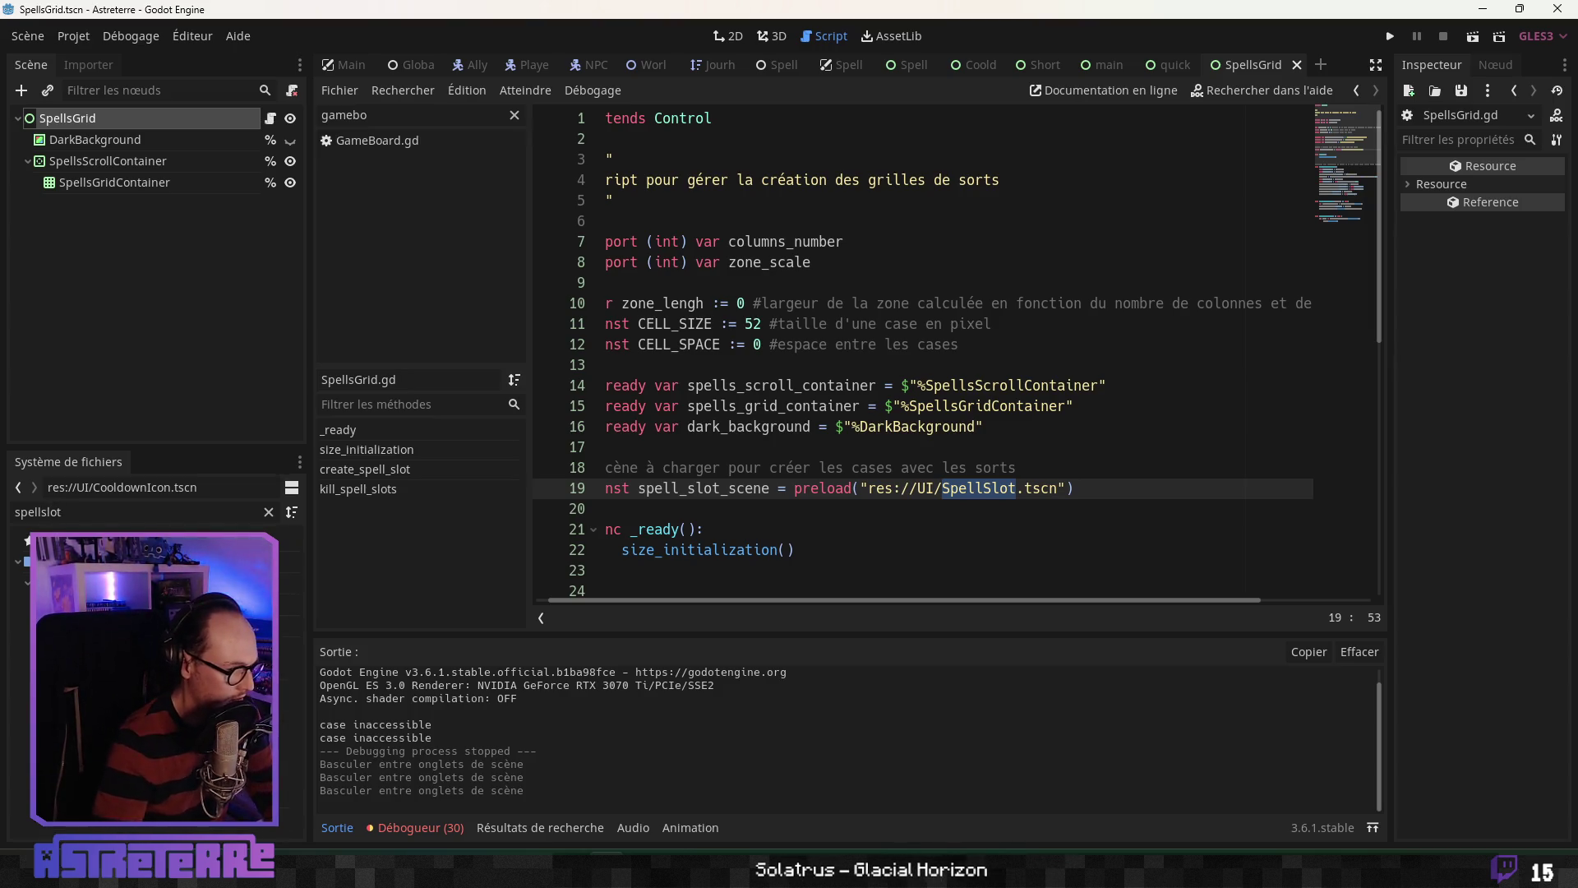
left_click(156, 625)
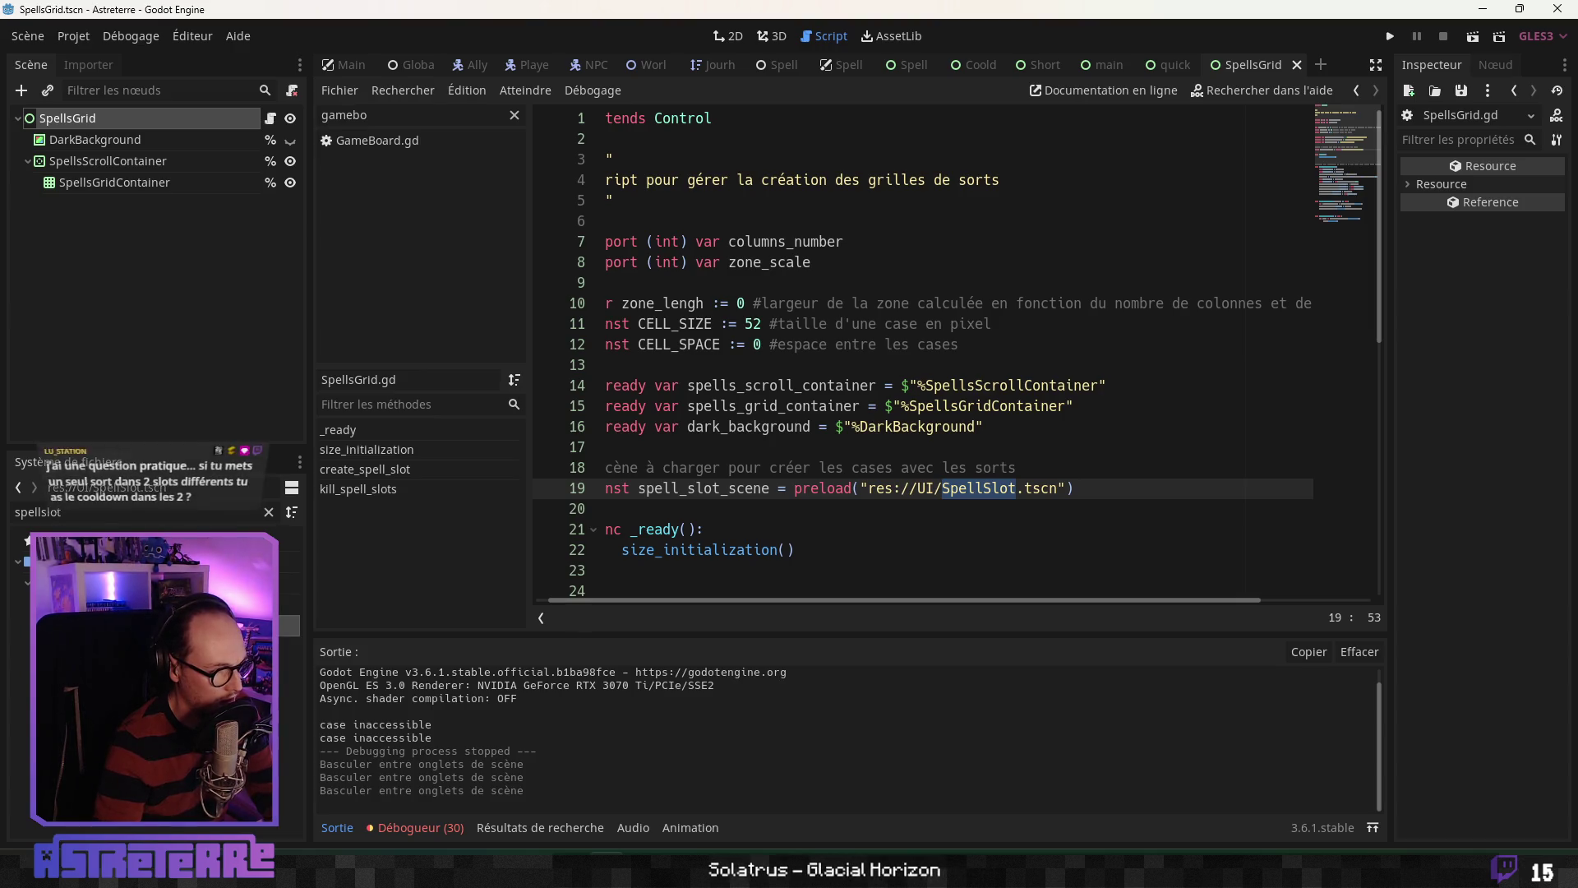
left_click(156, 605)
double_click(297, 621)
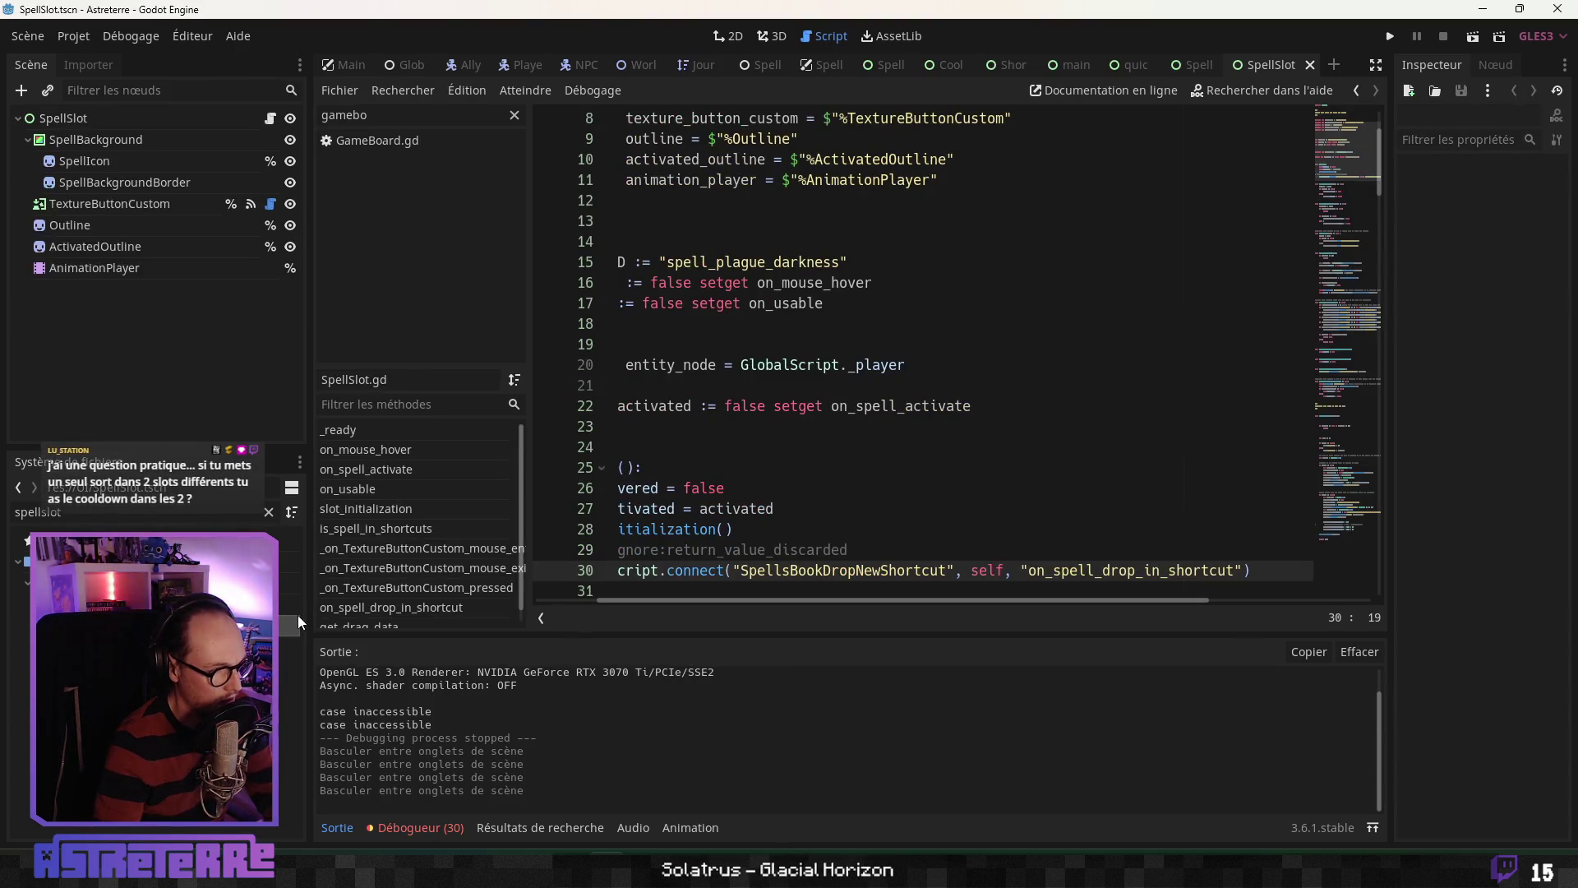
Step: In the 2D view, inspect SpellSlot's SpellBackground, SpellIcon and SpellBackgroundBorder nodes
left_click(729, 36)
left_click(117, 142)
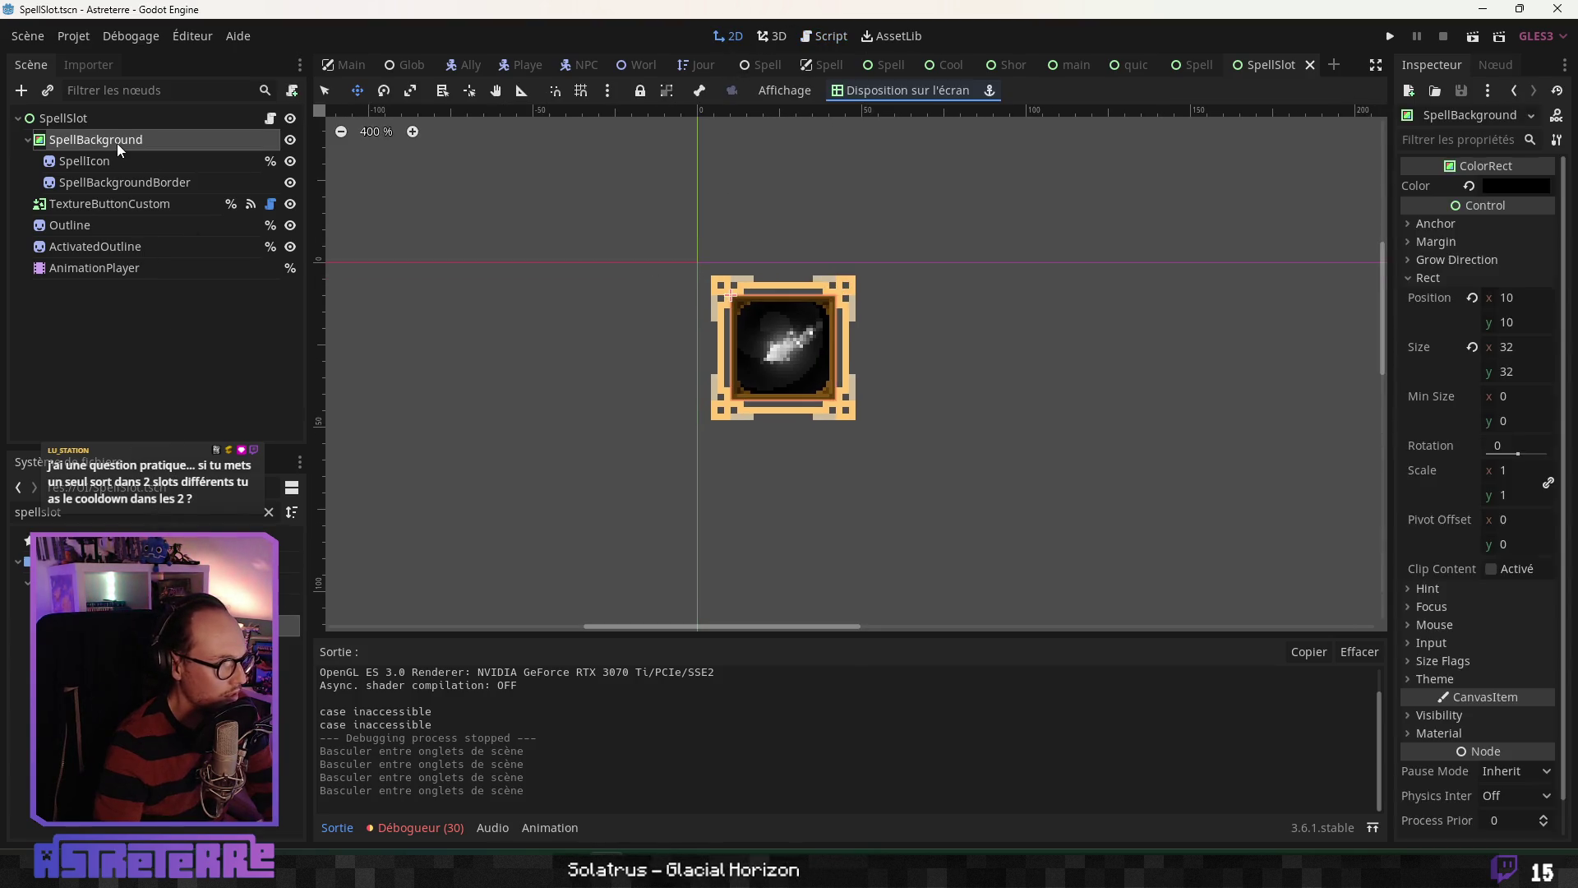
left_click(107, 118)
left_click(102, 141)
left_click(100, 163)
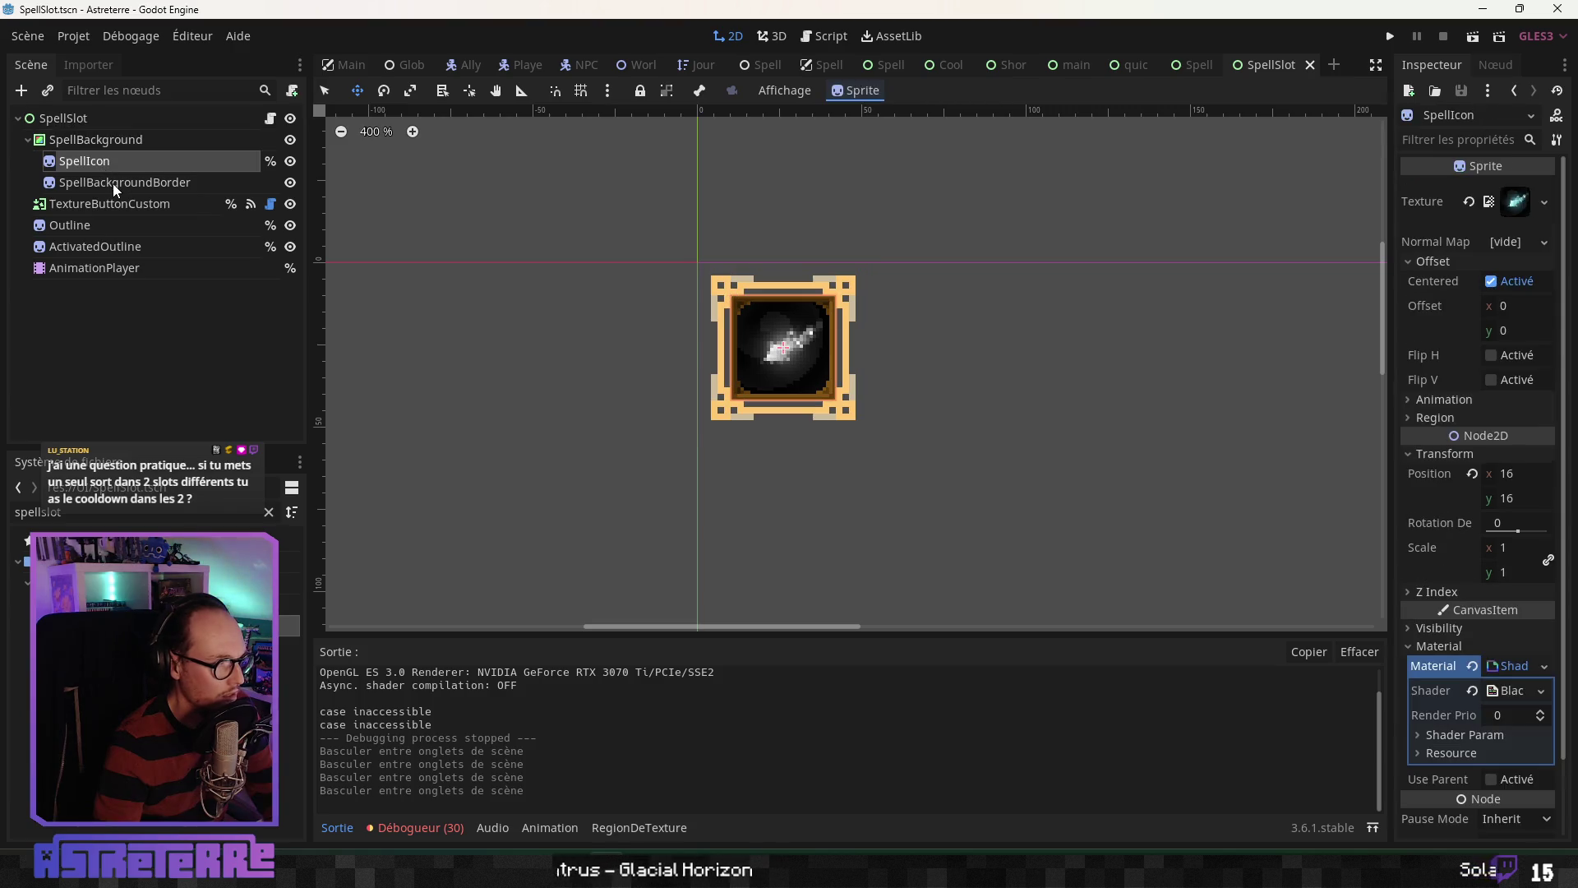
left_click(112, 183)
left_click(107, 161)
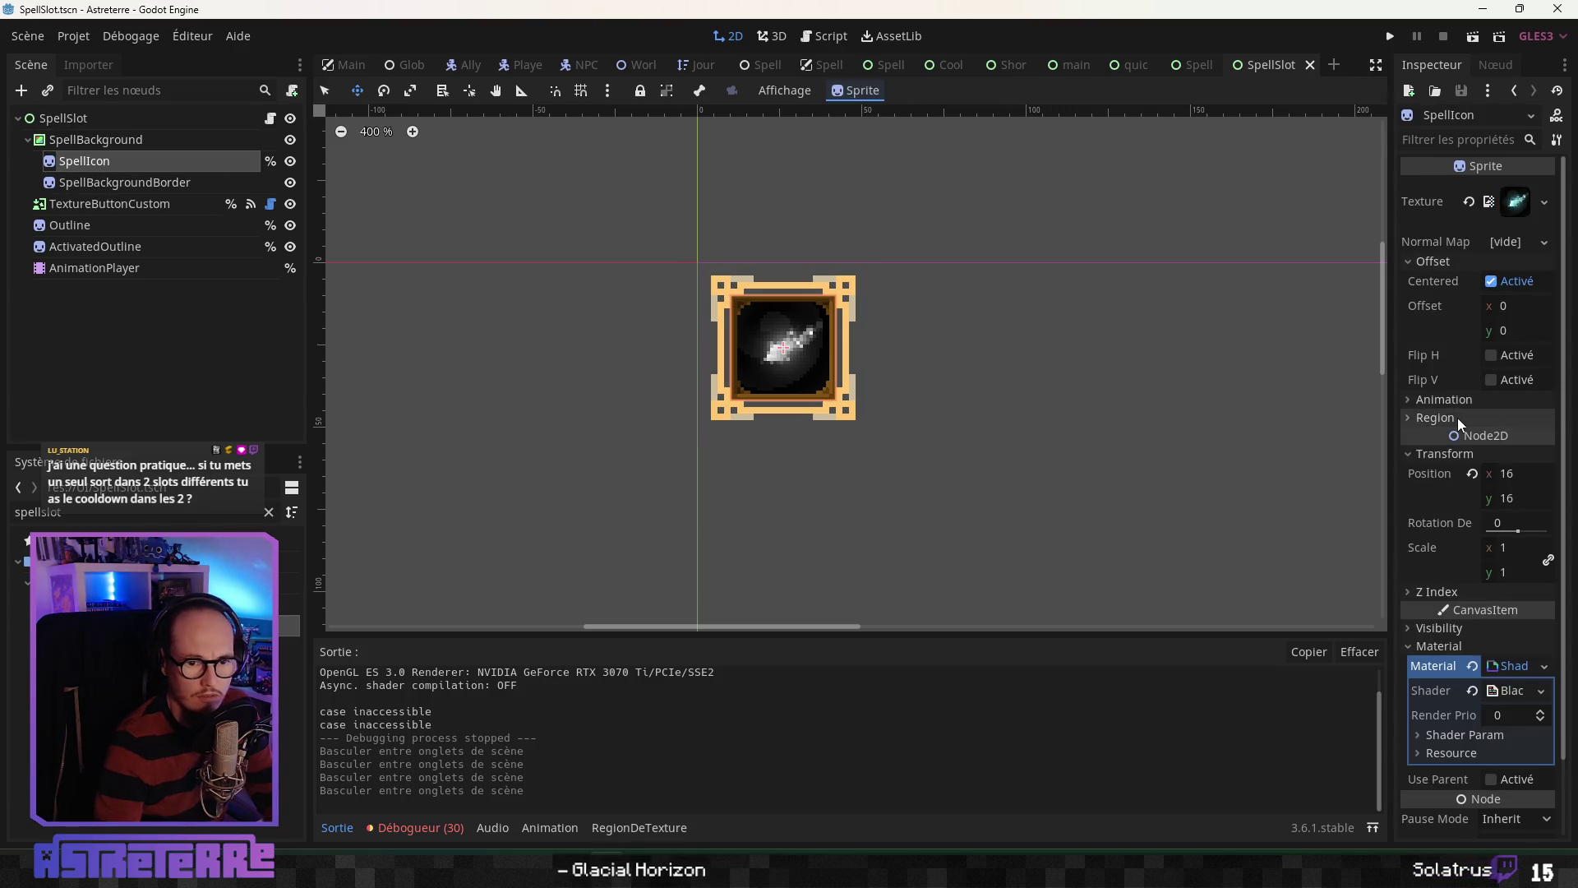
Step: Inspect the TextureButtonCustom and Outline nodes, ending on SpellBackgroundBorder
scroll(1507, 647, "down", 2)
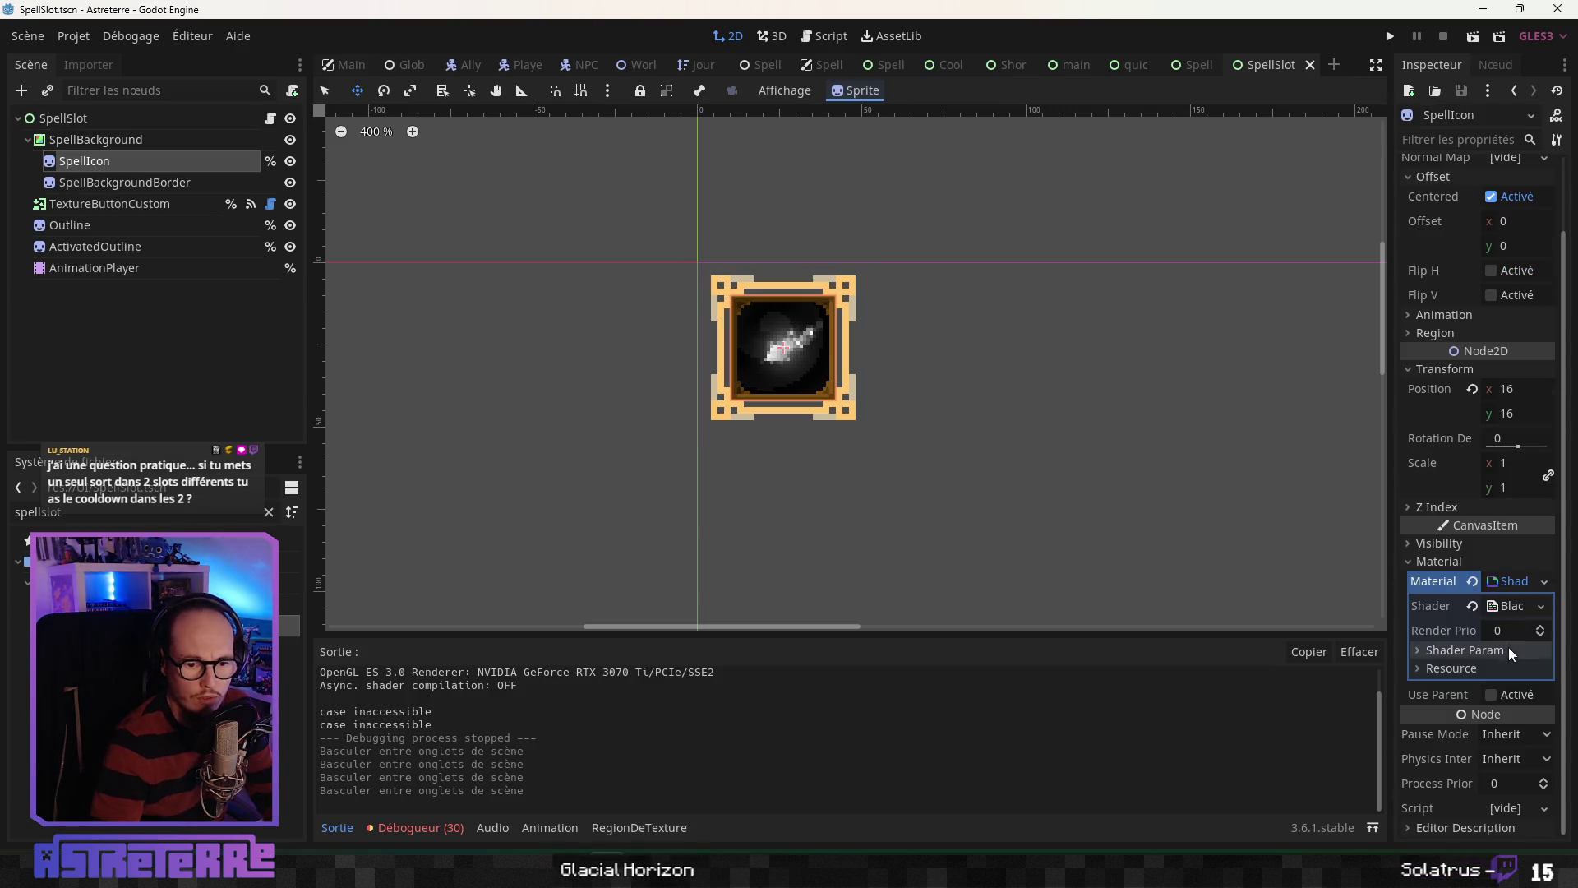
left_click(89, 189)
left_click(75, 204)
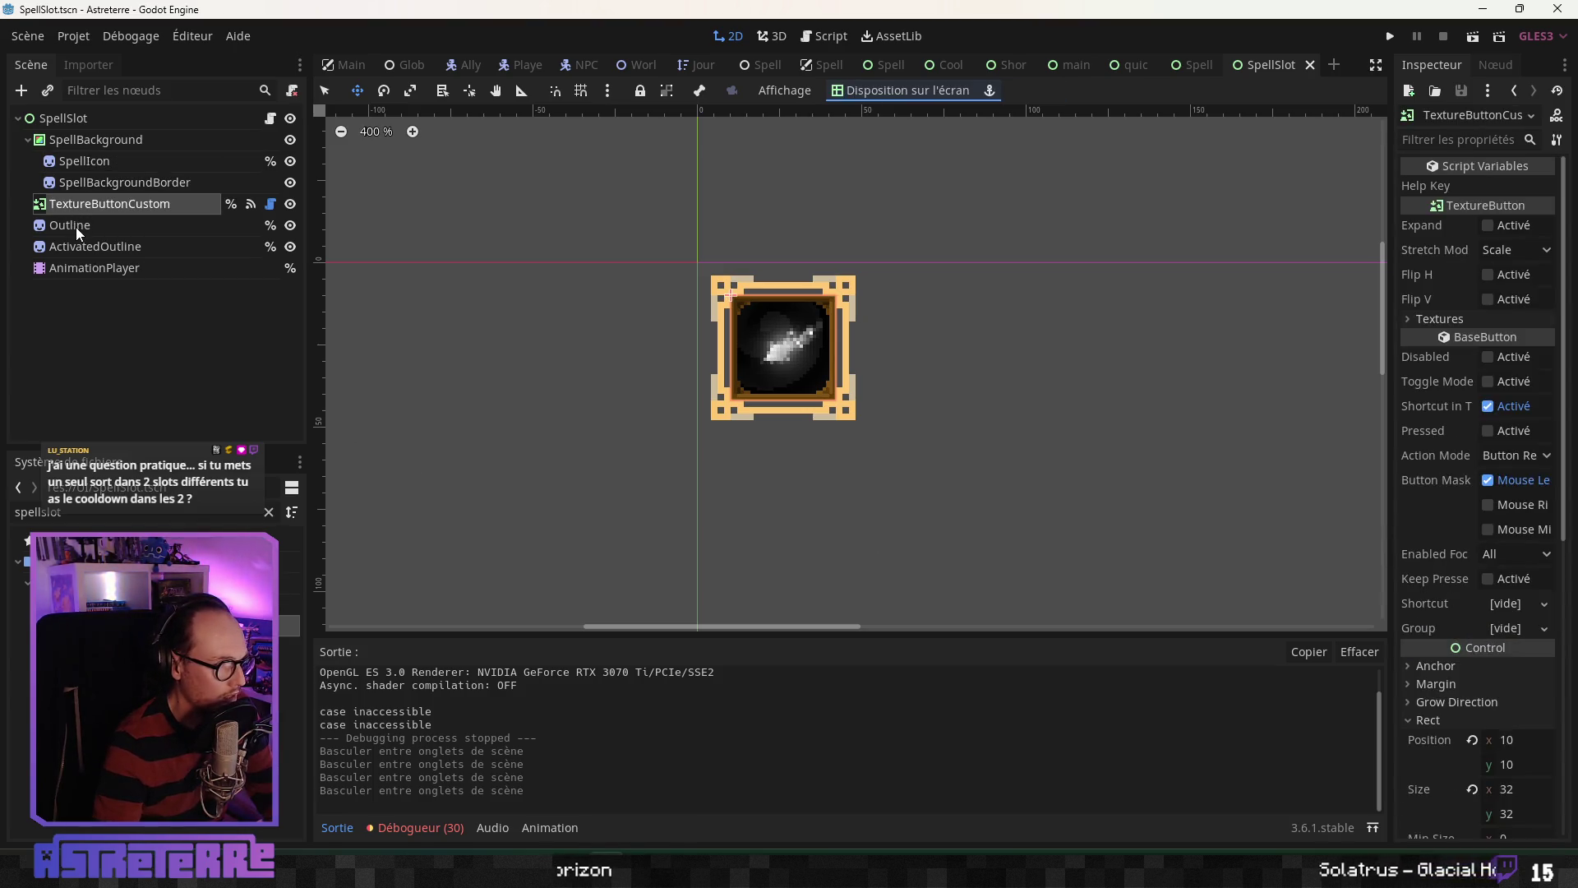
left_click(69, 225)
left_click(76, 204)
left_click(85, 190)
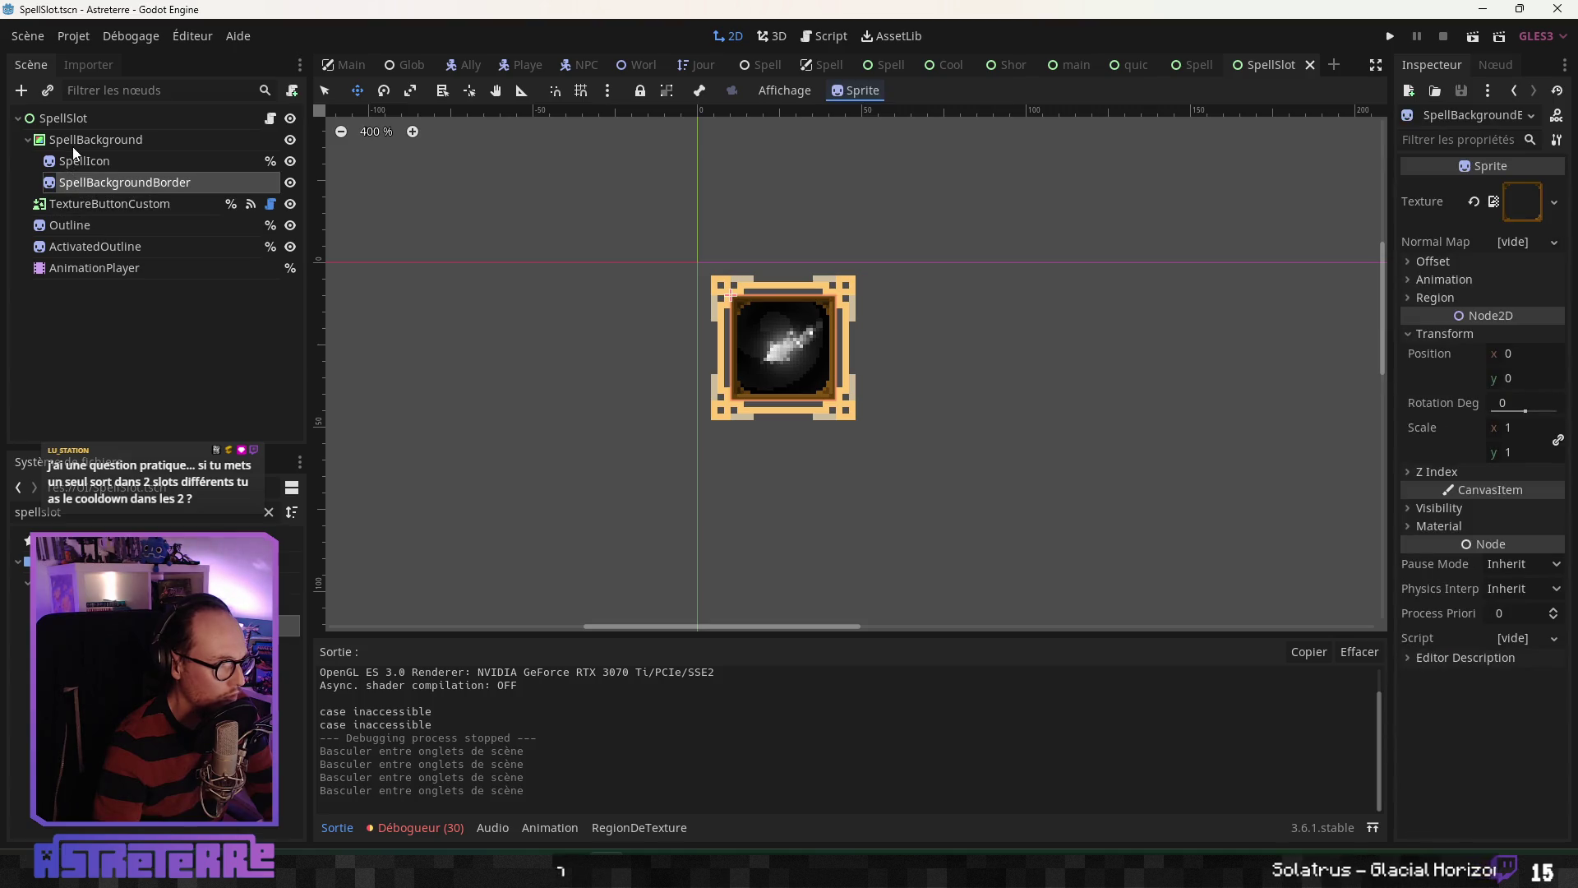
left_click(74, 146)
left_click(82, 182)
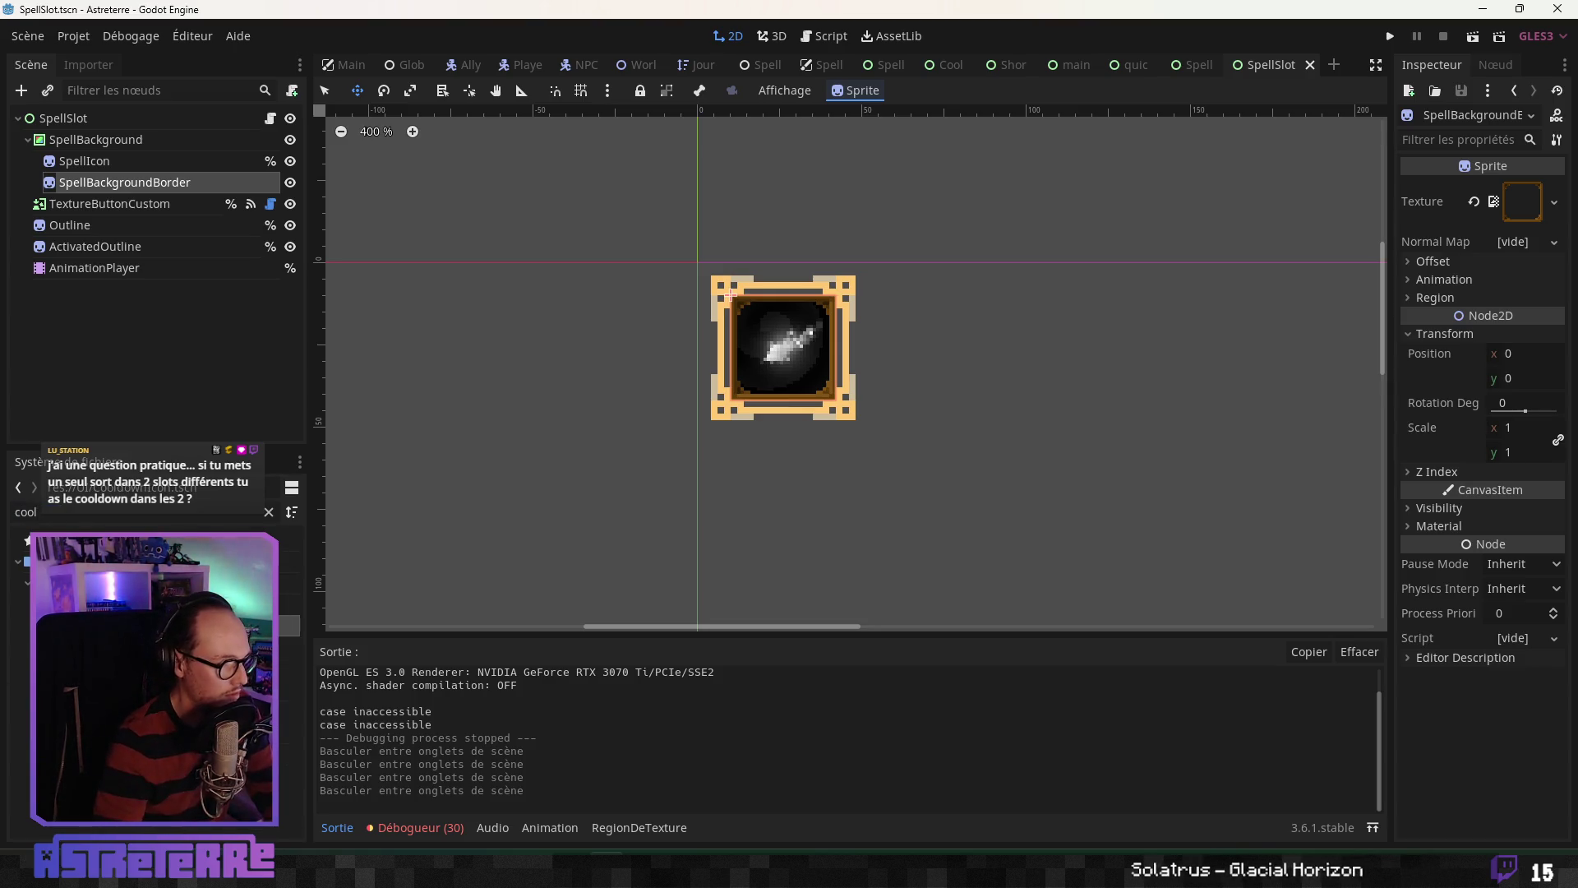
Step: Instance CooldownIcon into SpellSlot below SpellBackgroundBorder and move it over the slot
left_click_drag(98, 540, 123, 202)
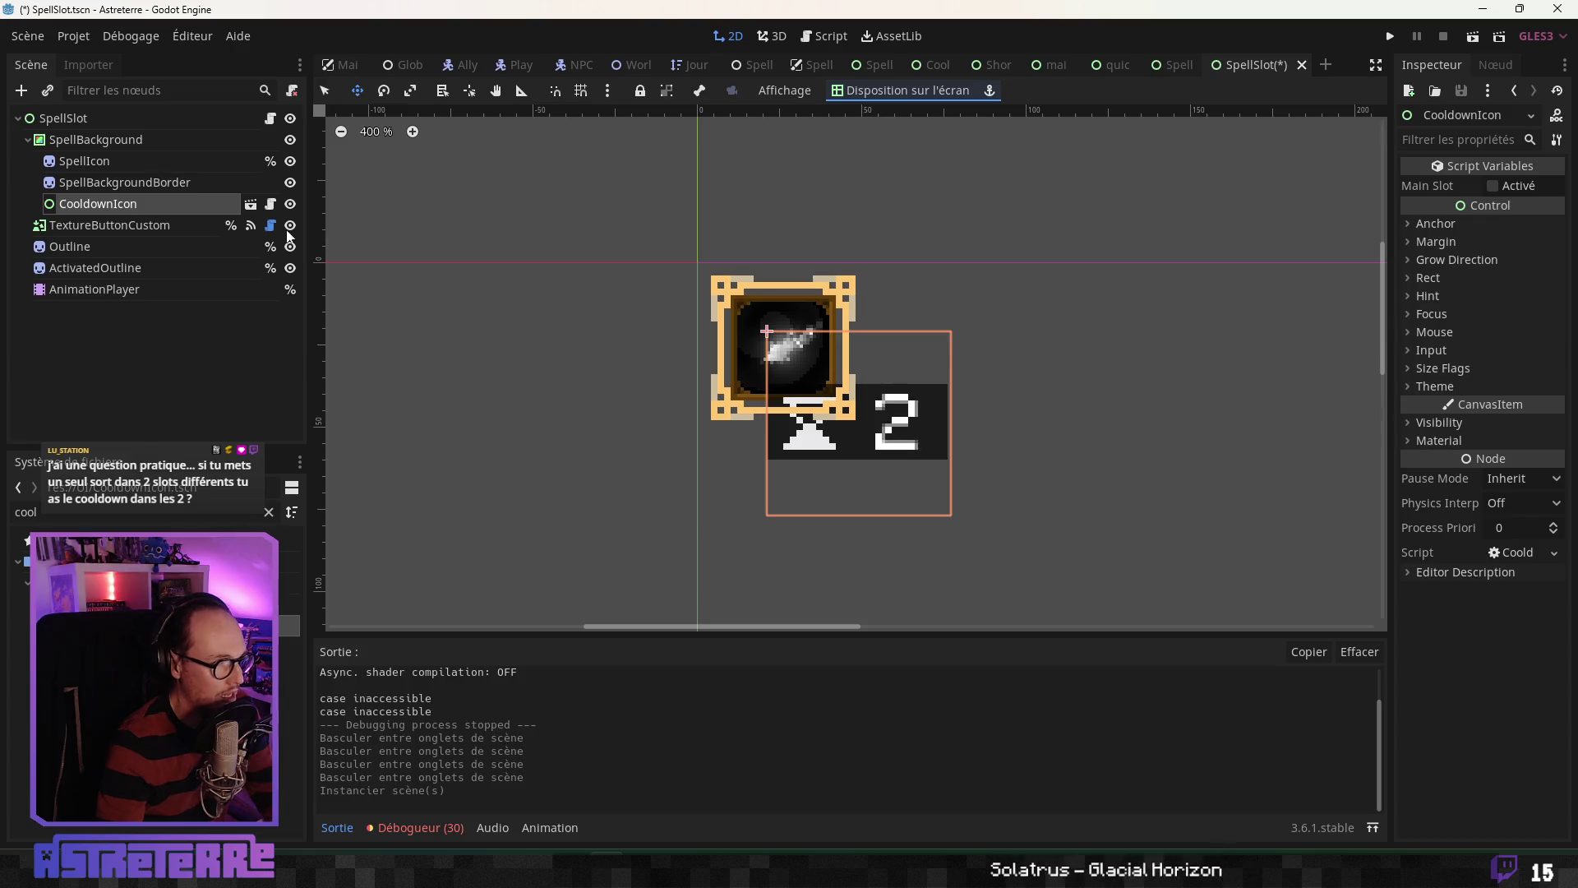
mouse_move(884, 434)
left_mouse_down()
mouse_move(822, 427)
mouse_move(808, 357)
left_mouse_up()
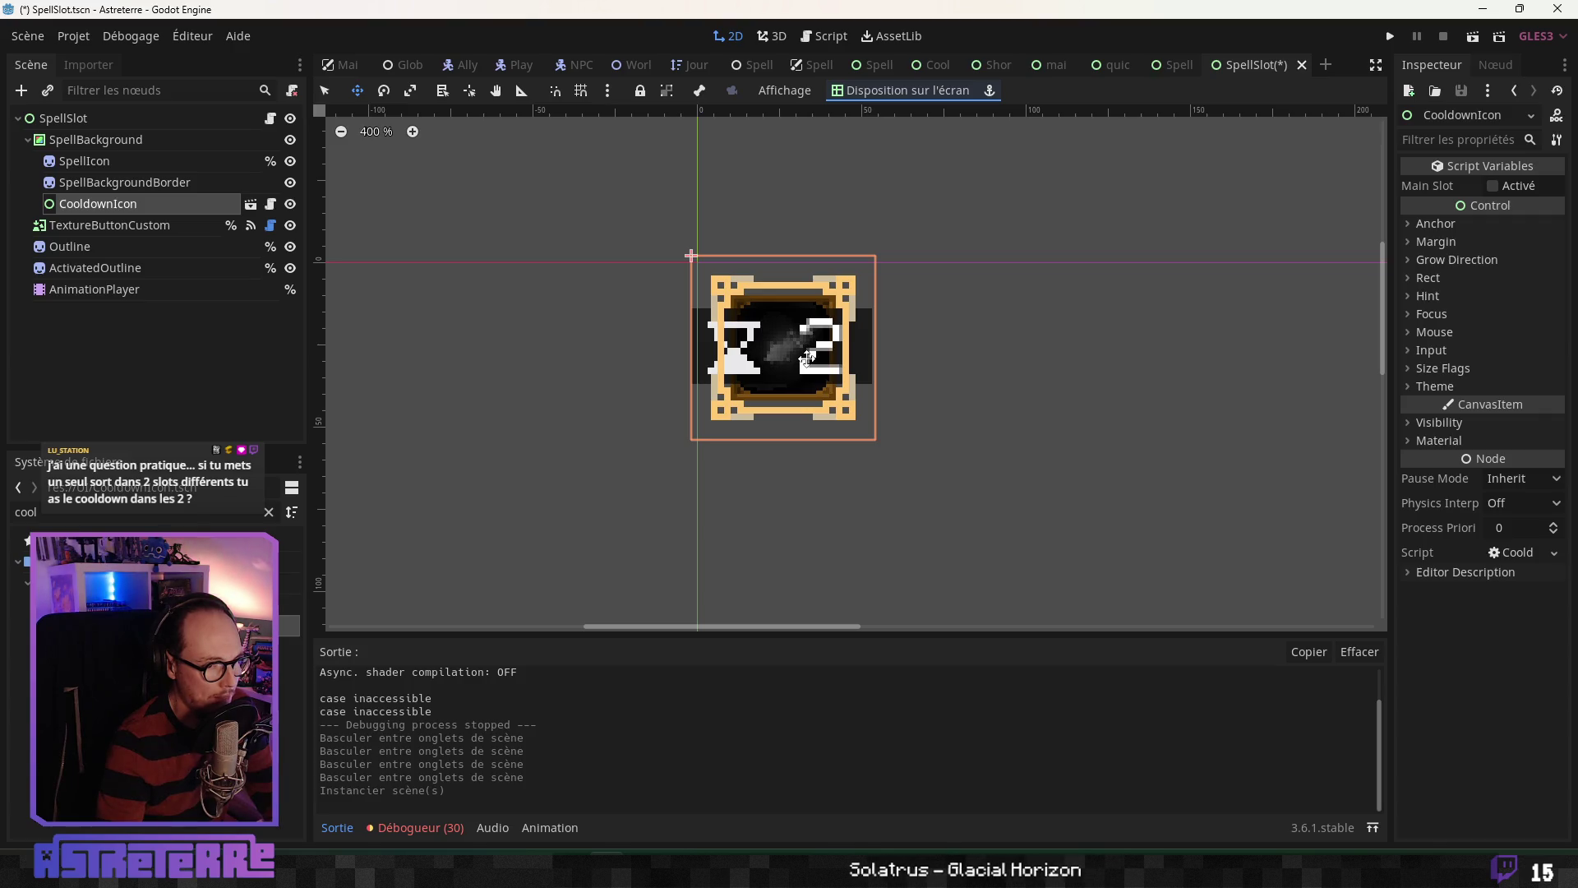
left_click_drag(806, 357, 807, 356)
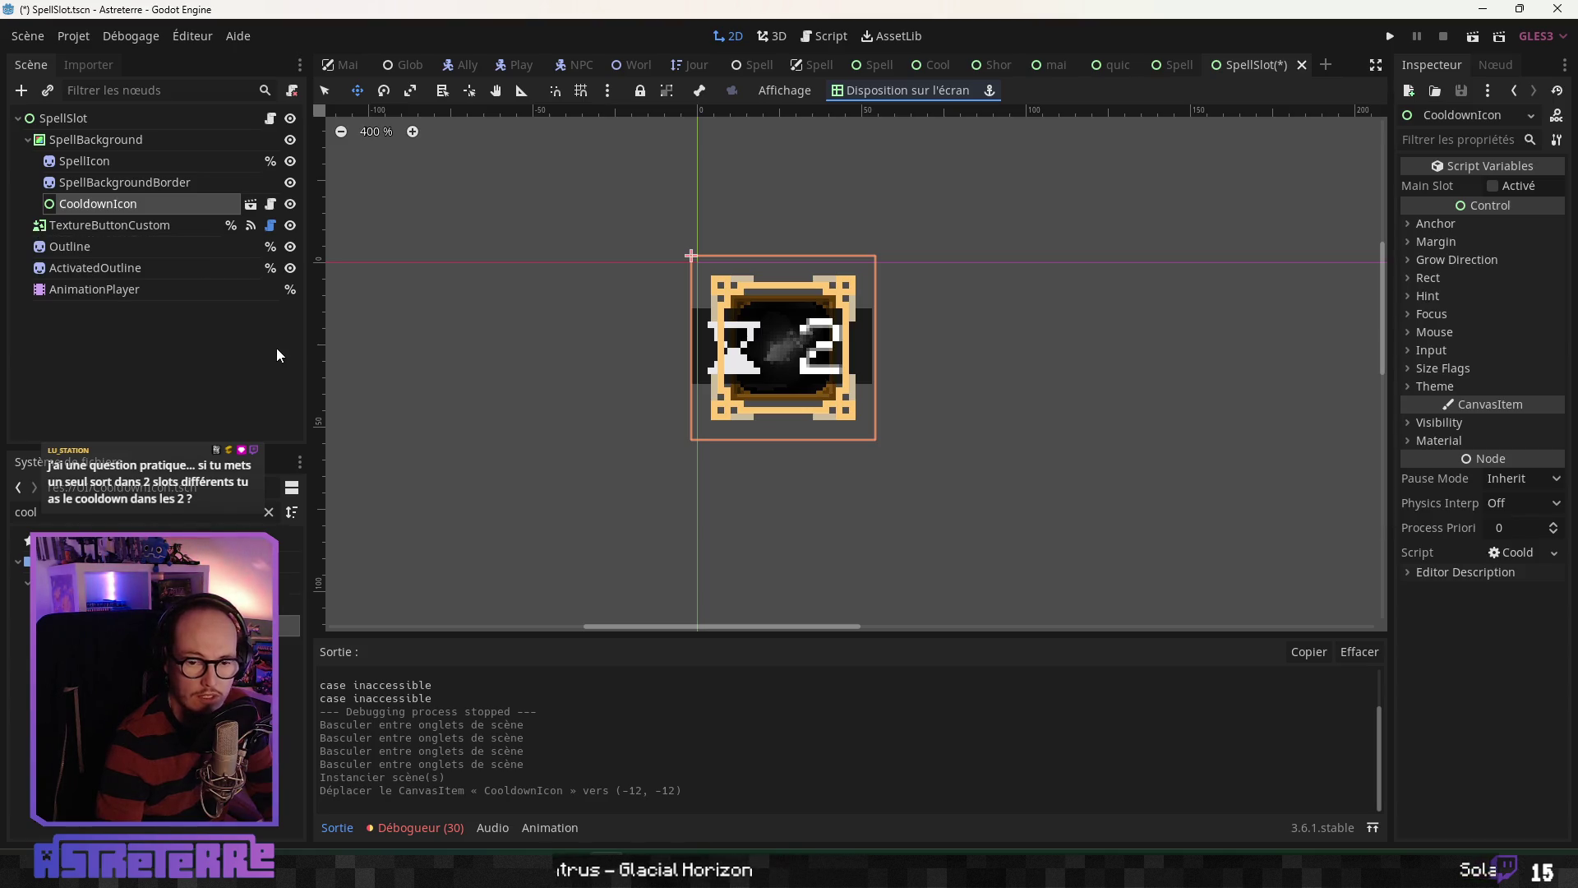
Step: With CooldownIcon selected, set its Rect scale to 0.8
scroll(794, 345, "up", 5)
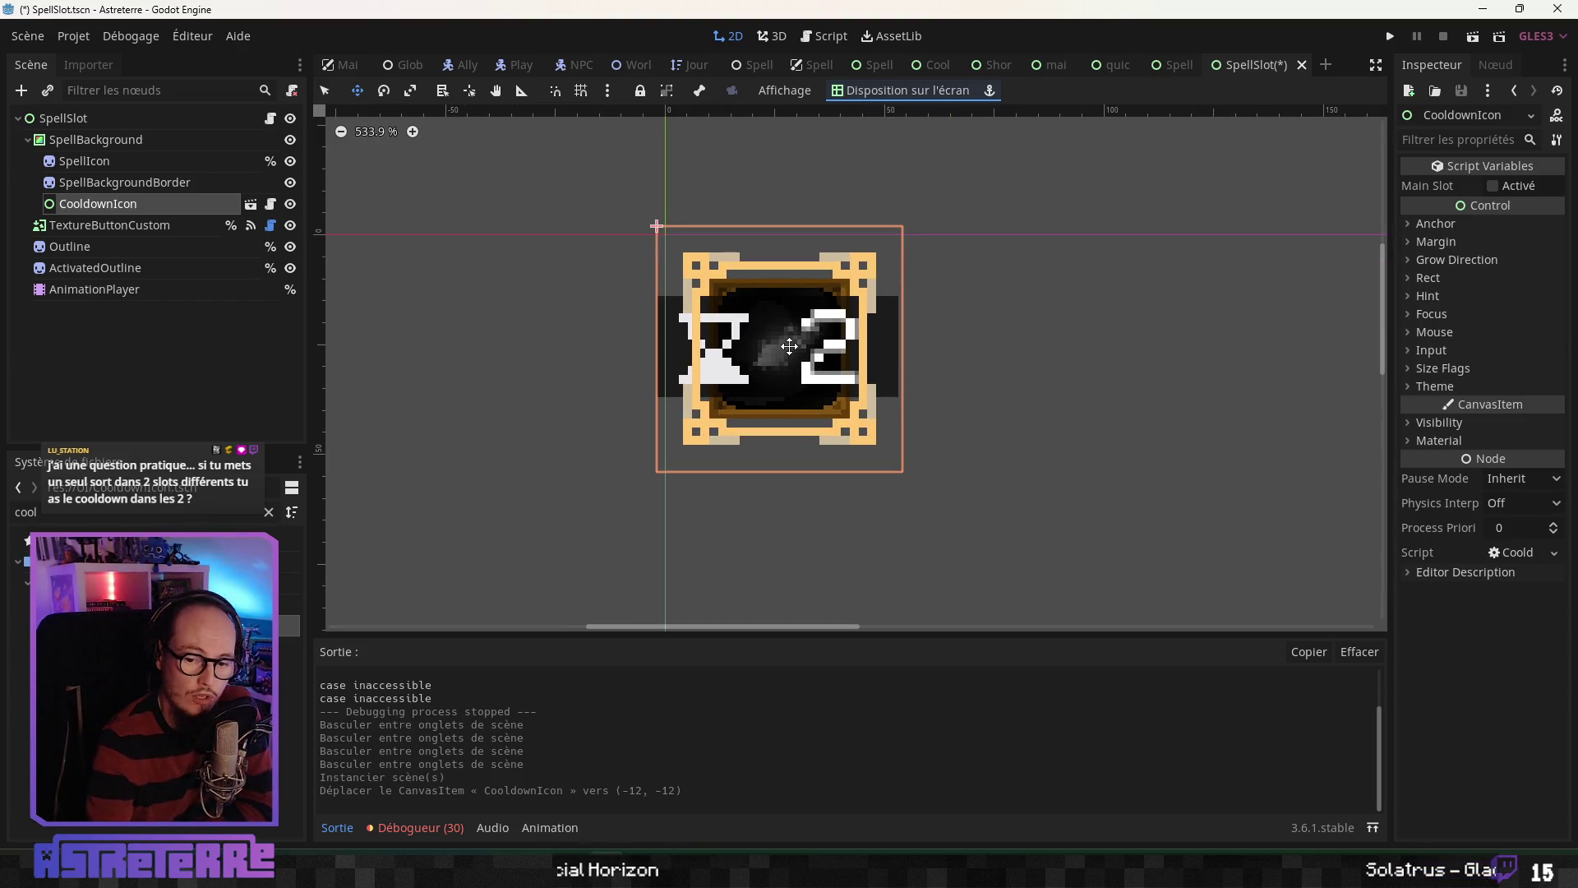
scroll(785, 374, "up", 4)
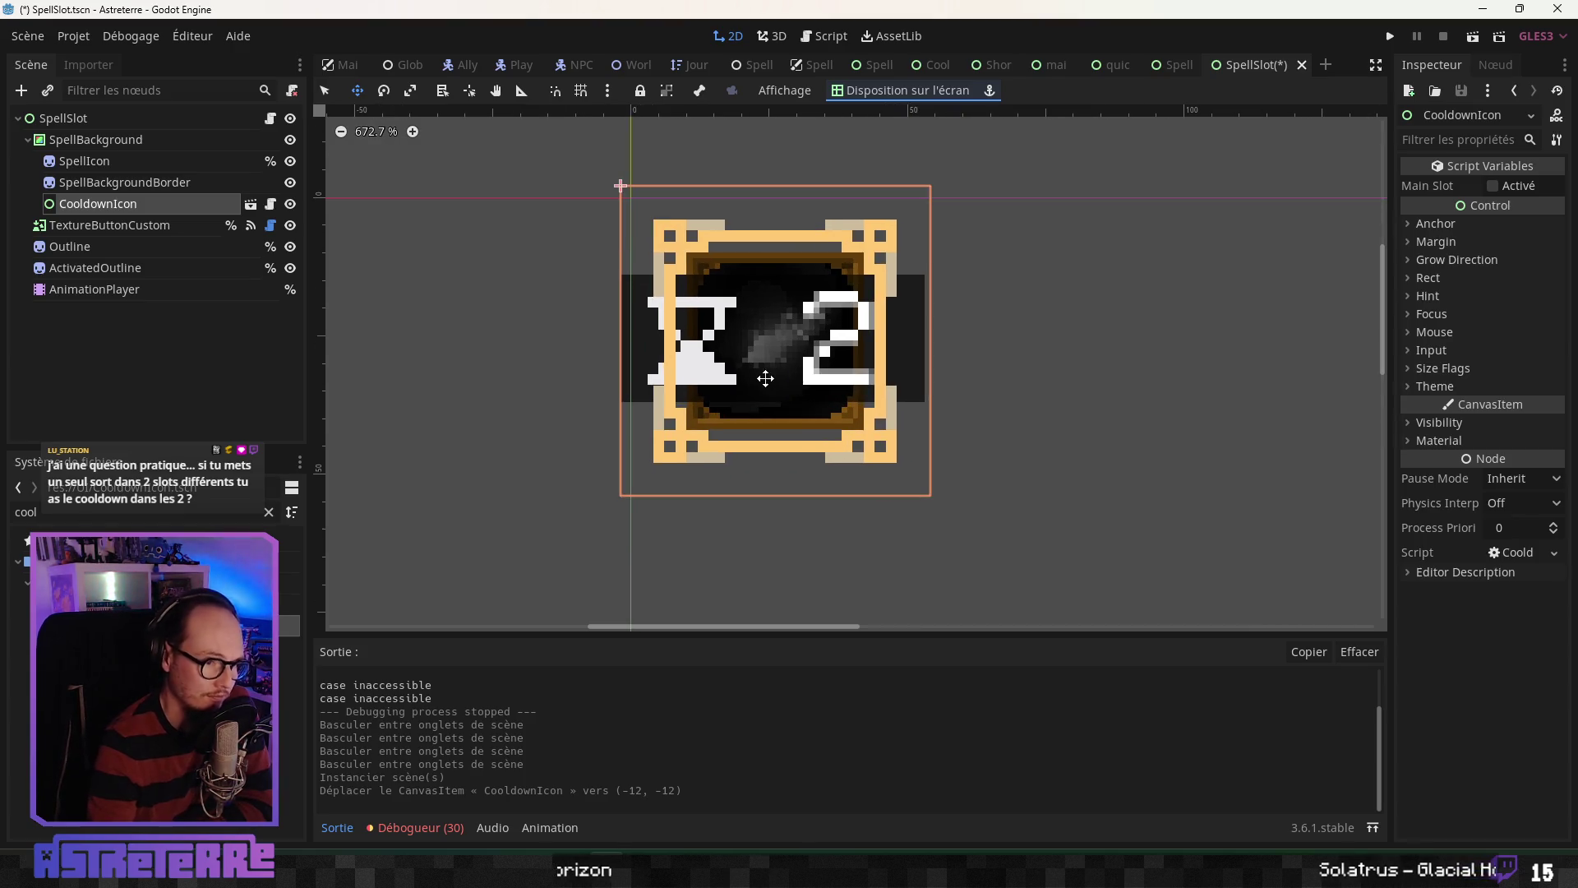
left_click(135, 183)
left_click(123, 204)
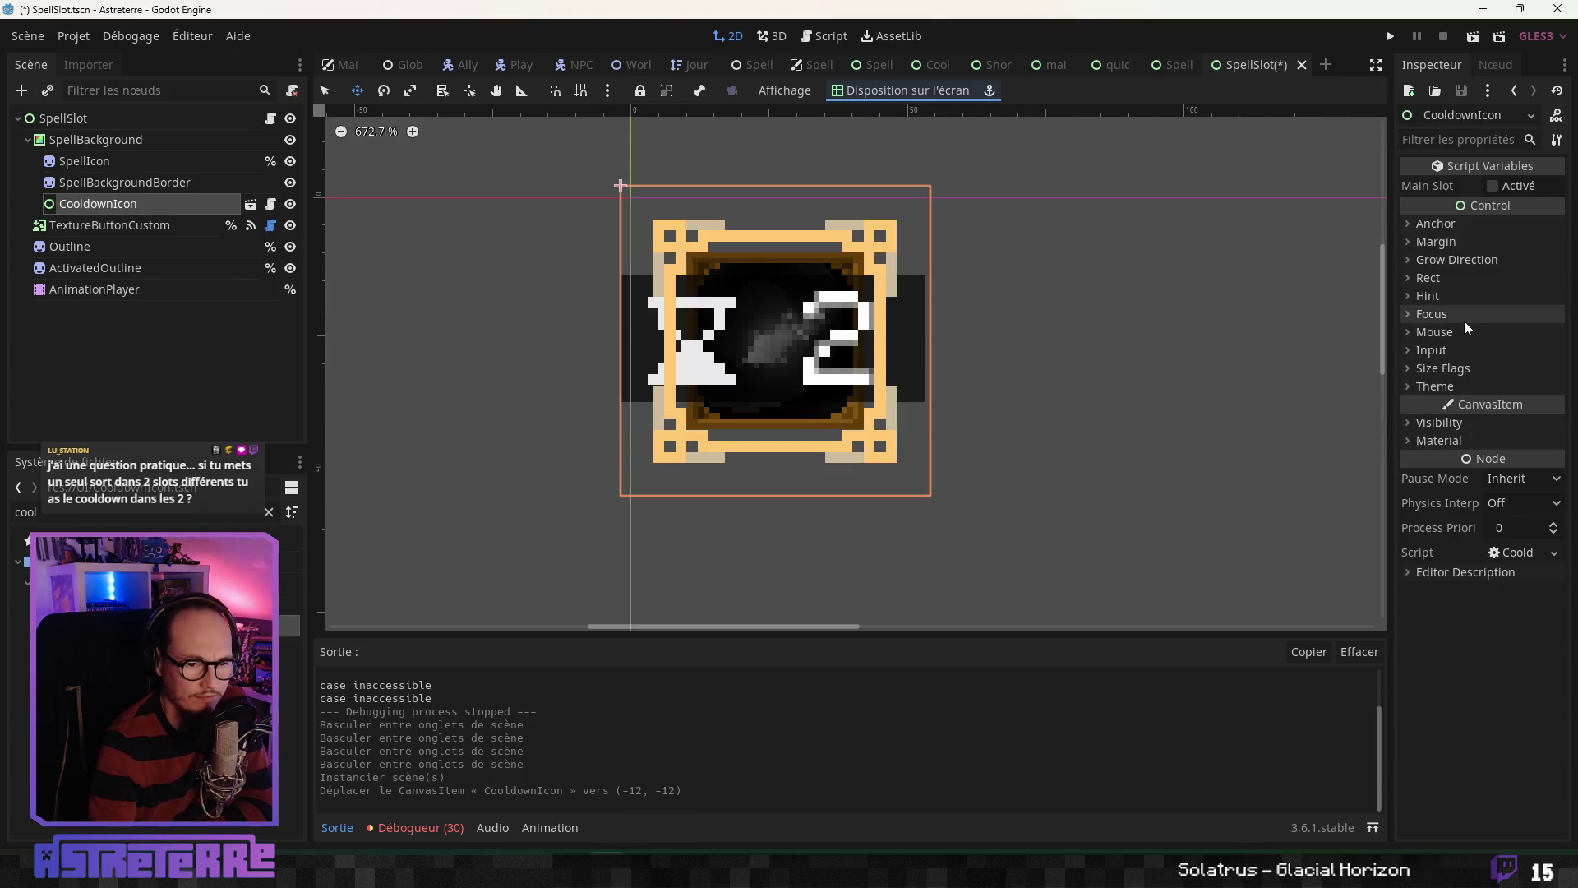
left_click(1440, 369)
left_click(1440, 369)
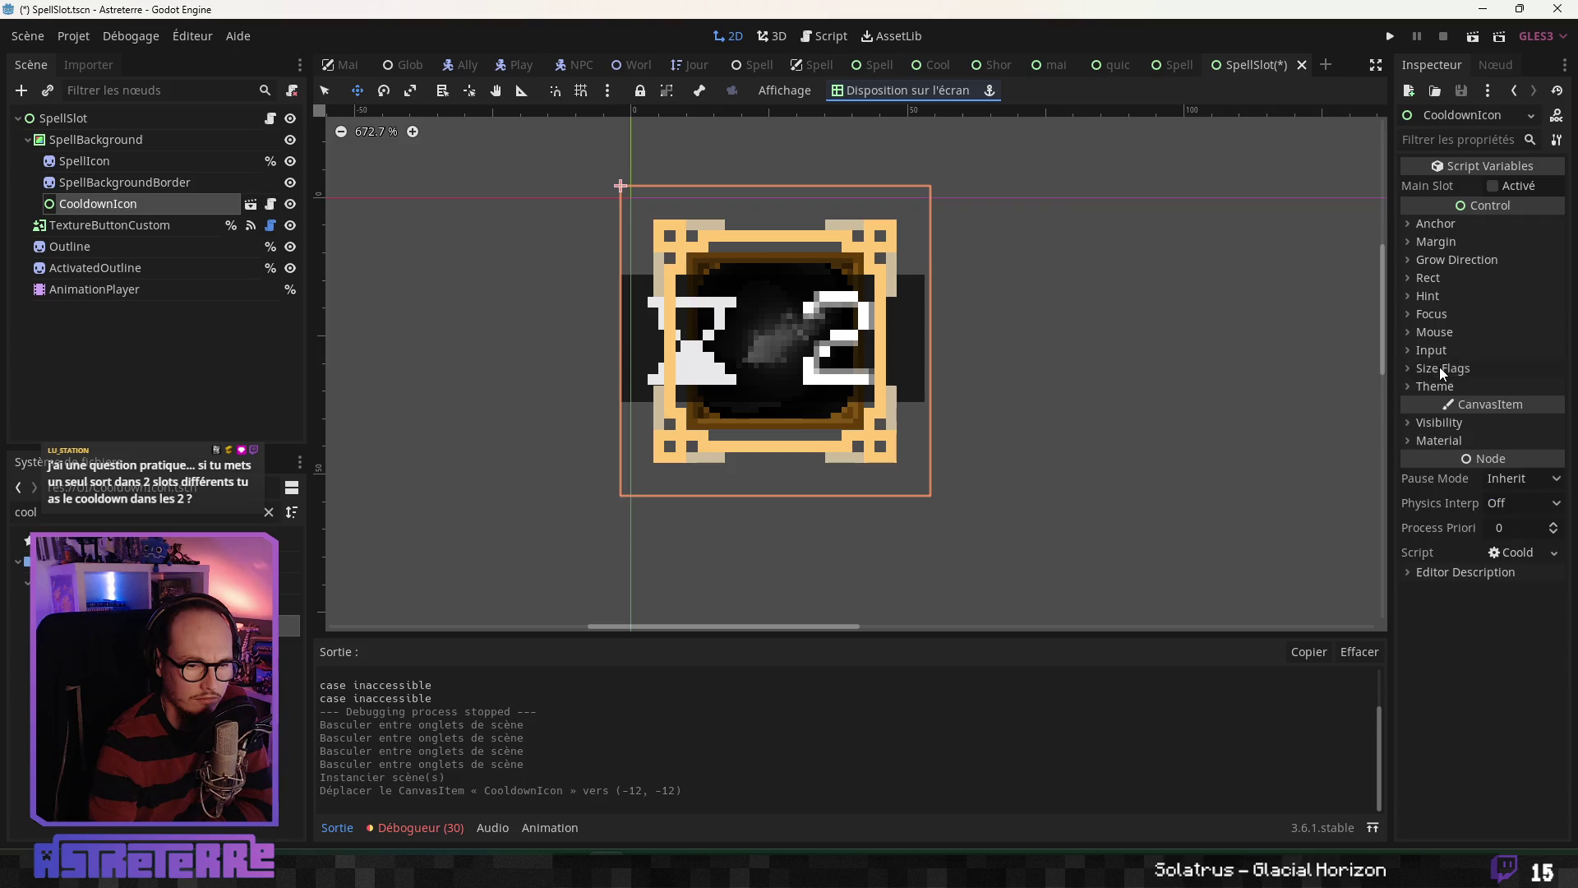
left_click(1437, 283)
type("0.8")
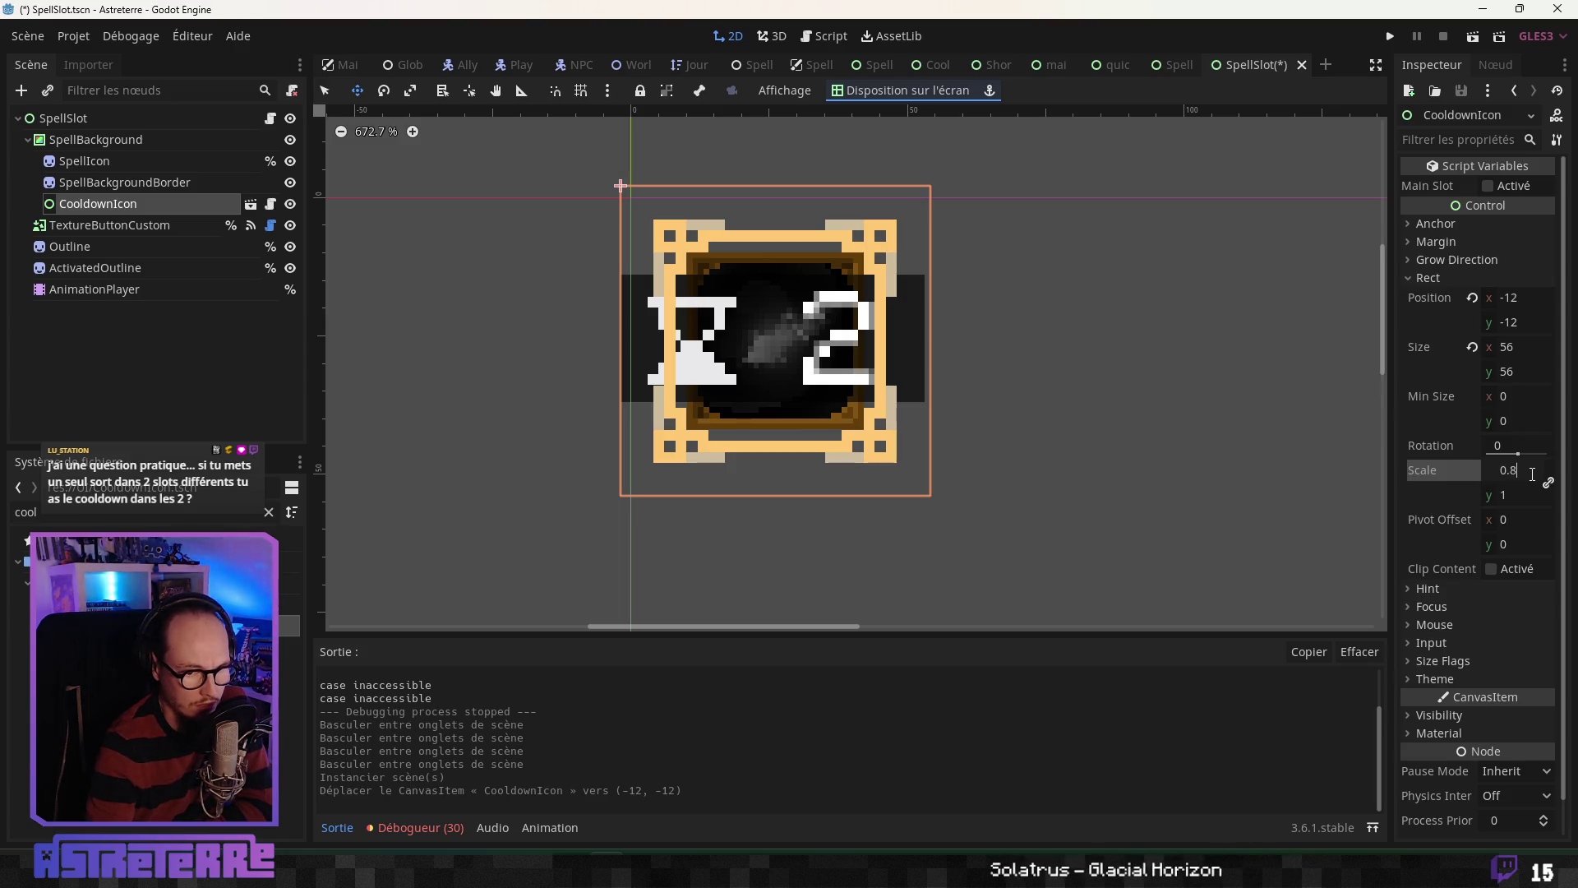
key("Return")
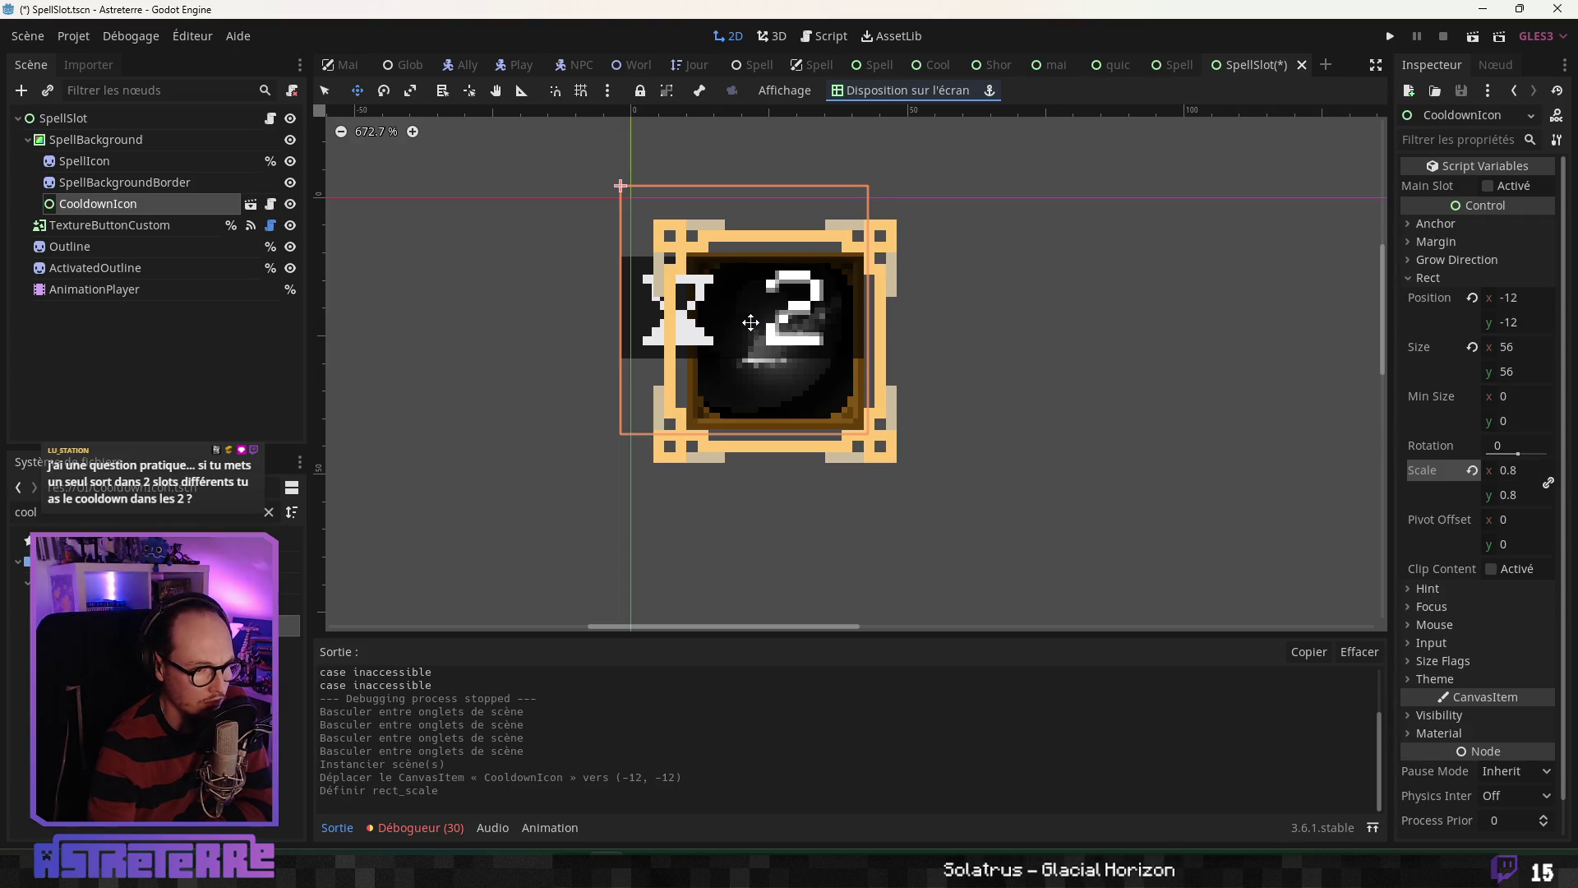
Step: Reduce the icon's scale to 0.6, then 0.5, and position it at (2, 2)
left_click_drag(1291, 433, 1375, 523)
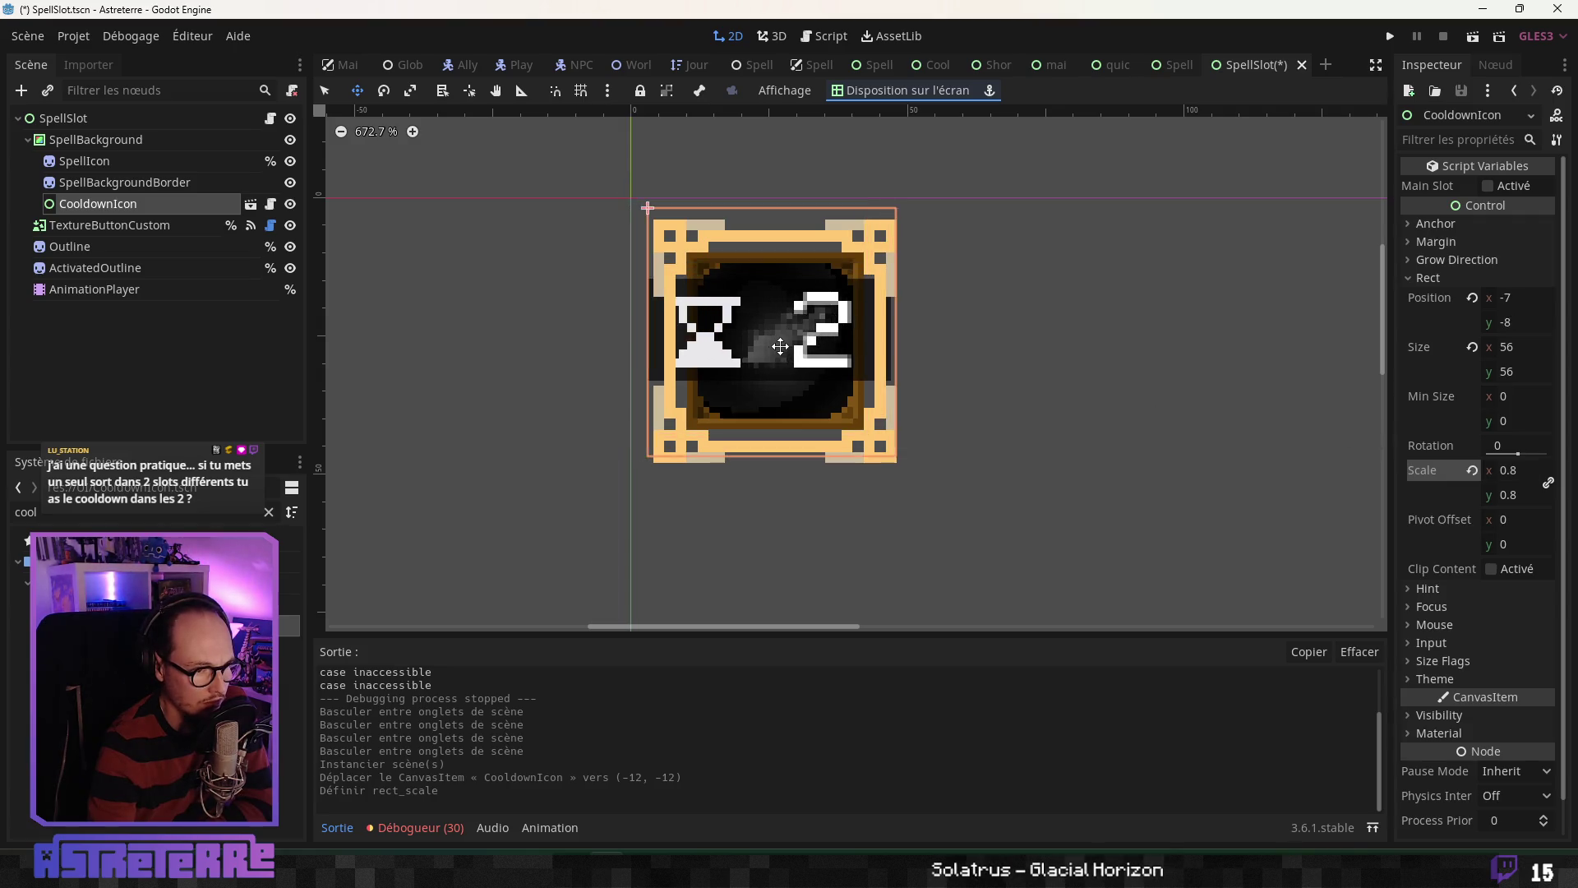
left_click(1526, 477)
type(".6")
key("Return")
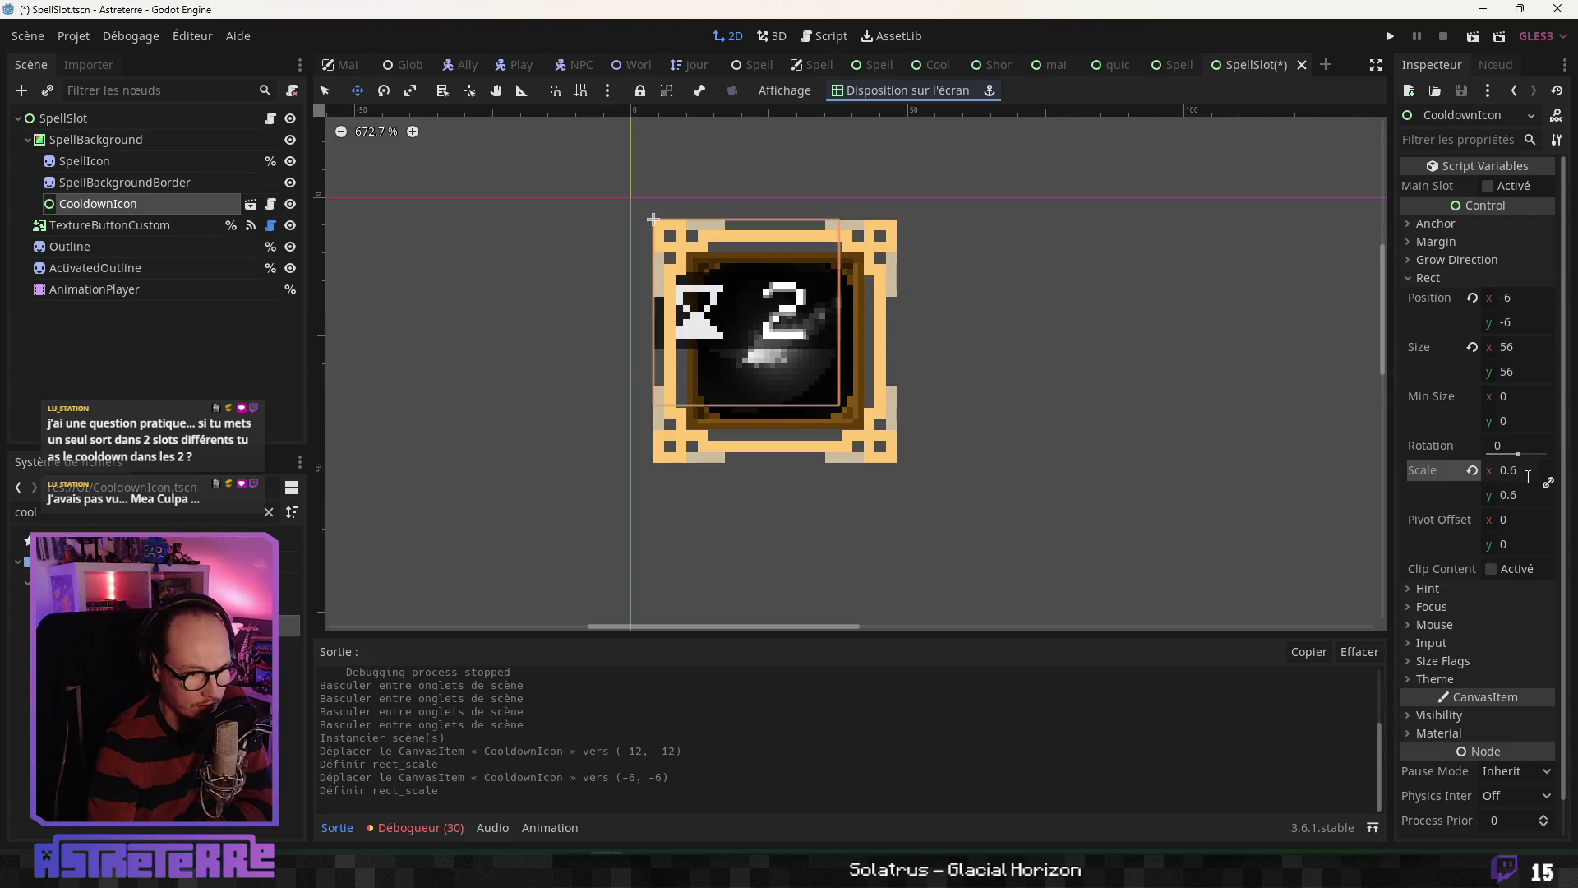
left_click_drag(747, 338, 788, 367)
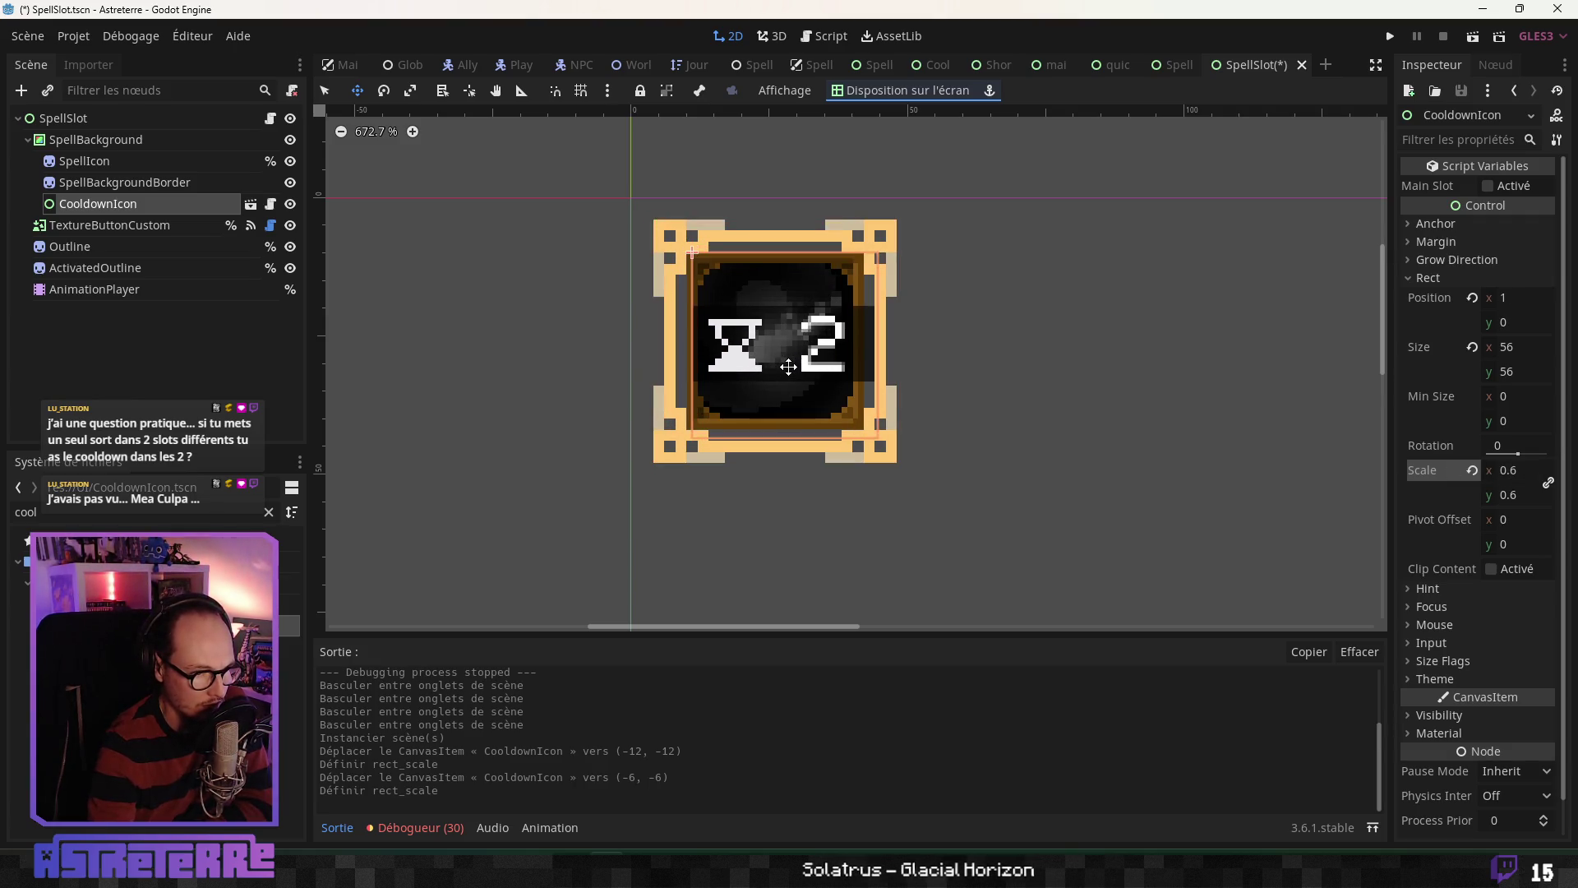
left_click(1530, 471)
type("0.5")
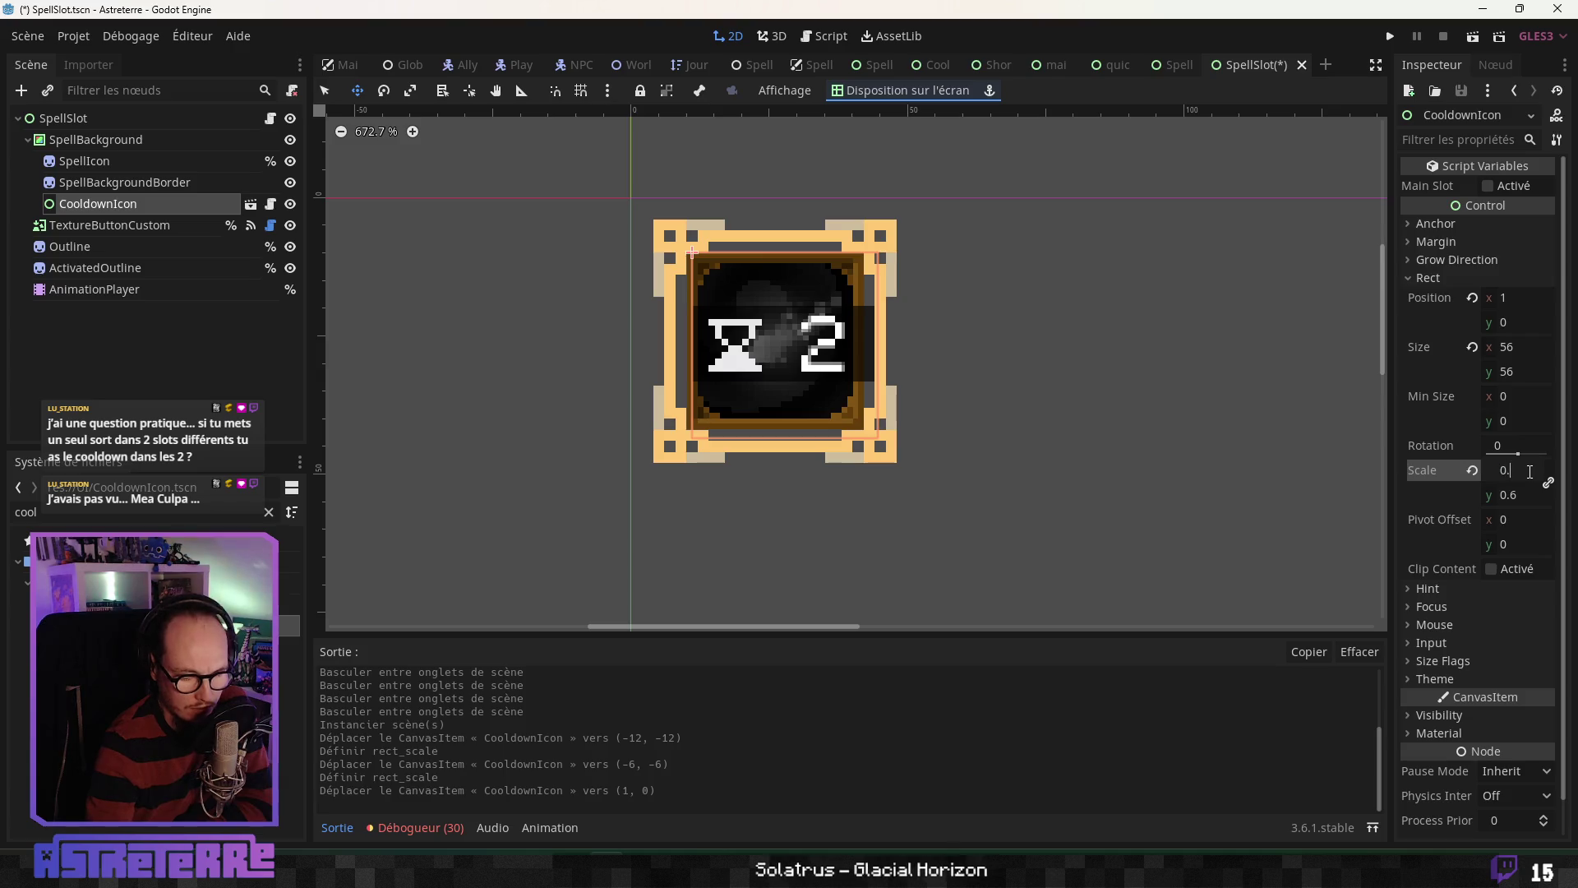
key("Return")
left_click_drag(772, 344, 777, 354)
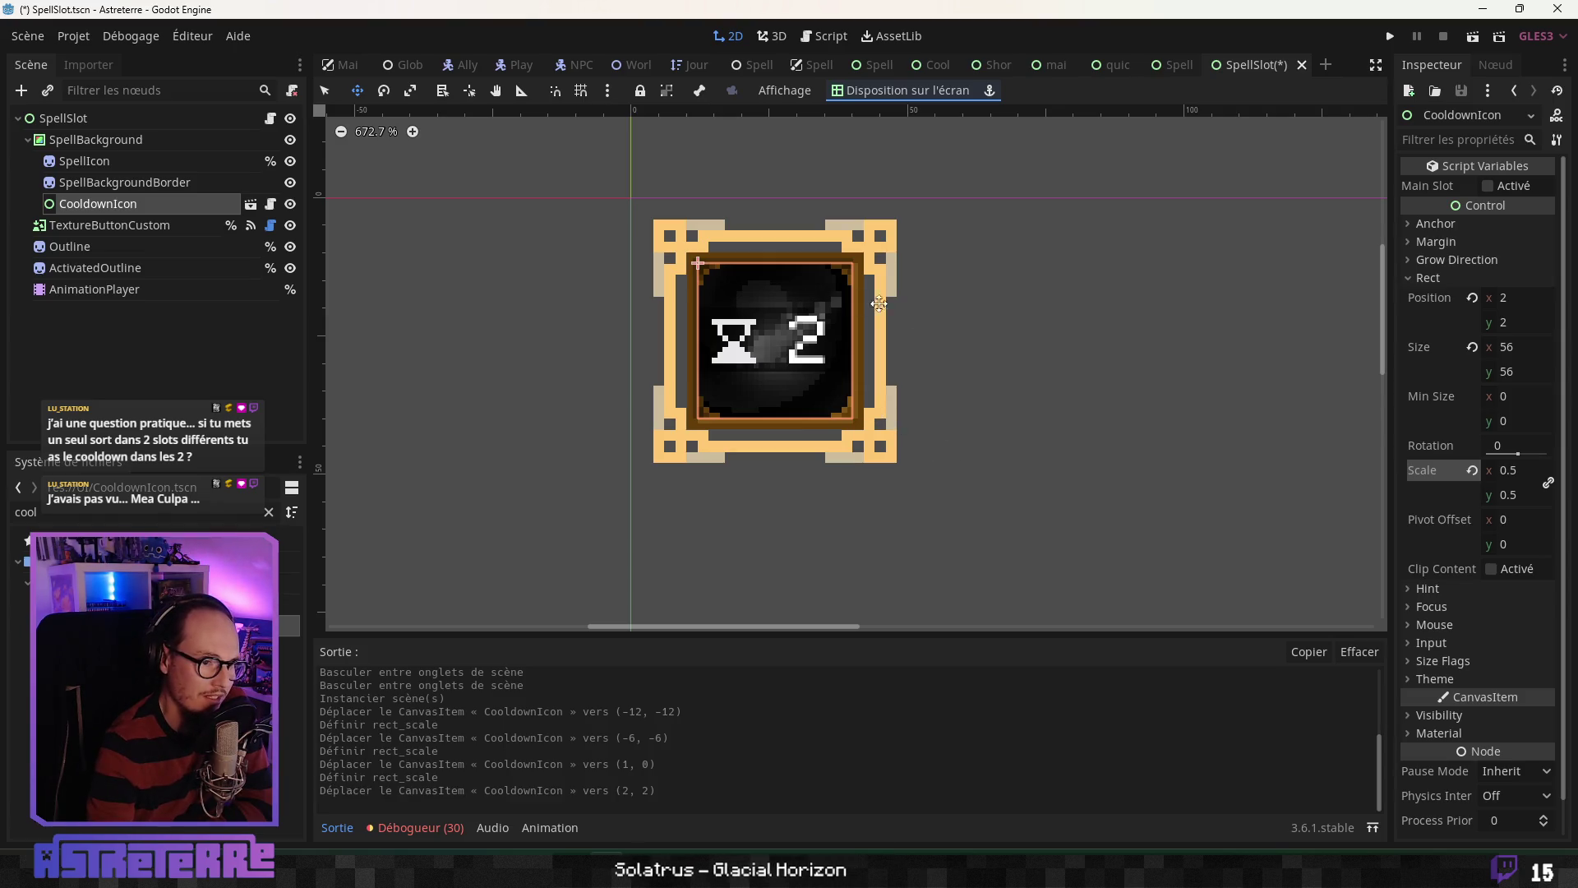
Step: Make the CooldownIcon node accessible as a unique name
left_click(115, 181)
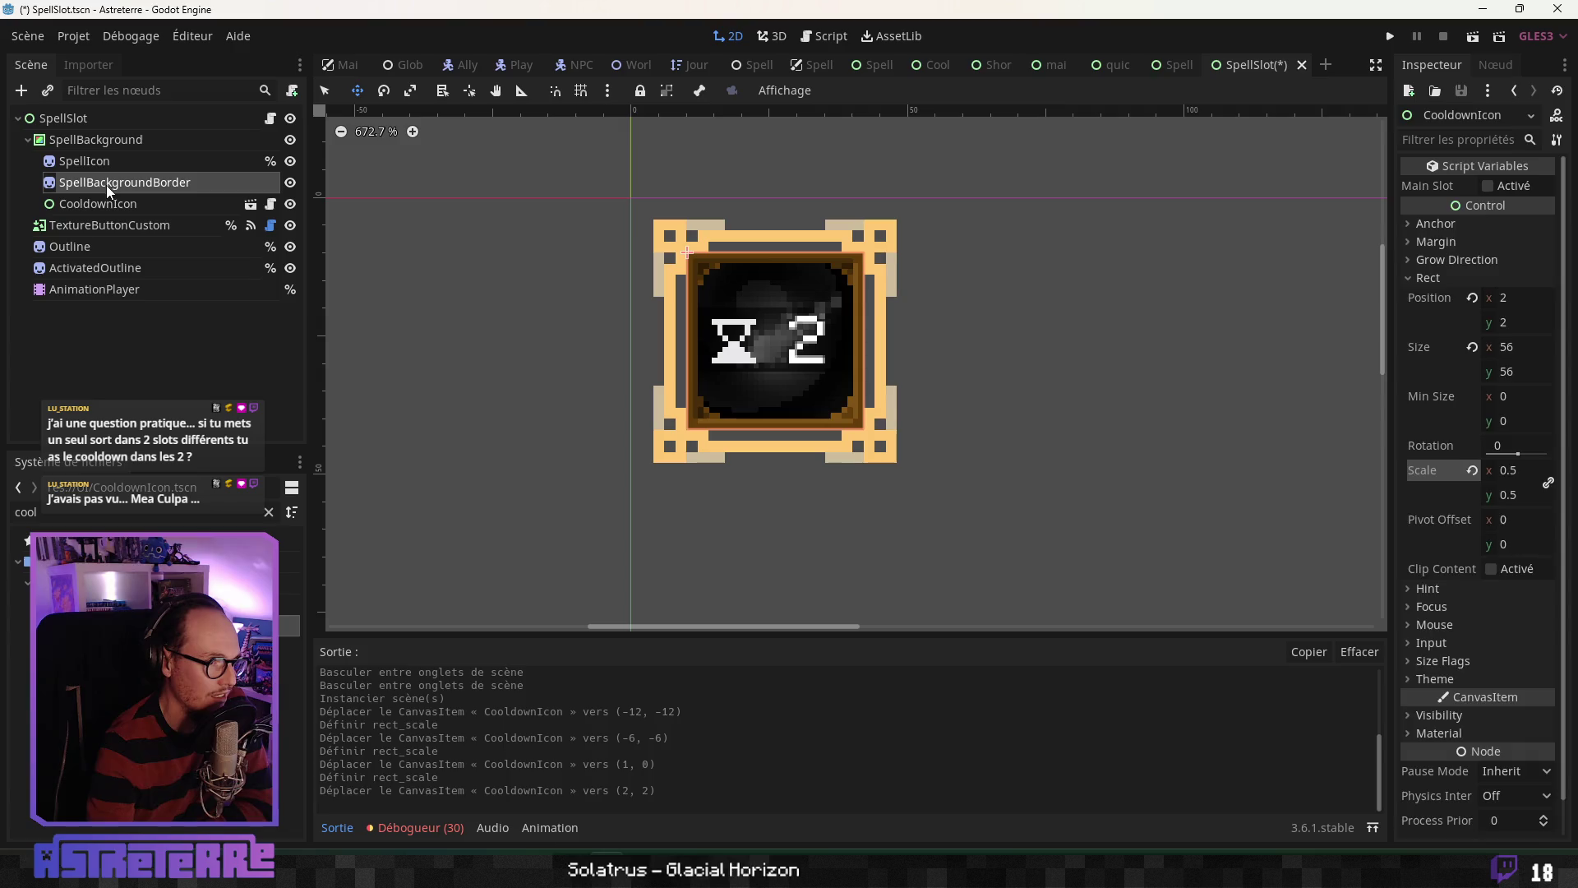
left_click(123, 203)
right_click(129, 203)
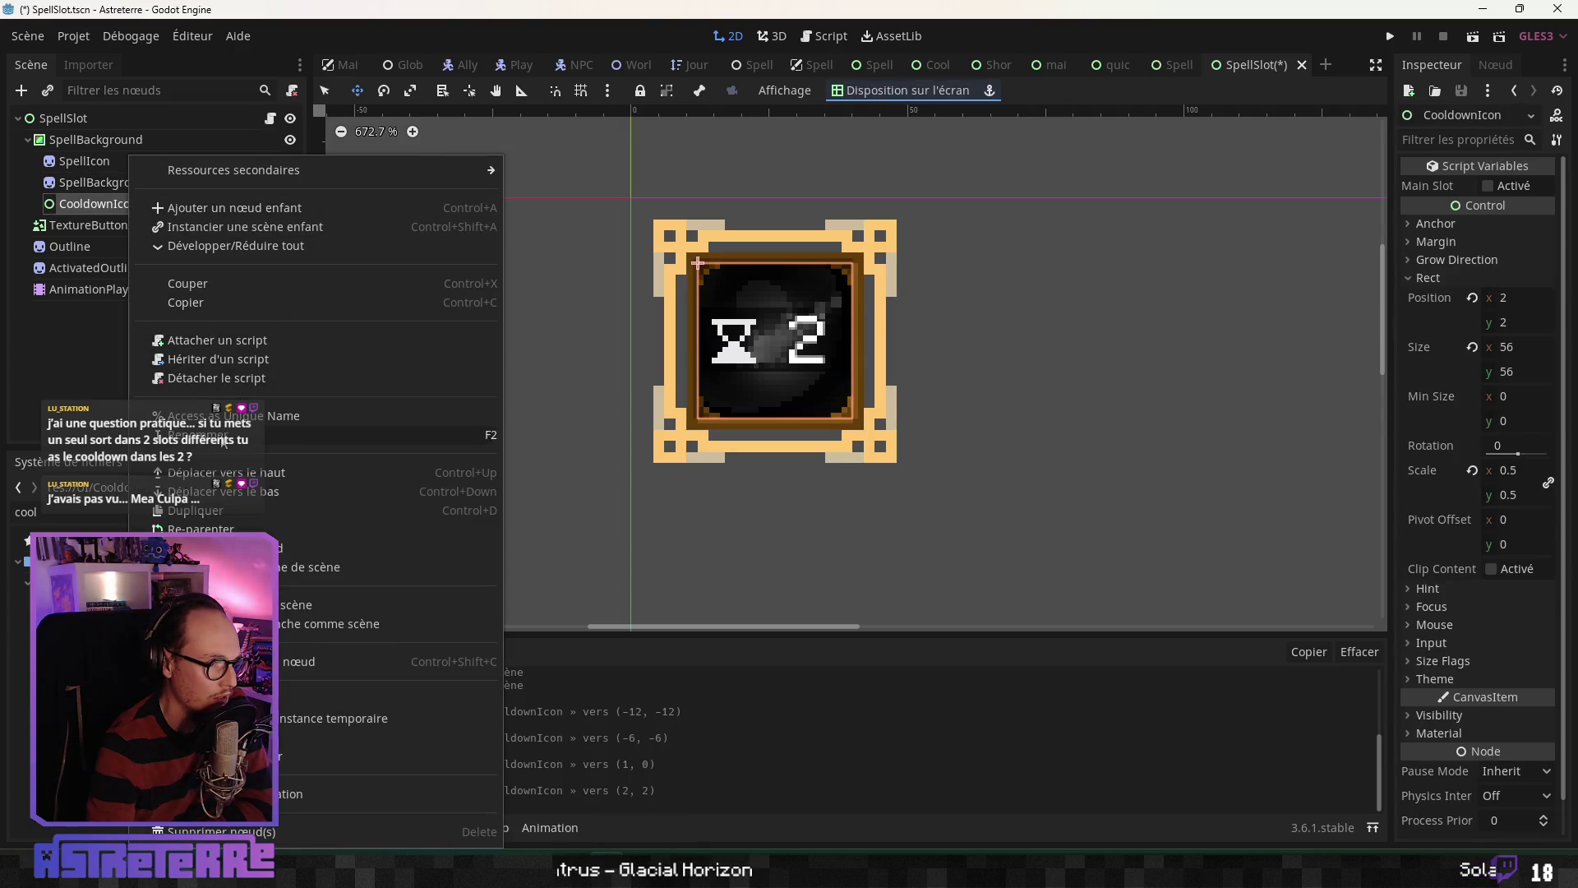
left_click(222, 415)
Step: Drop the CooldownIcon node into SpellSlot.gd at line 12 to create an onready cooldown_icon variable
left_click(270, 117)
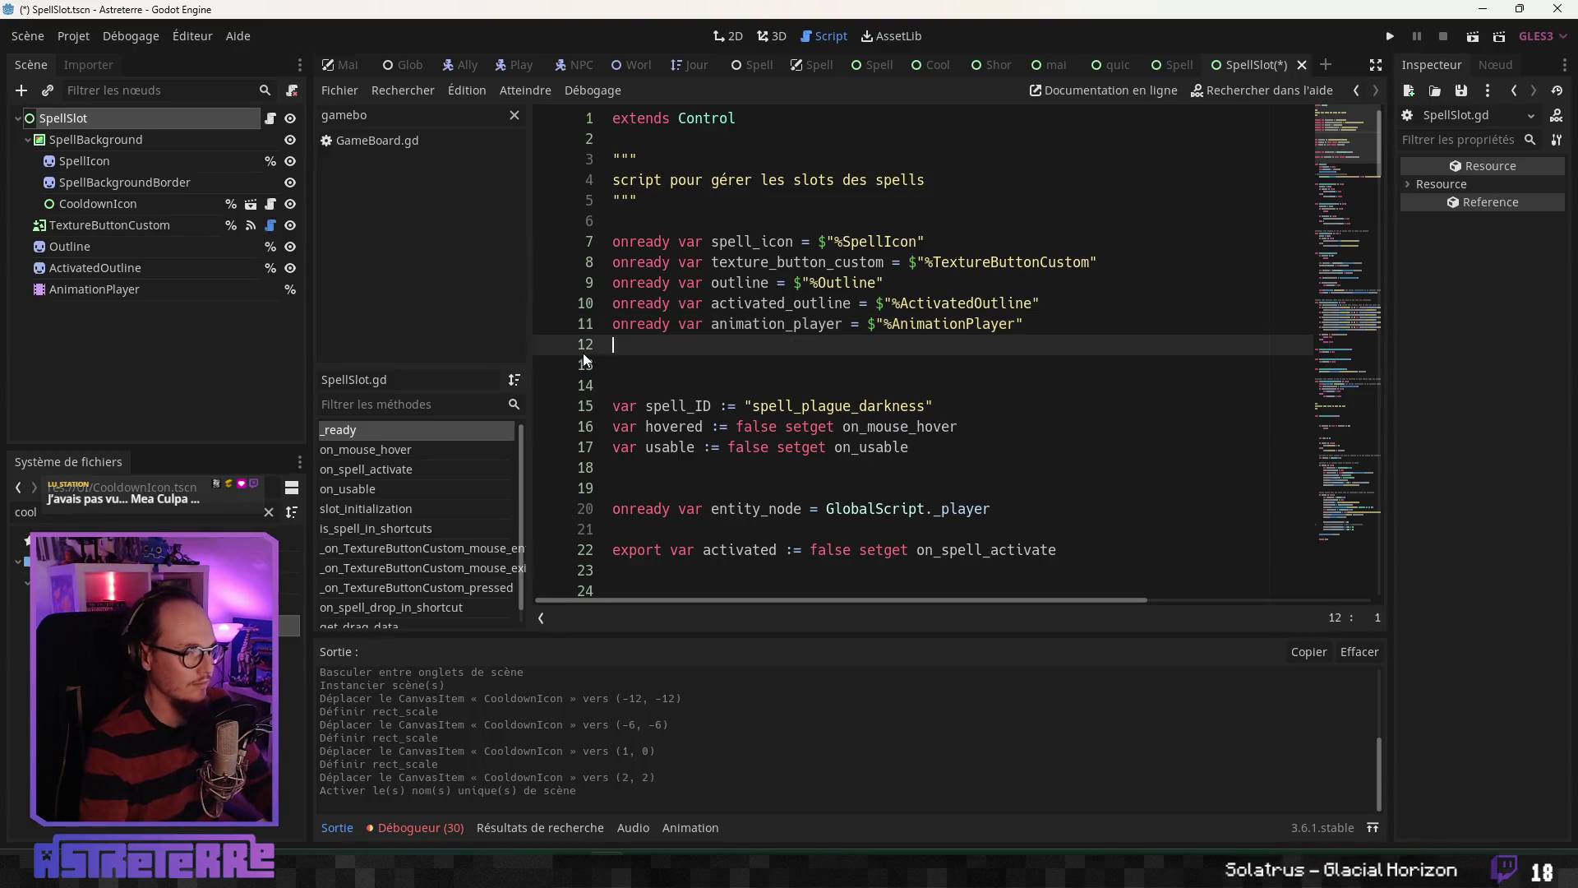
mouse_move(141, 209)
left_mouse_down()
mouse_move(613, 353)
mouse_move(658, 352)
left_mouse_up()
left_click(719, 397)
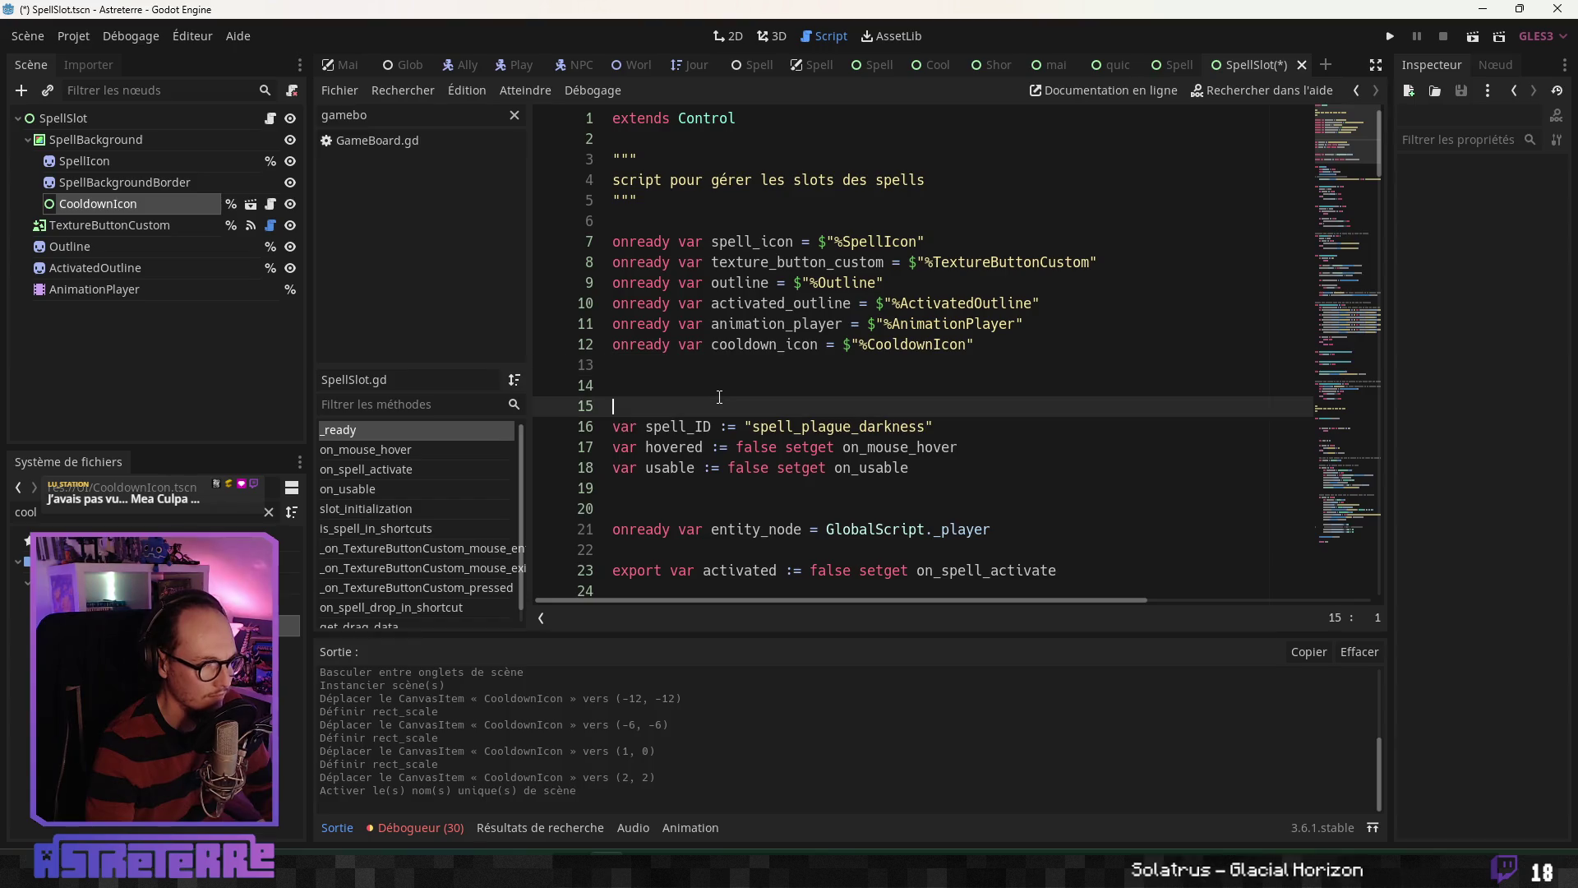
Step: Scroll down through SpellSlot.gd to the code around line 68
scroll(724, 378, "down", 5)
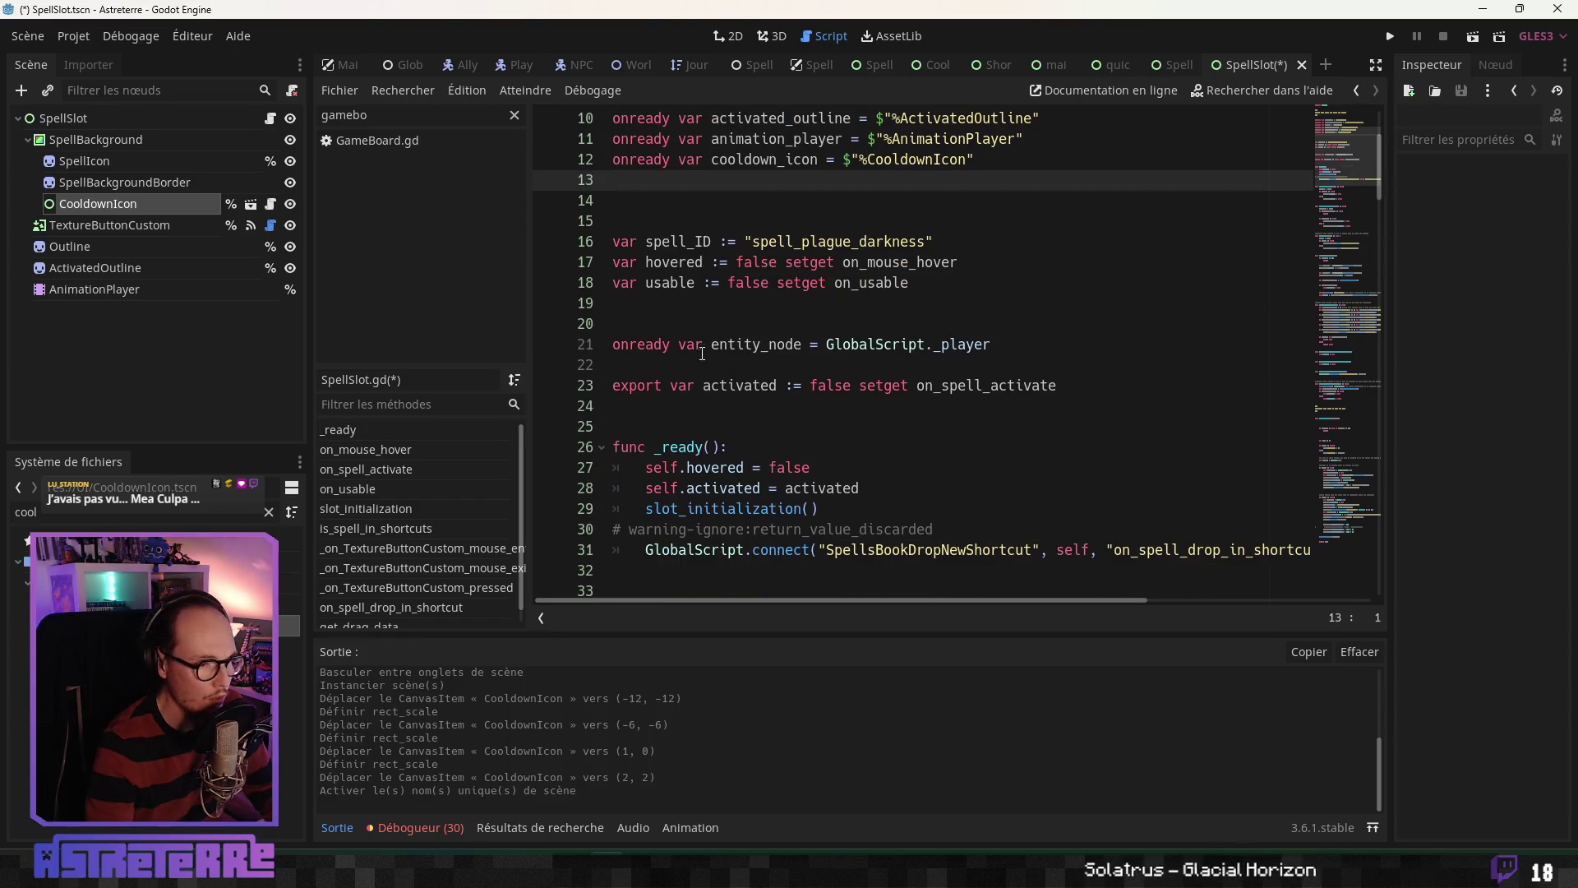
left_click(697, 347)
scroll(697, 346, "down", 2)
scroll(715, 394, "down", 9)
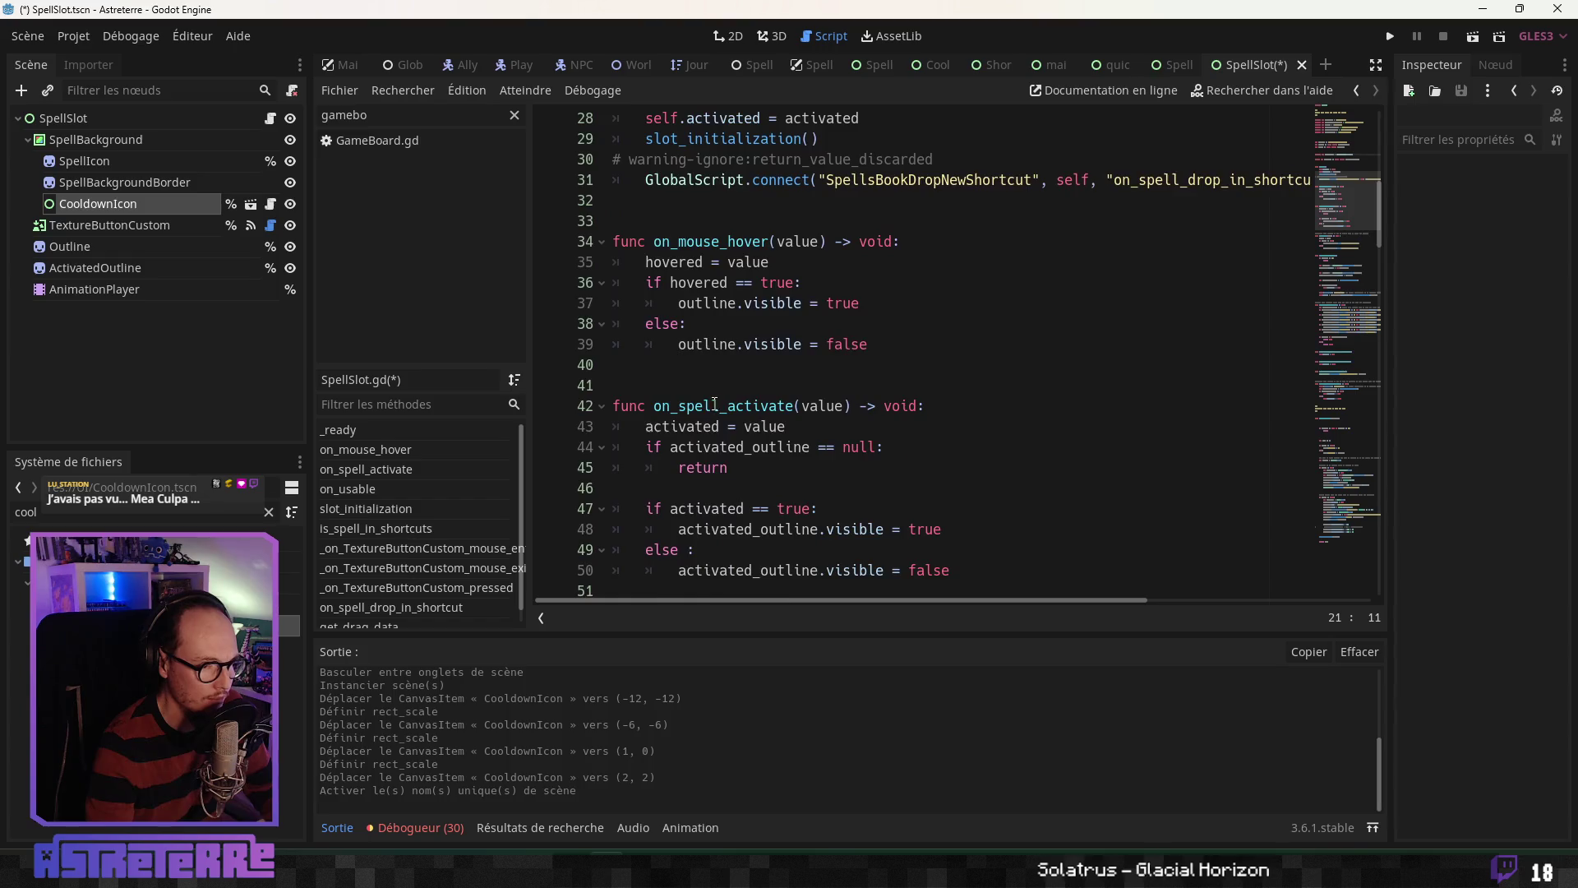
scroll(723, 406, "down", 3)
left_click(734, 405)
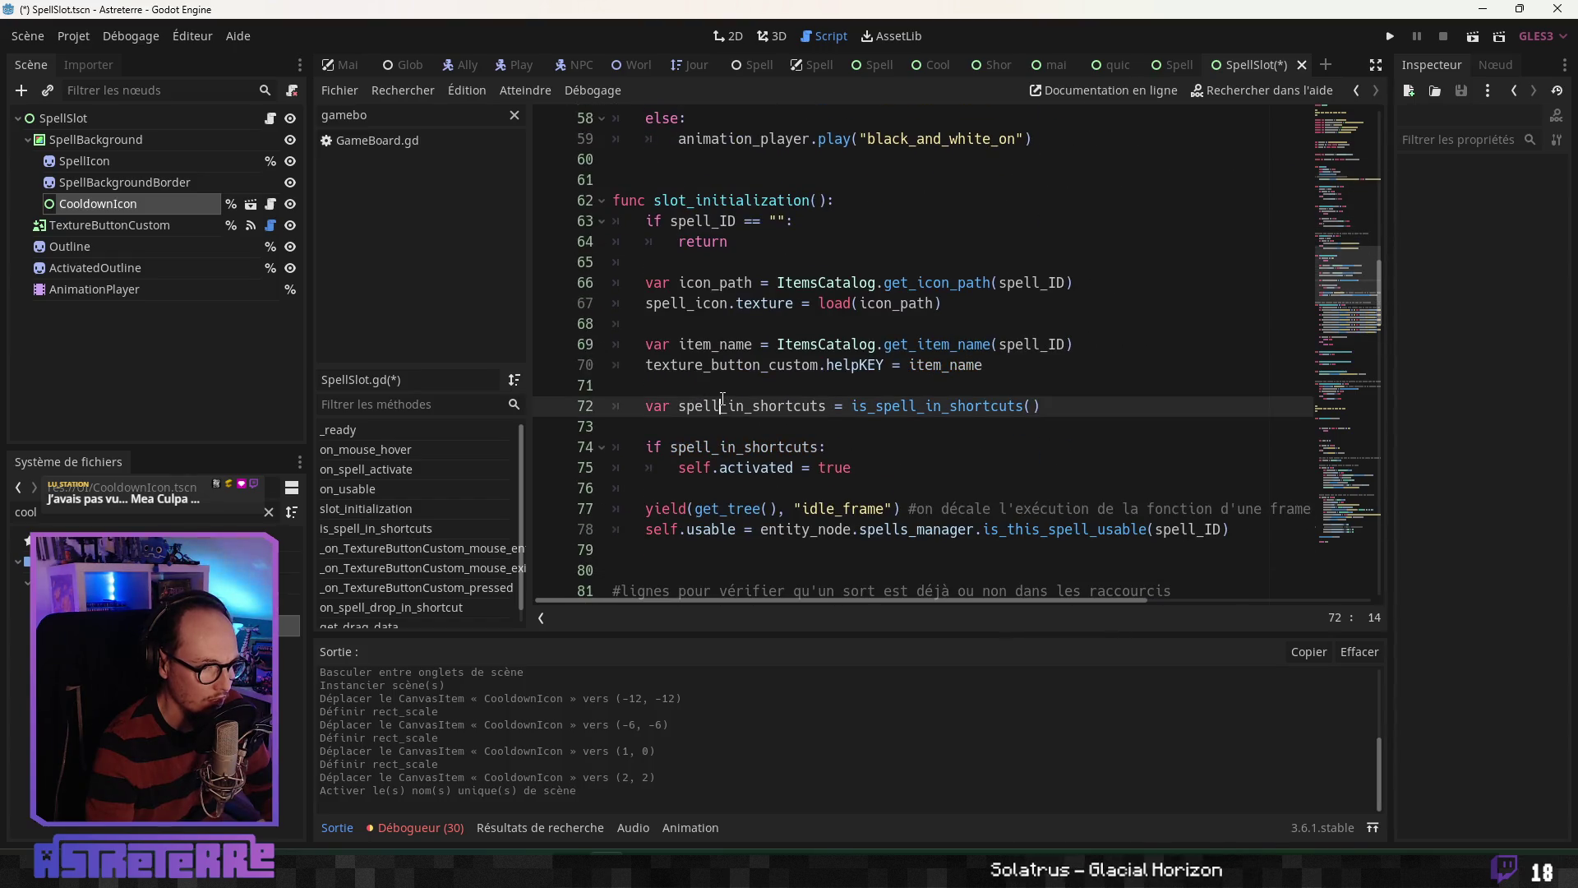
scroll(734, 405, "down", 1)
left_click(717, 265)
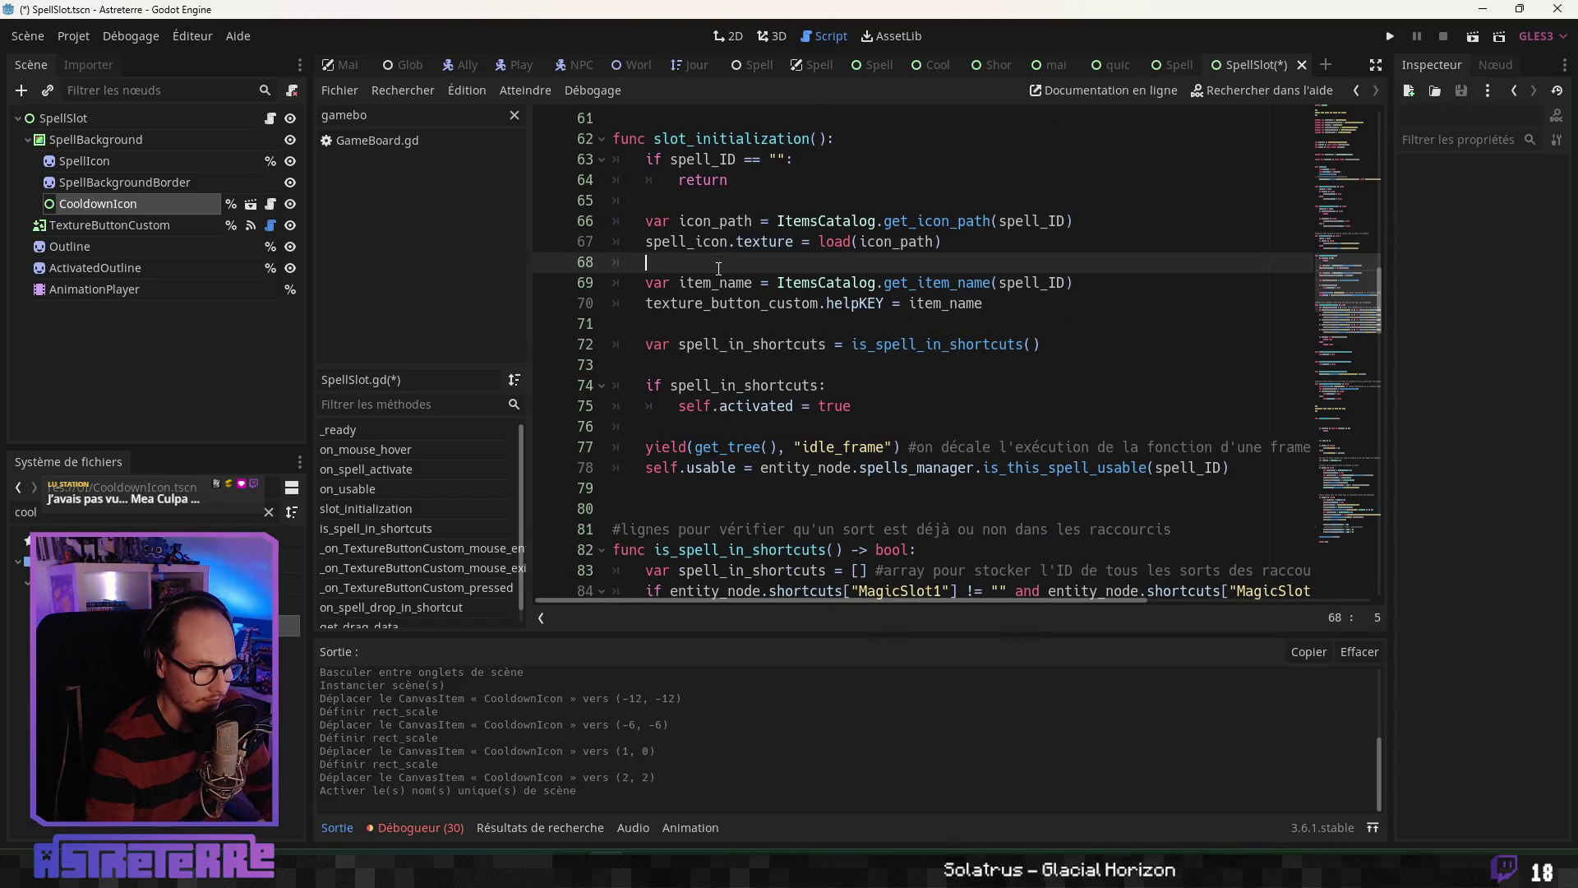
Step: Review slot_initialization near line 76, where spells already in shortcuts are activated
scroll(715, 271, "up", 18)
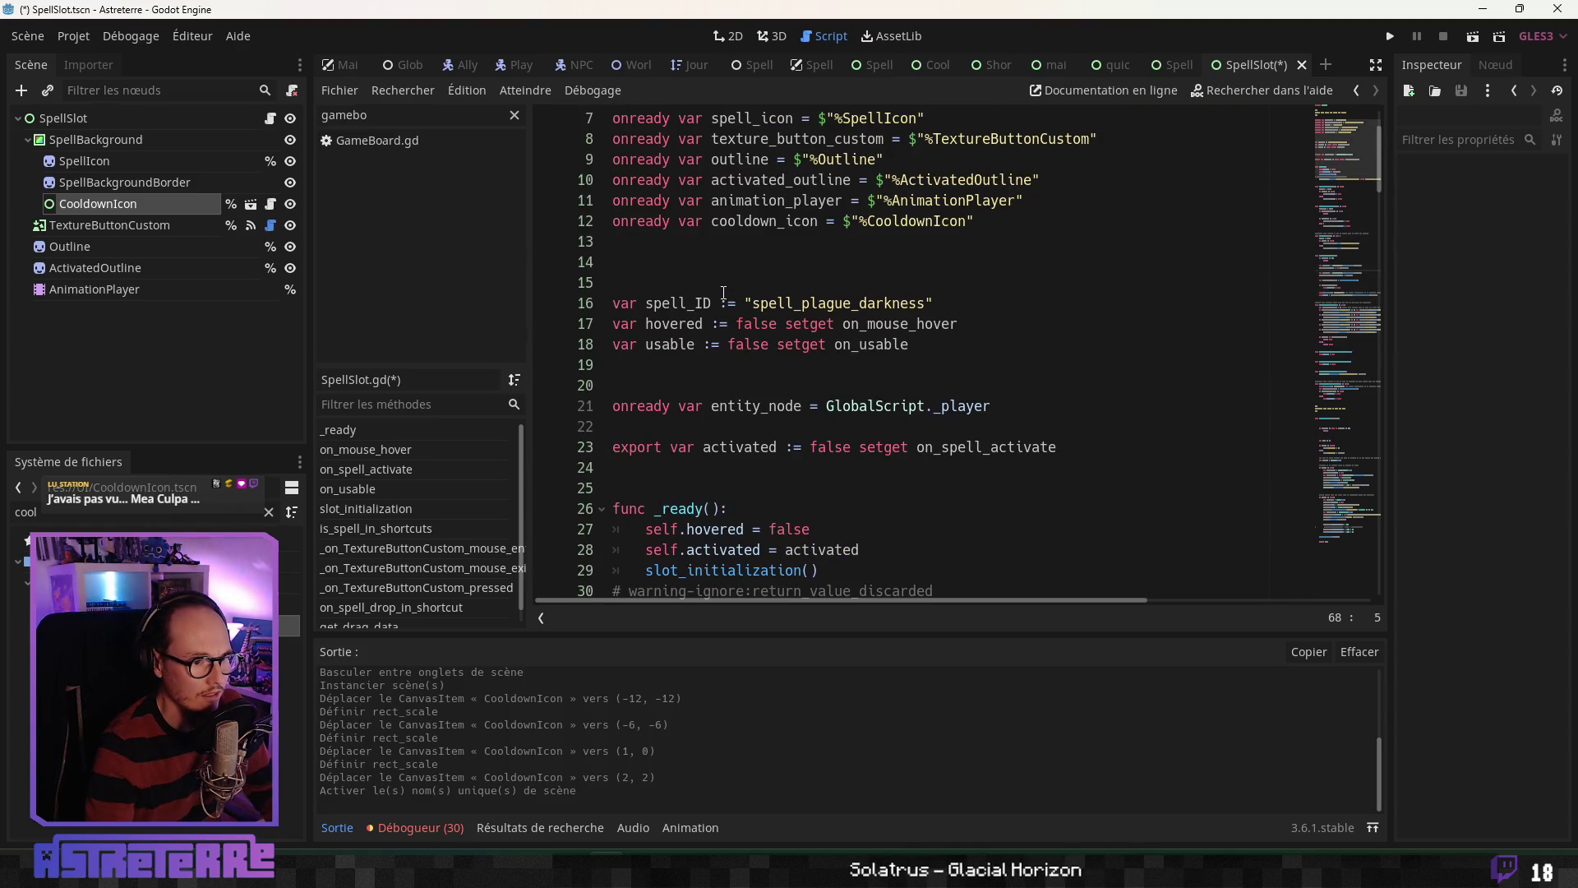
scroll(724, 292, "up", 2)
scroll(723, 293, "down", 1)
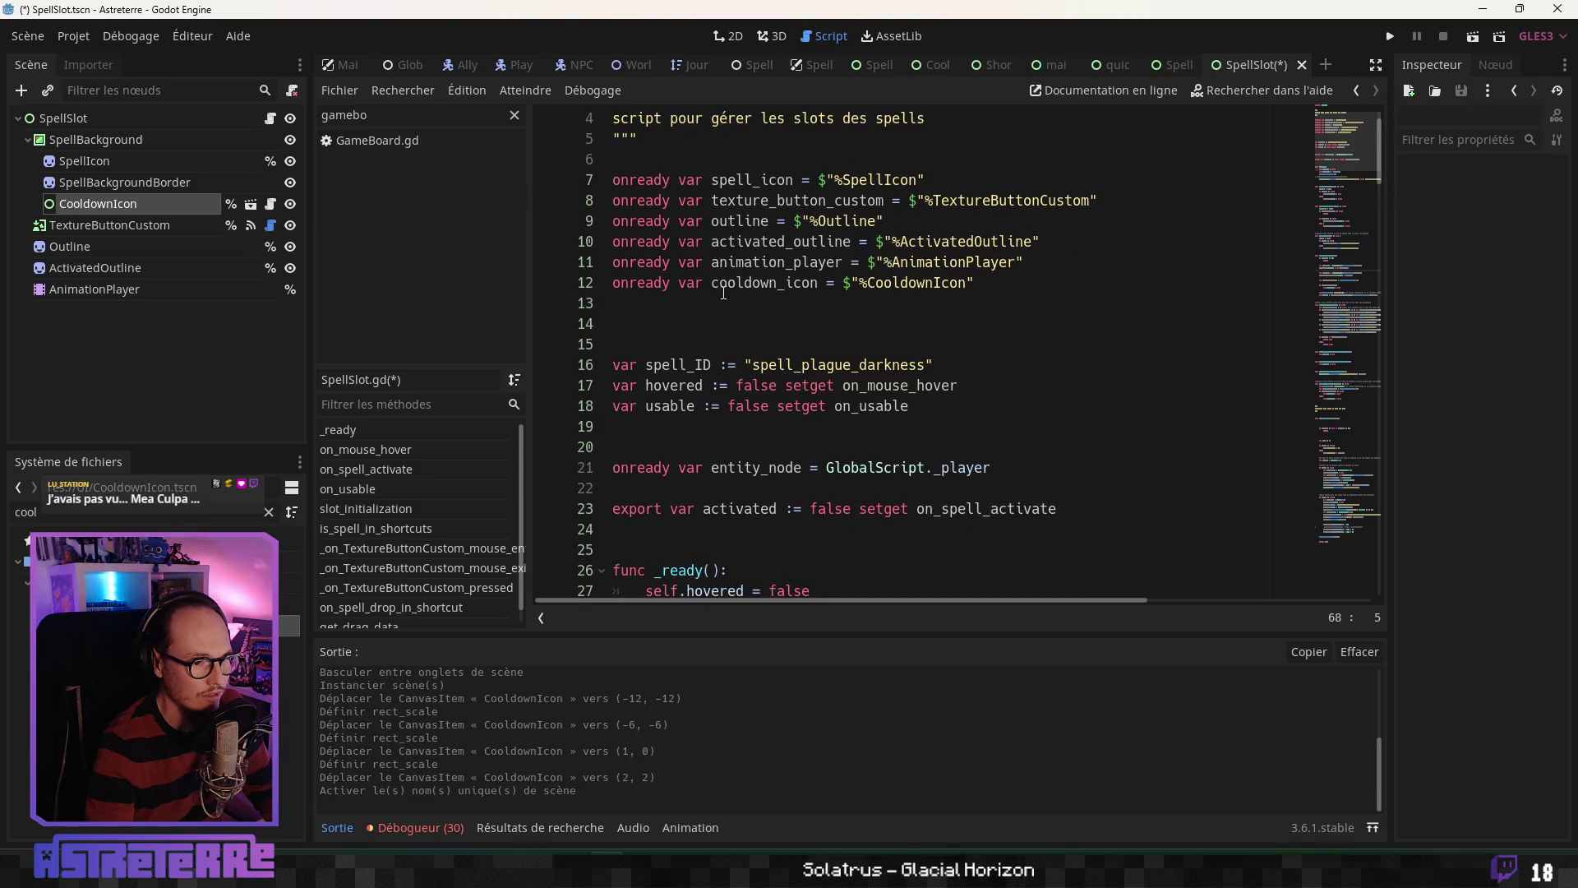
scroll(777, 473, "down", 4)
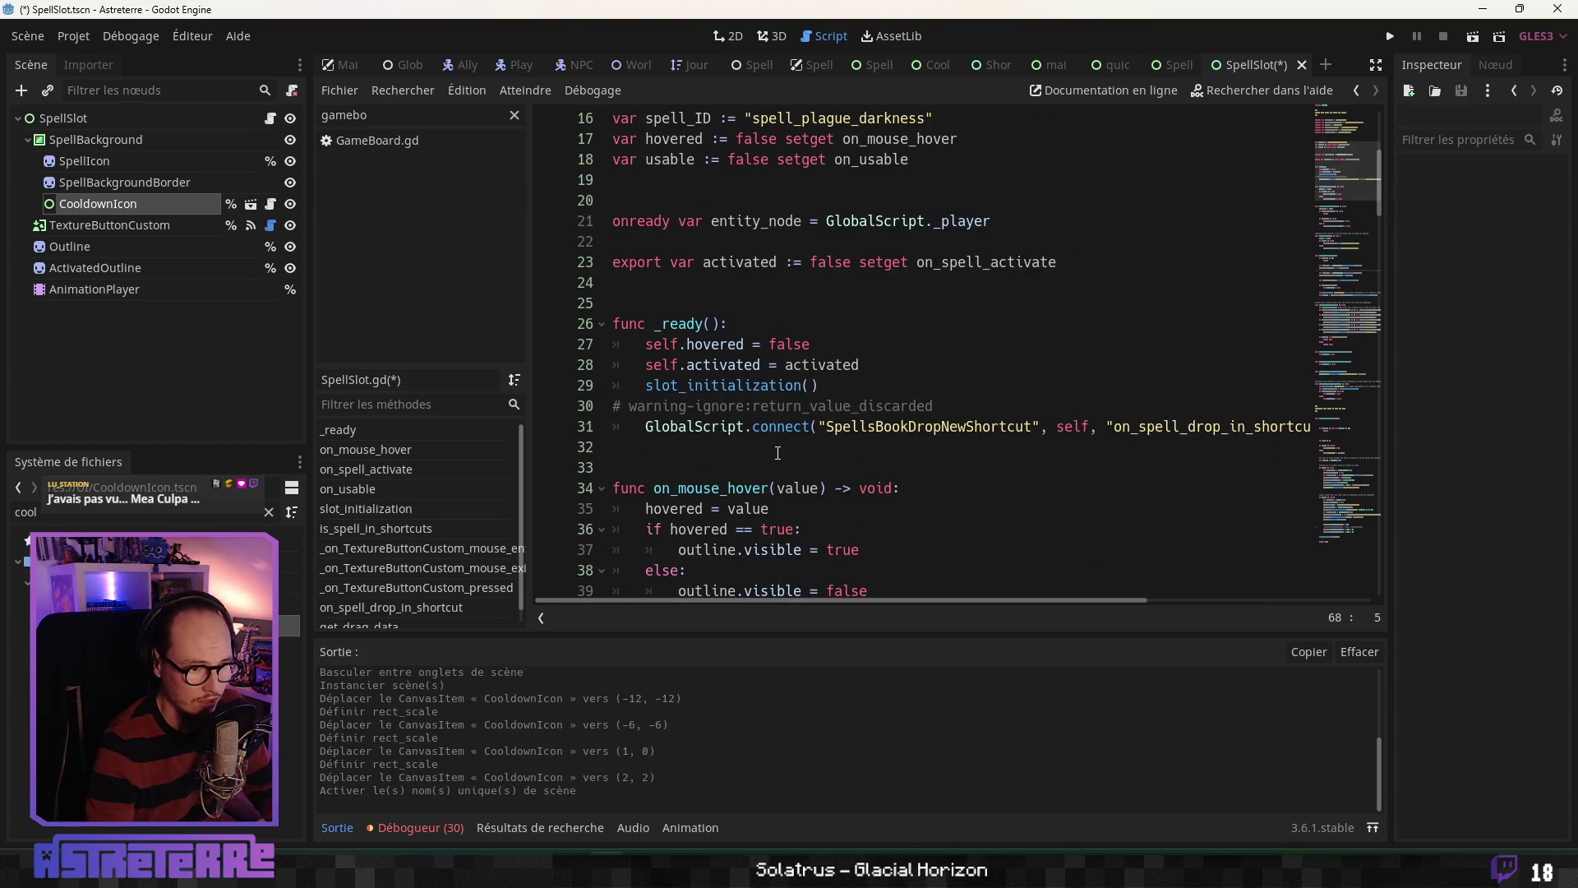
scroll(776, 453, "down", 3)
scroll(777, 453, "up", 2)
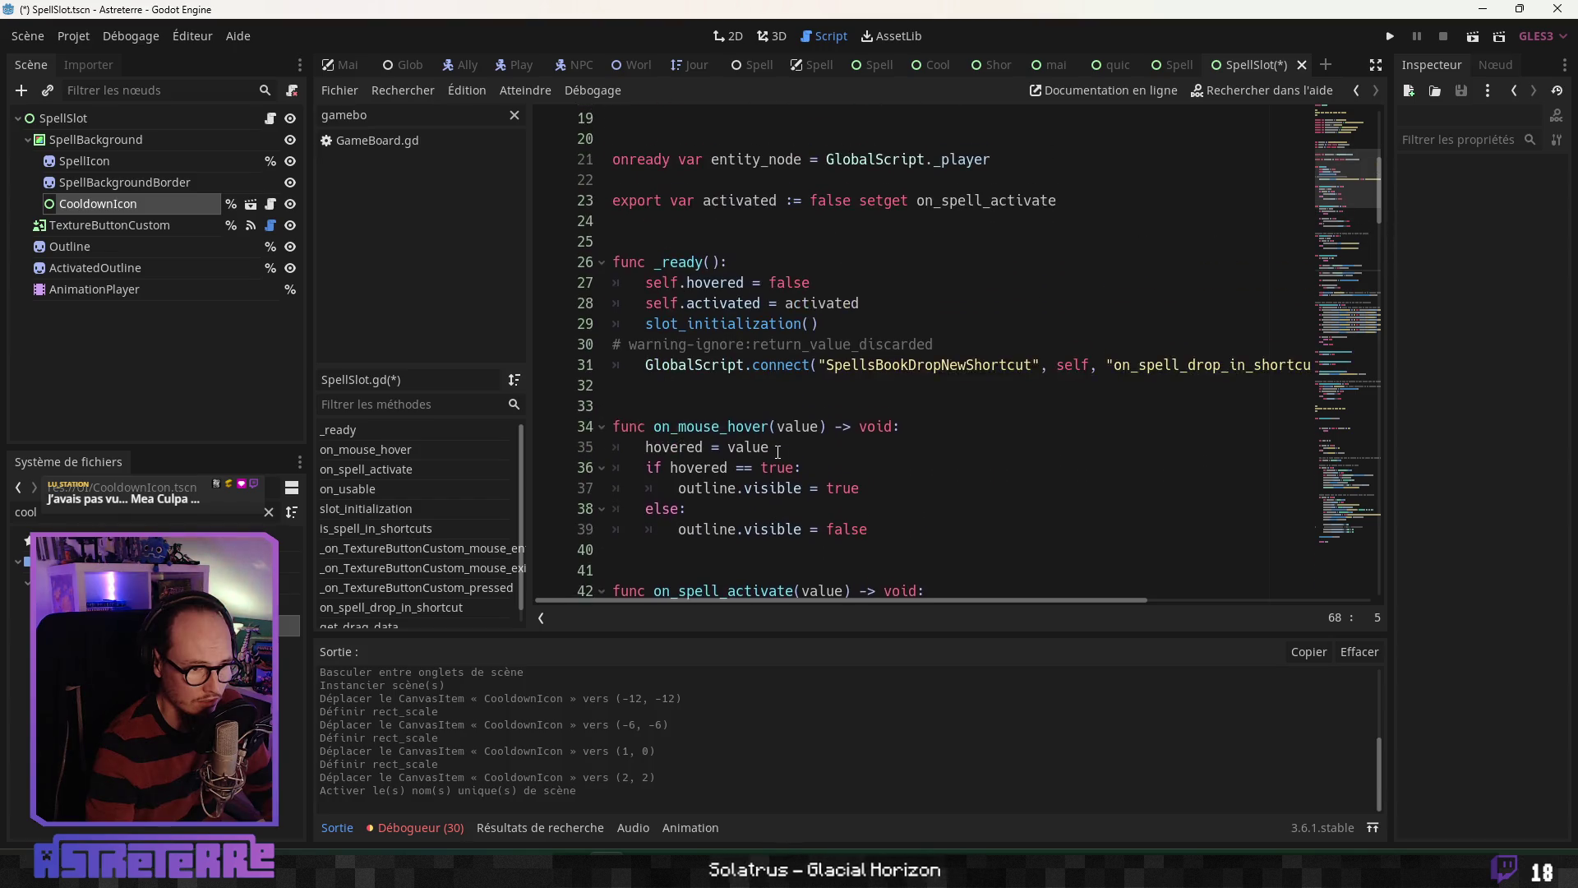
scroll(777, 453, "down", 12)
scroll(777, 451, "down", 2)
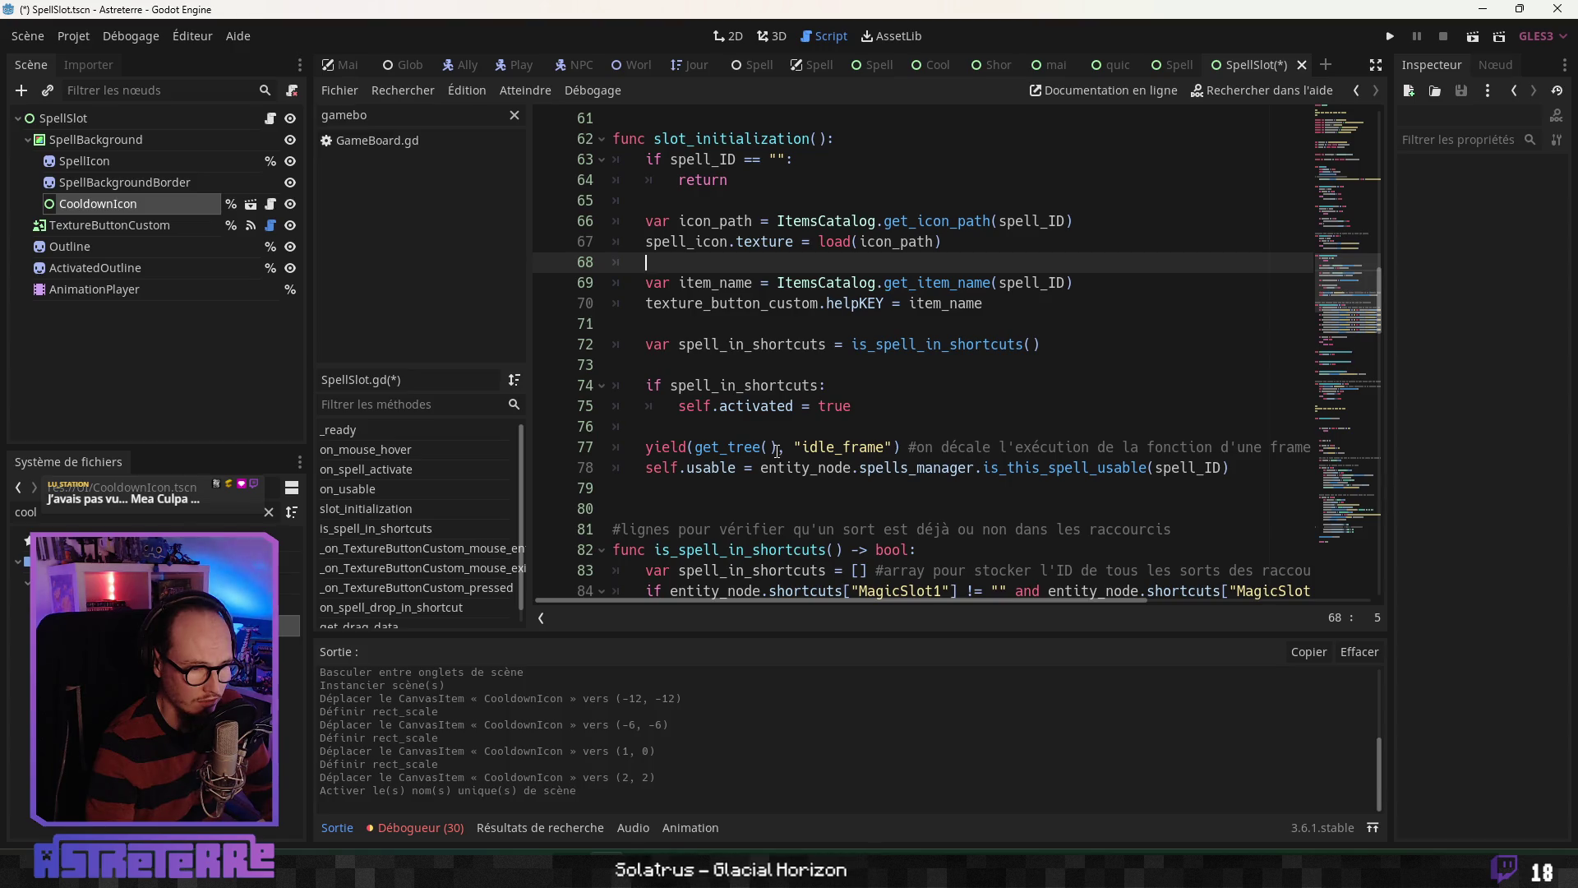
left_click(773, 426)
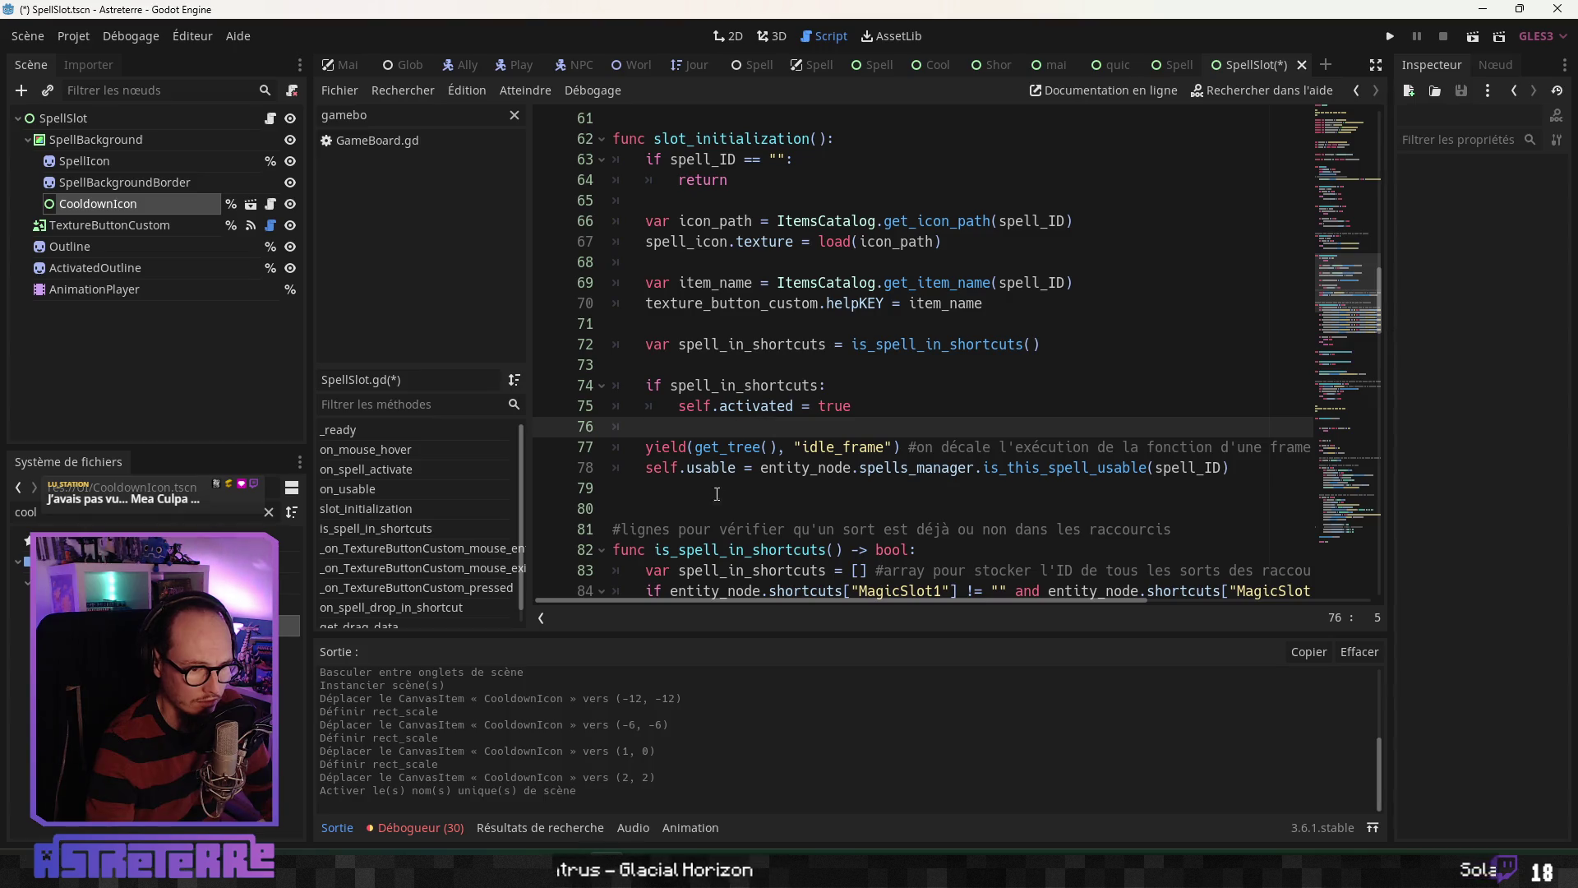
mouse_move(819, 601)
left_mouse_down()
mouse_move(941, 604)
mouse_move(819, 610)
left_mouse_up()
left_click(763, 467)
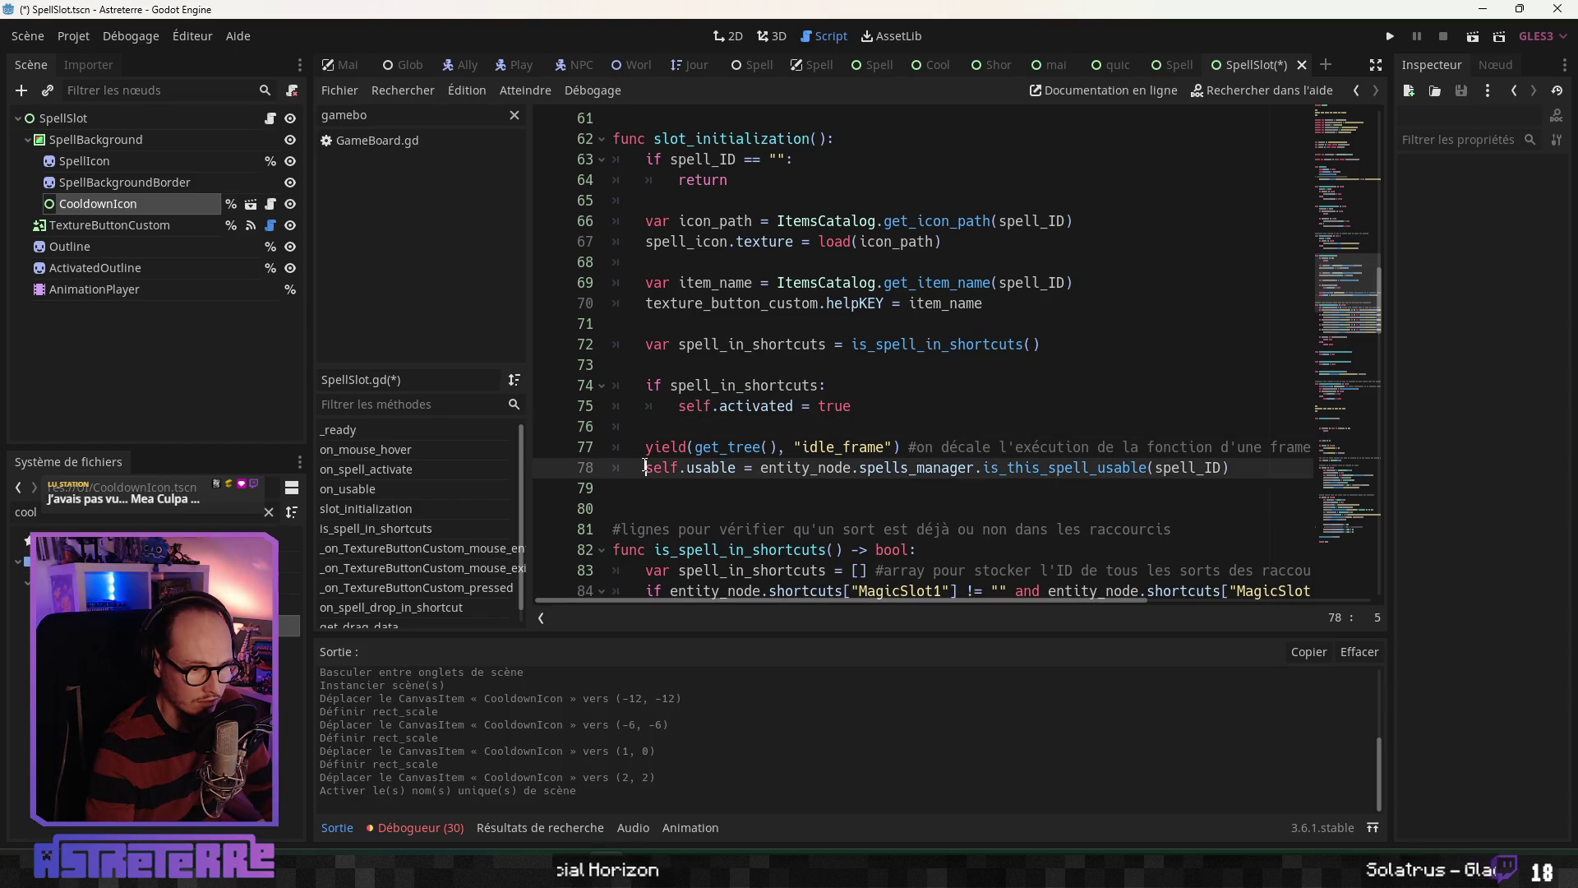
left_click(763, 426)
scroll(763, 426, "up", 1)
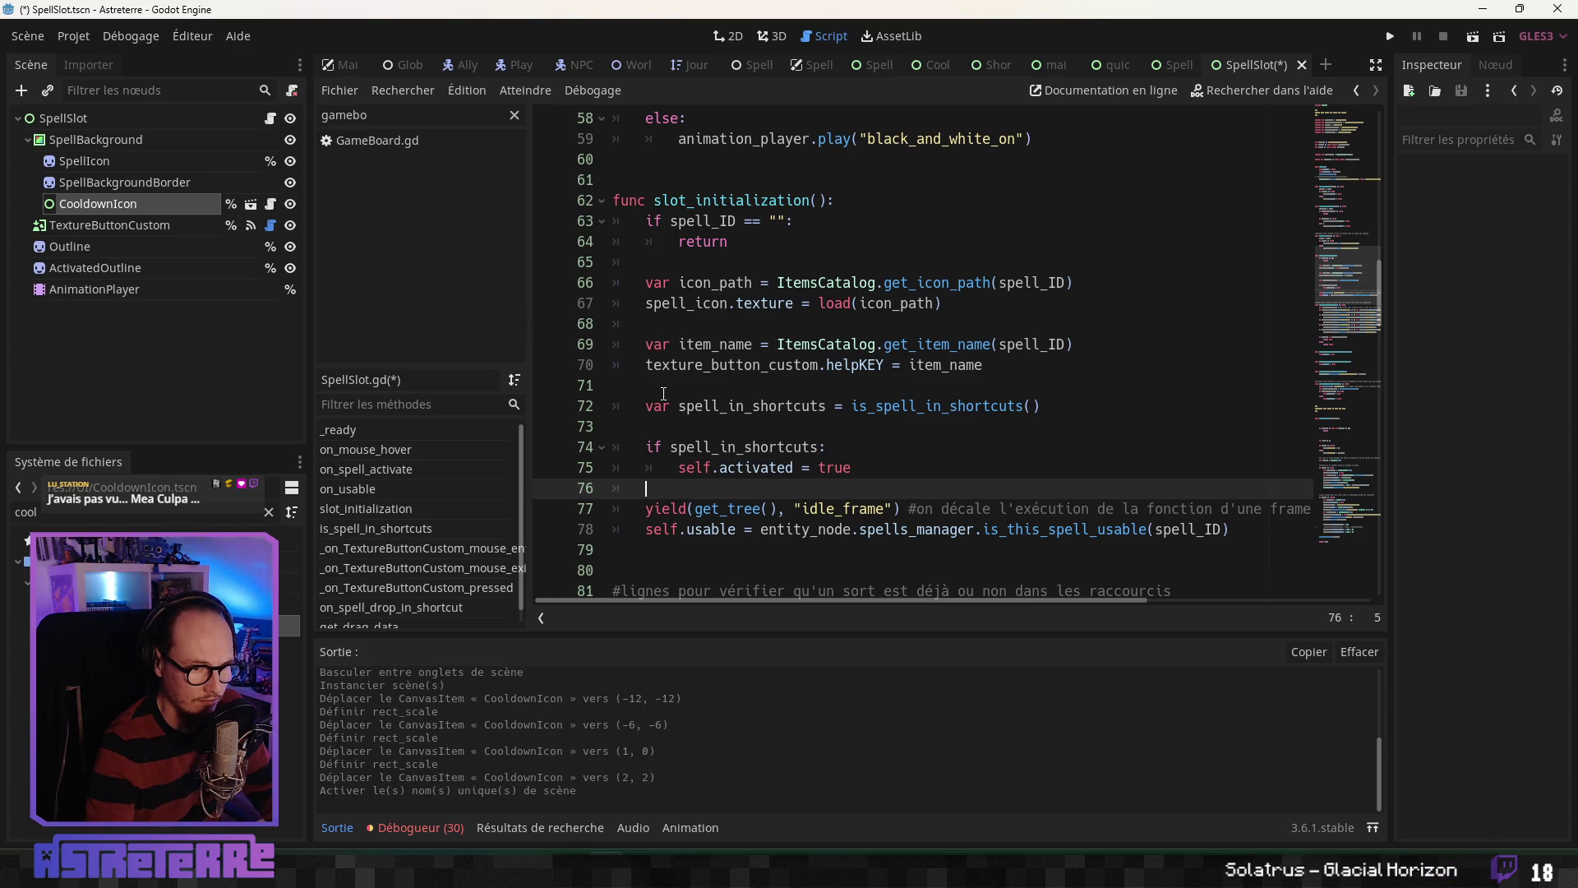
Step: Insert two blank lines after the shortcuts check in slot_initialization
left_click(663, 393)
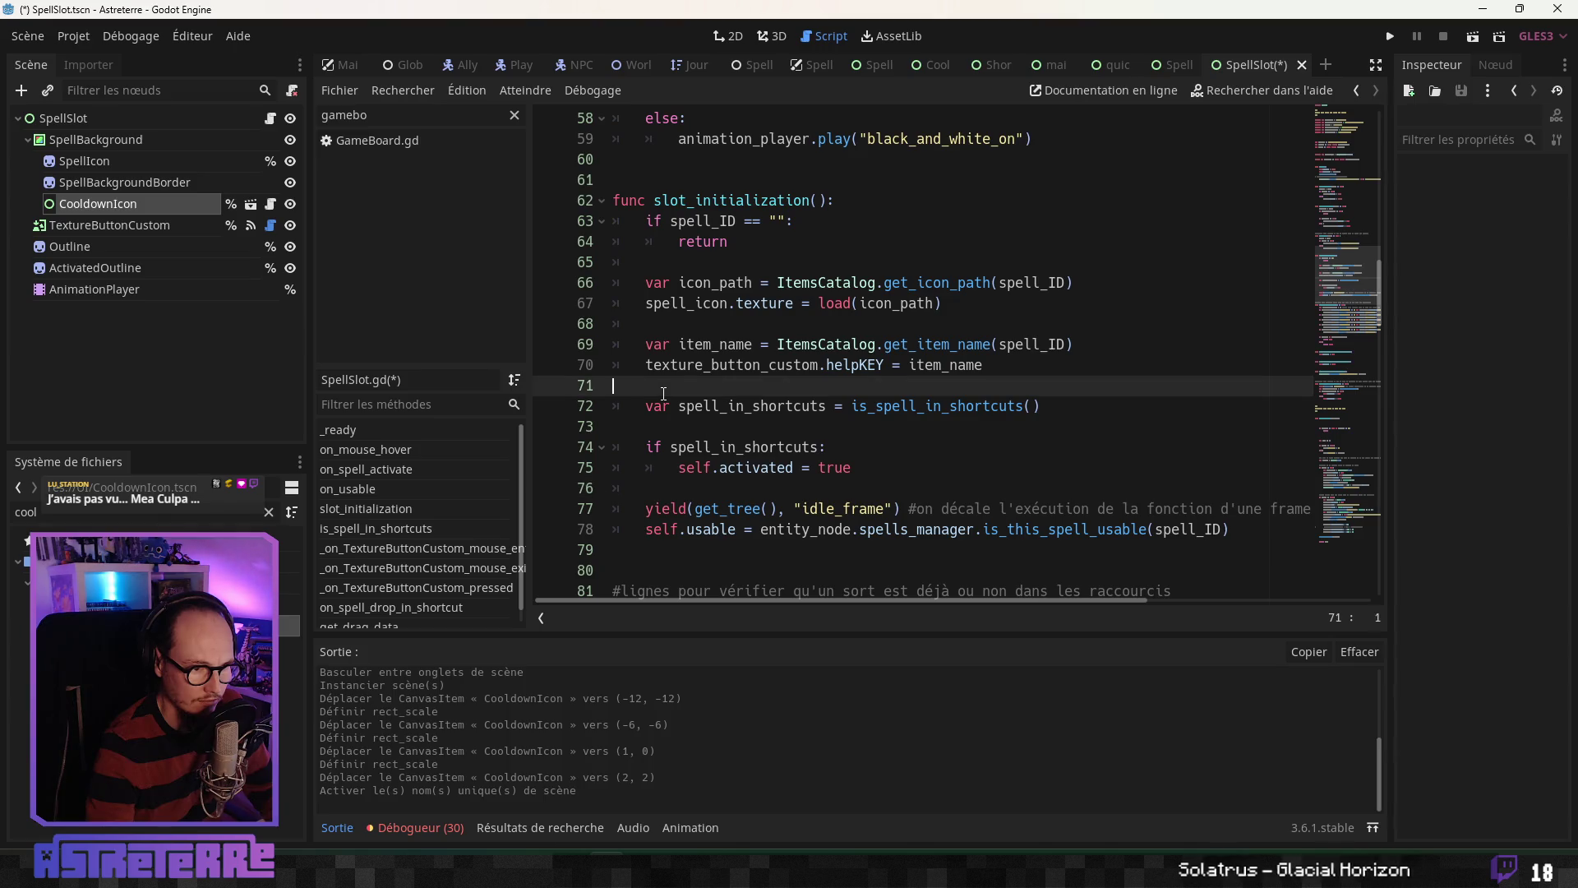
left_click(679, 411)
left_click(699, 428)
left_click(721, 488)
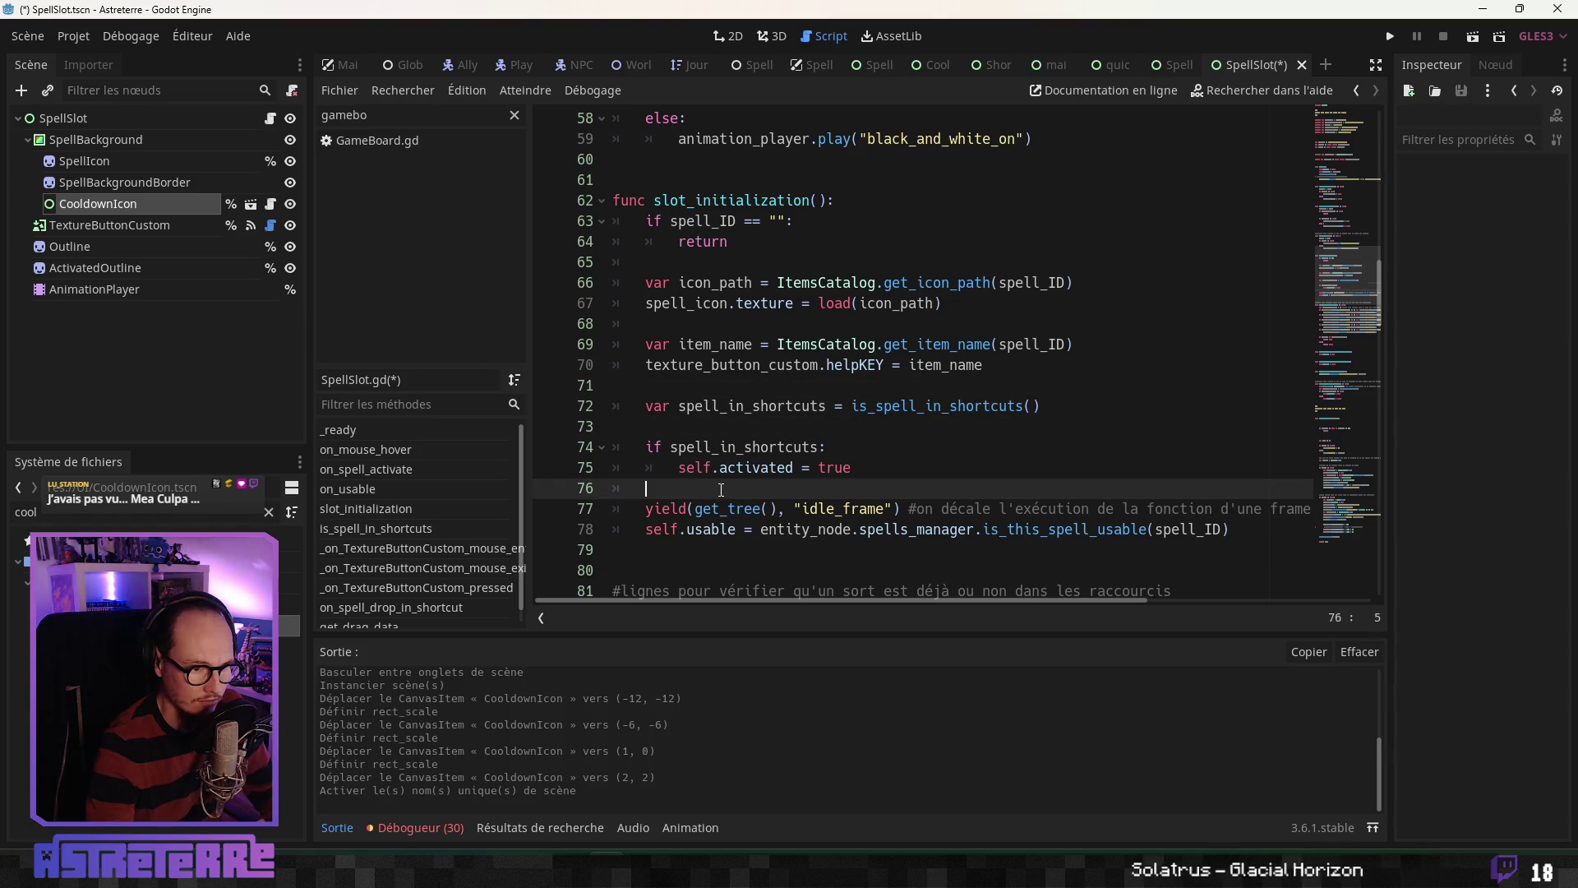
key("Return")
key("Return")
left_click(692, 502)
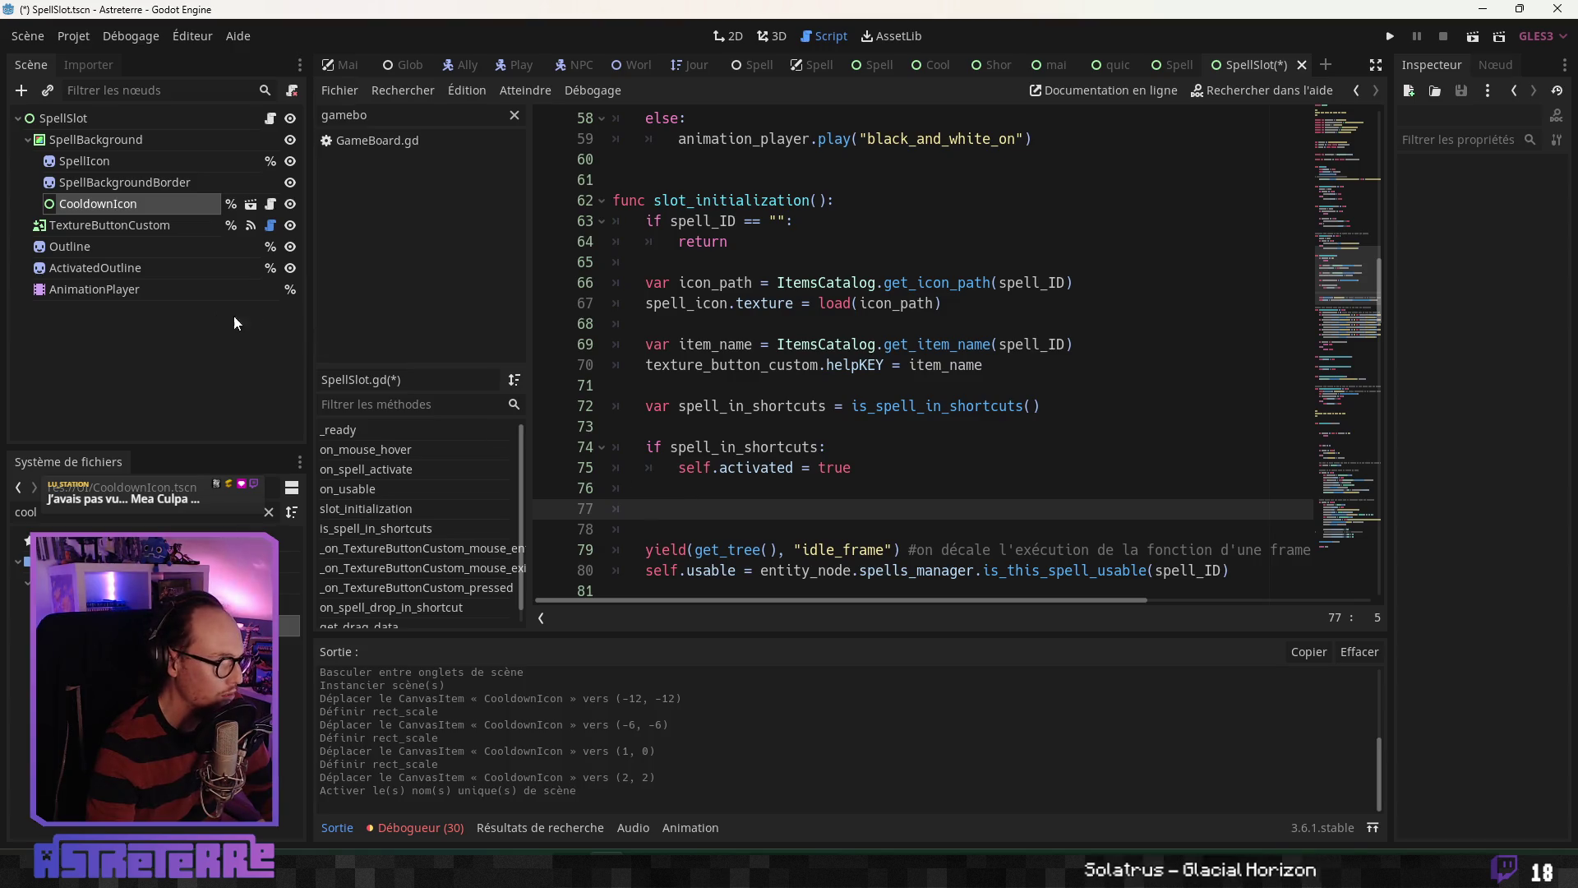
Step: Paste the cooldown_icon block passing entity_node and spell_ID from clipboard history and un-indent it
key("ctrl+shift+v")
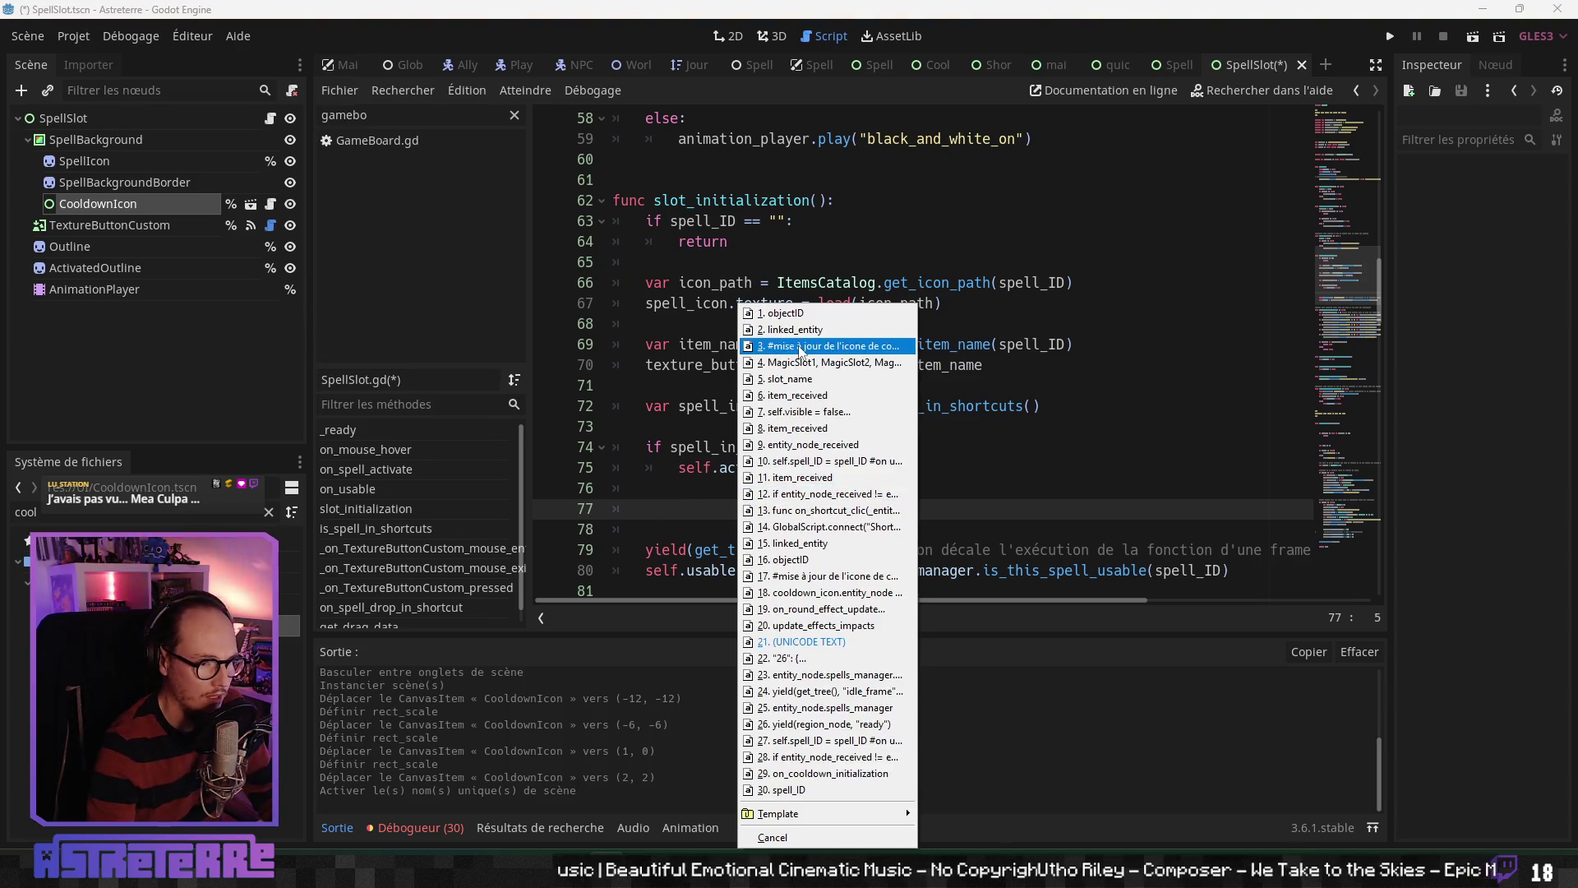
left_click(800, 346)
left_click(682, 531)
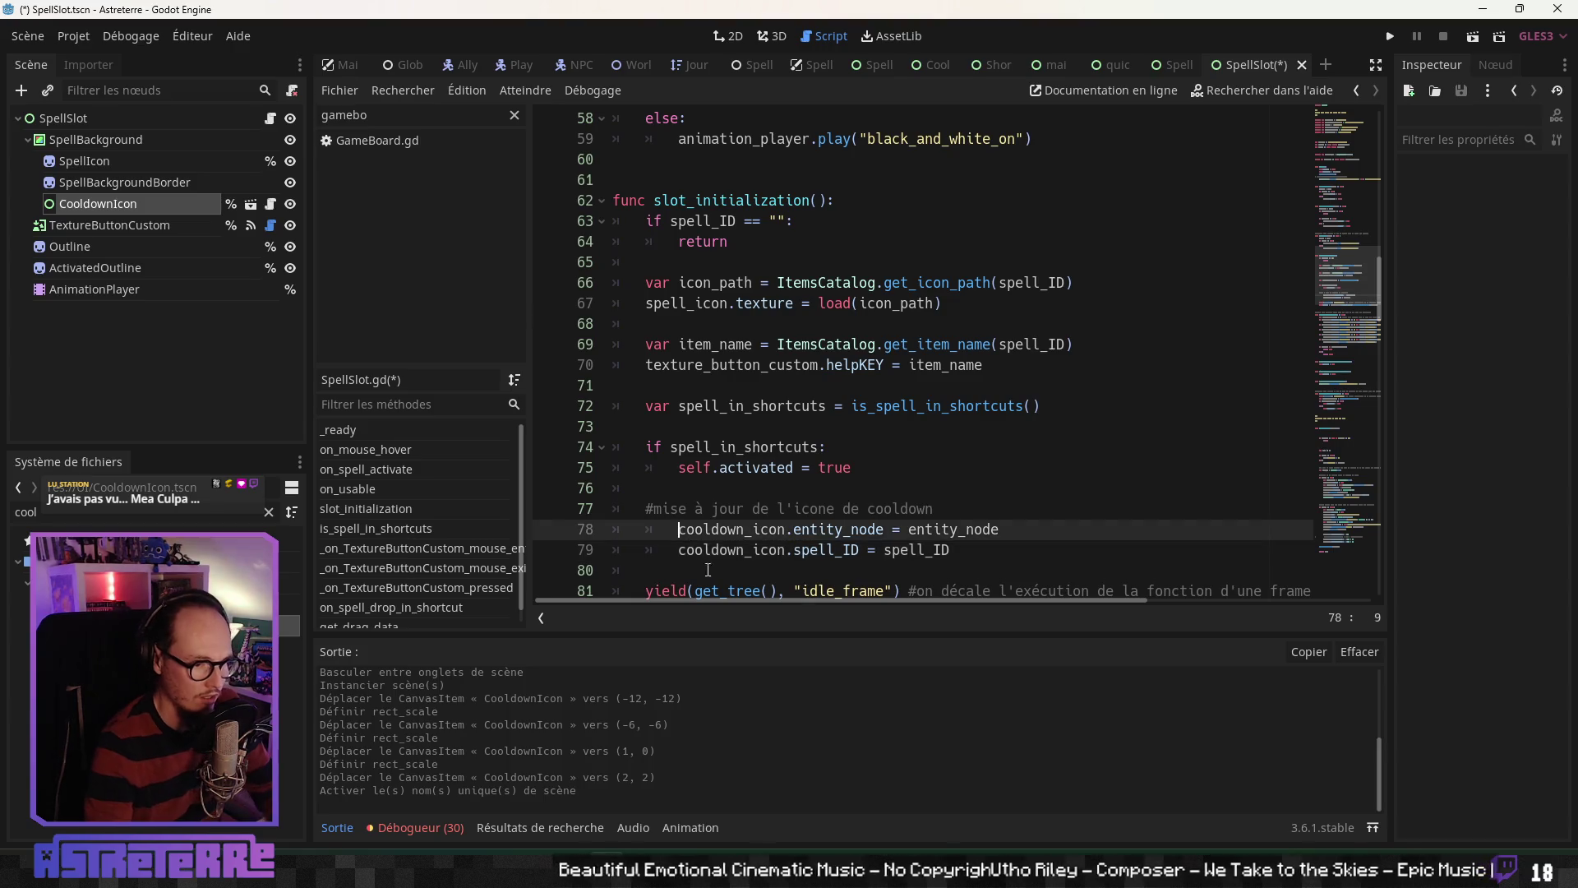
key("shift+Tab")
key("Down")
key("shift+Tab")
key("Up")
key("Up")
key("Up")
Step: Check the spell_ID assignment line and save SpellSlot
scroll(855, 485, "down", 1)
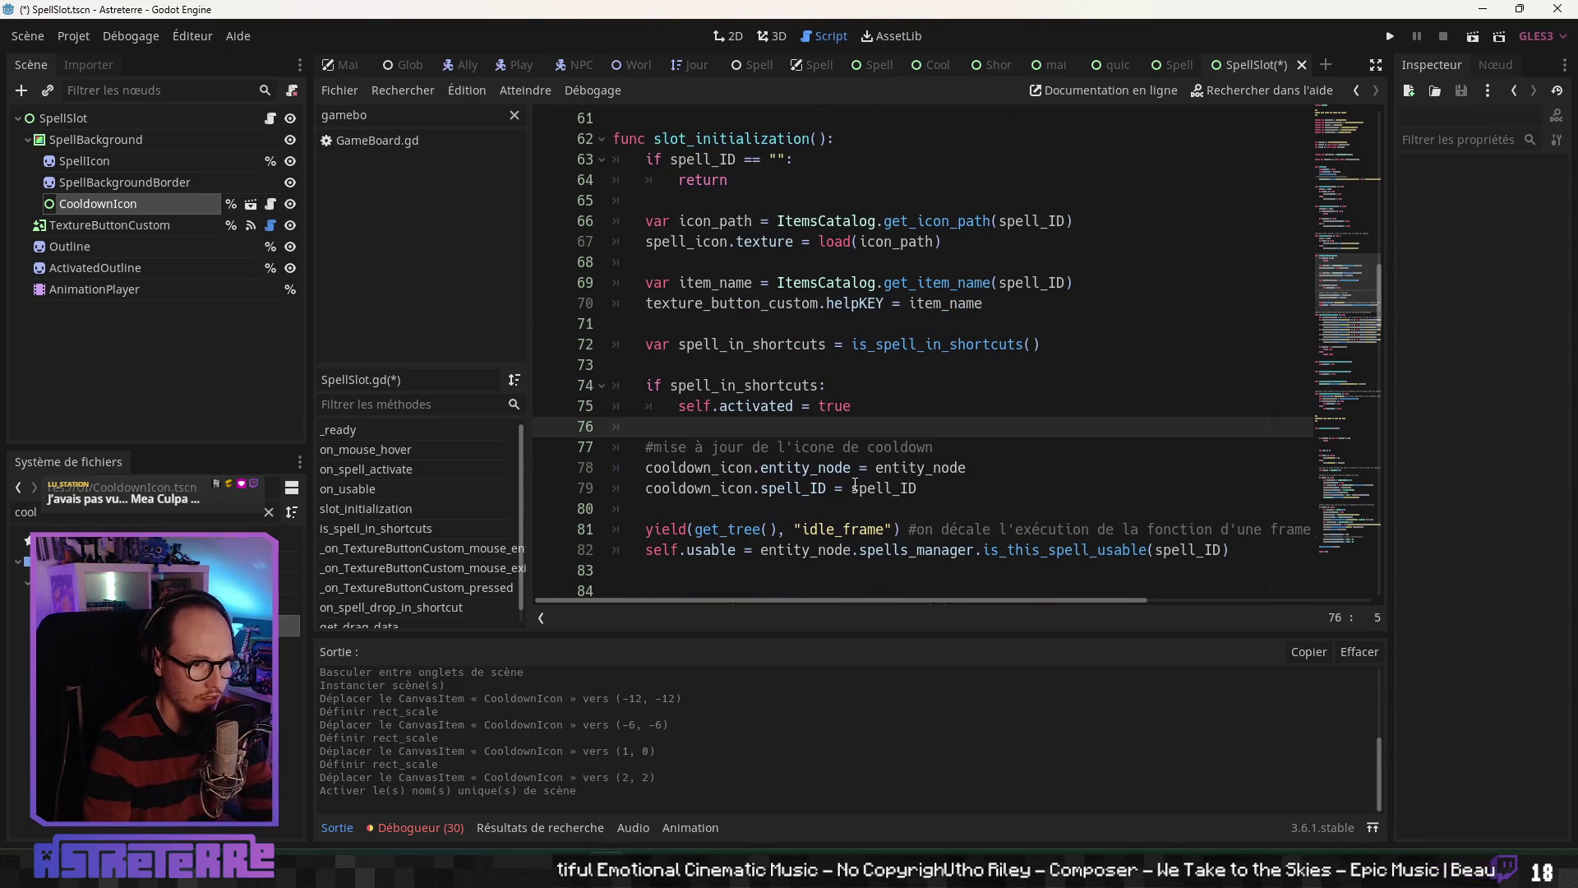
left_click(826, 485)
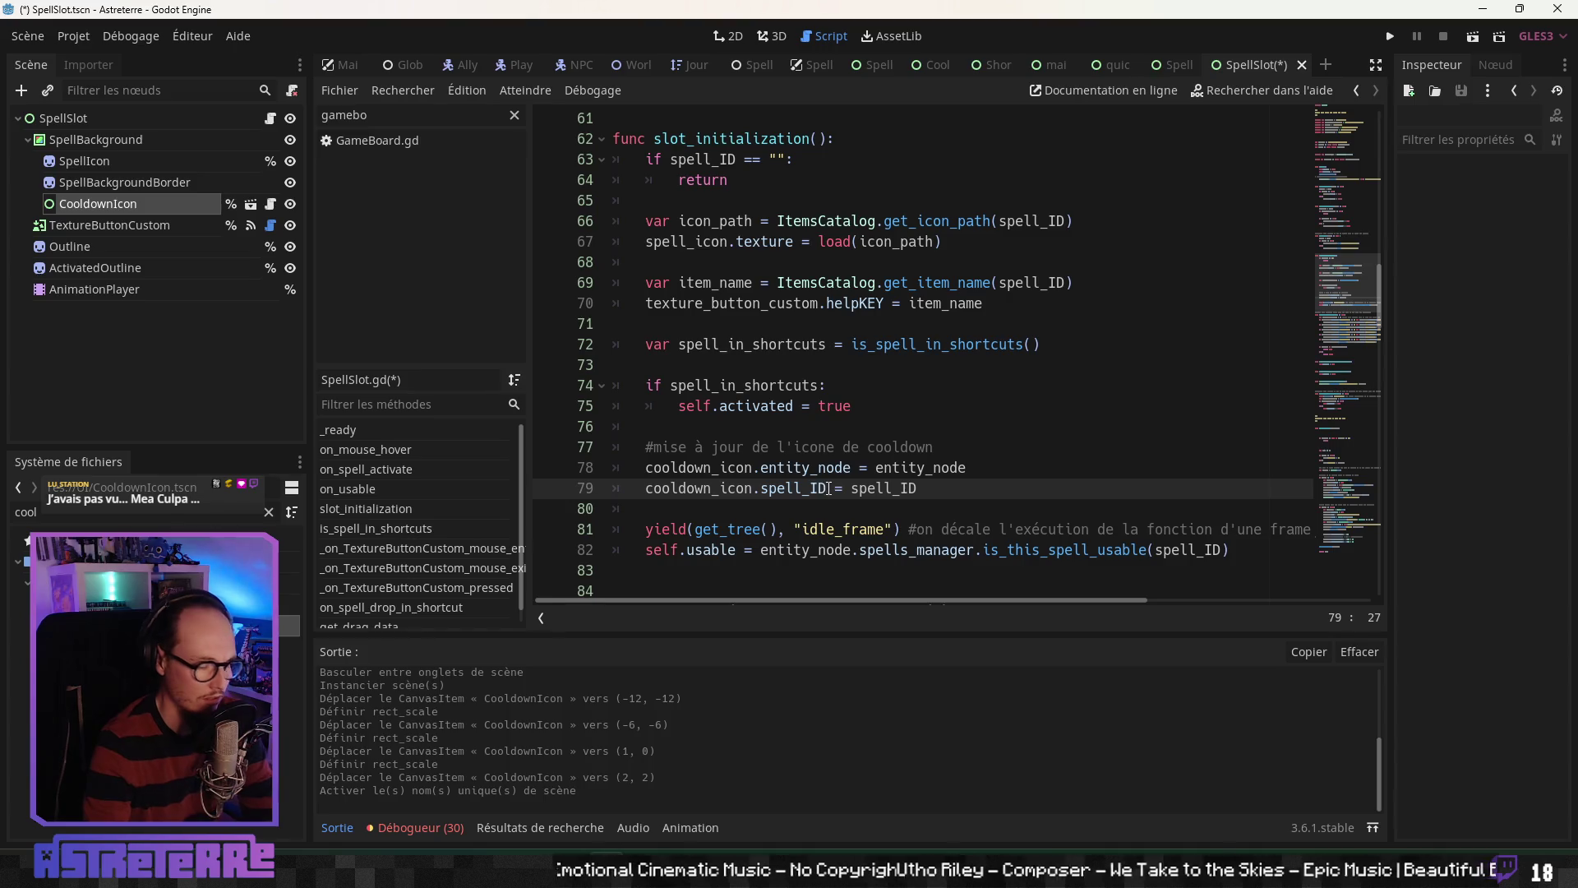
key("ctrl+s")
left_click(813, 447)
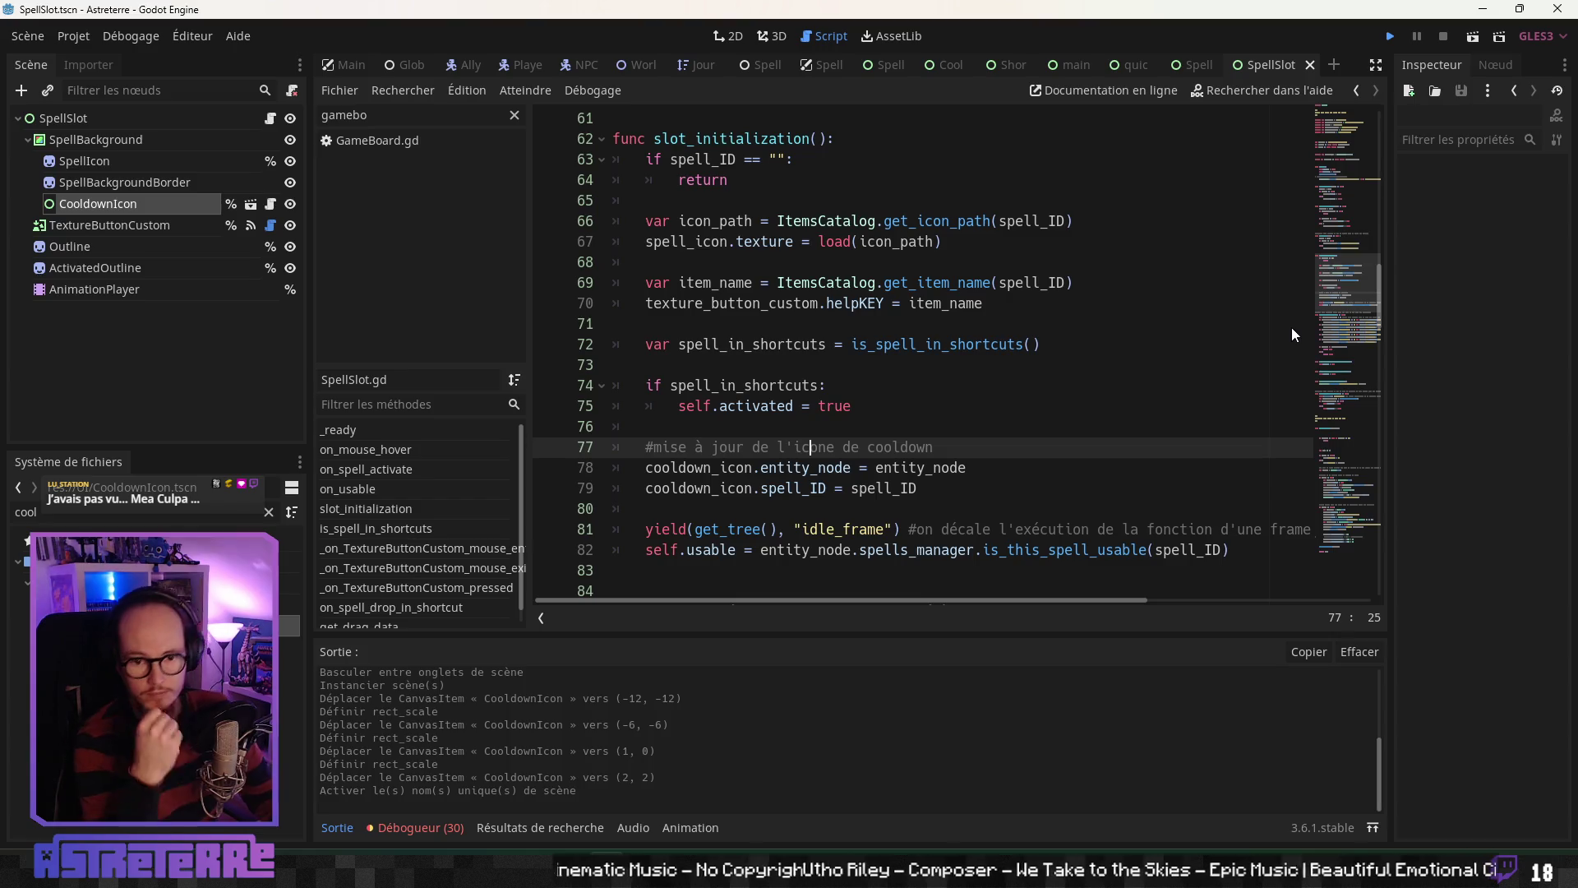
Step: Launch the game with F5 and briefly check the spellbook
key("F5")
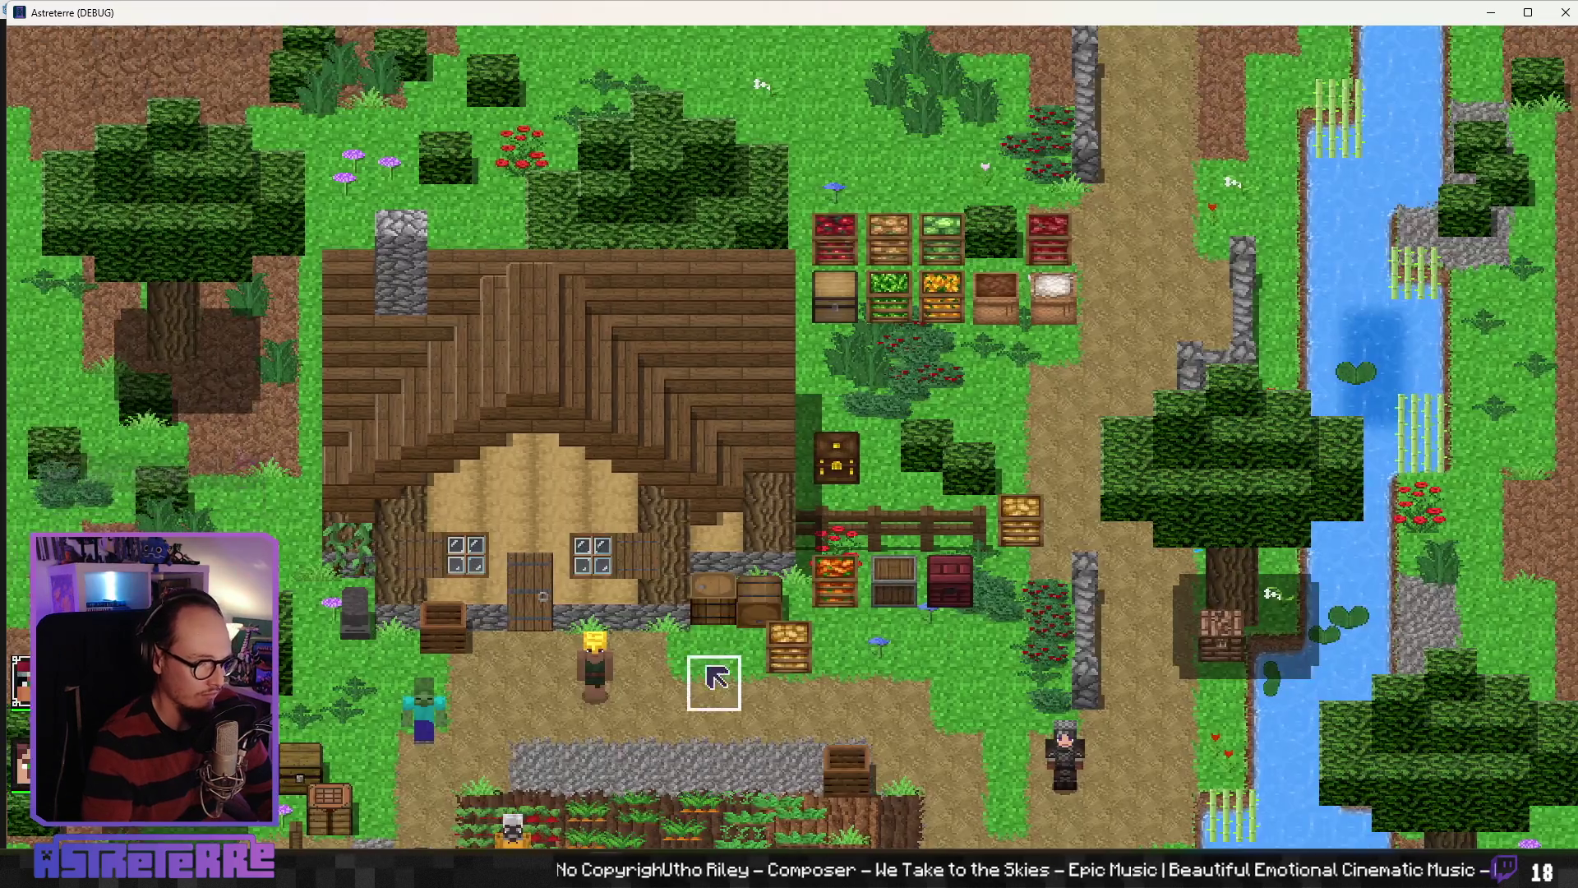
key("b")
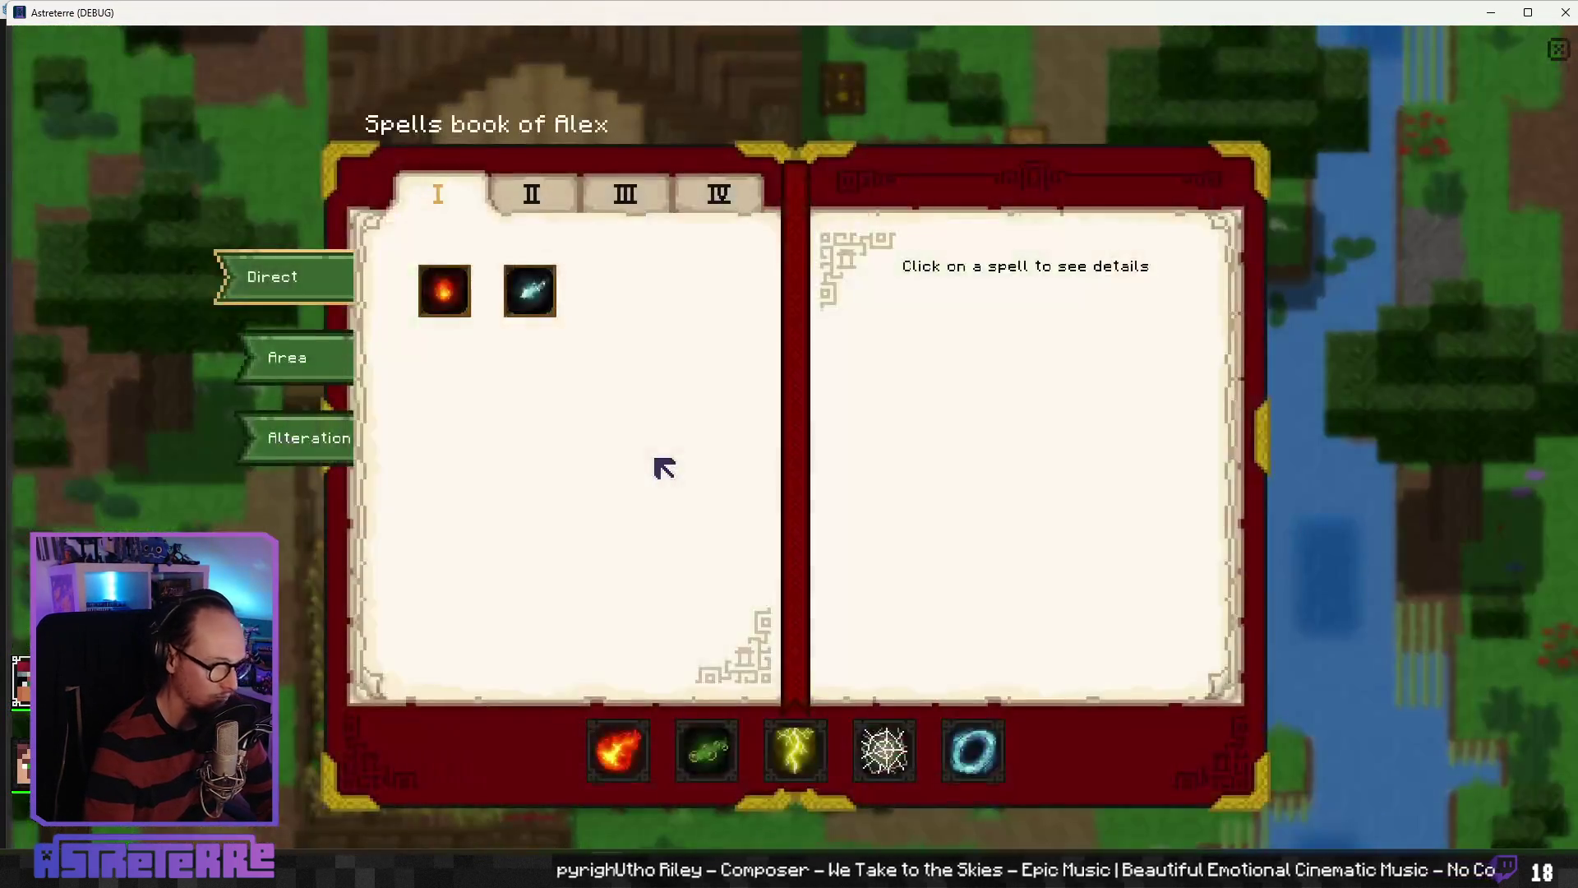
key("Escape")
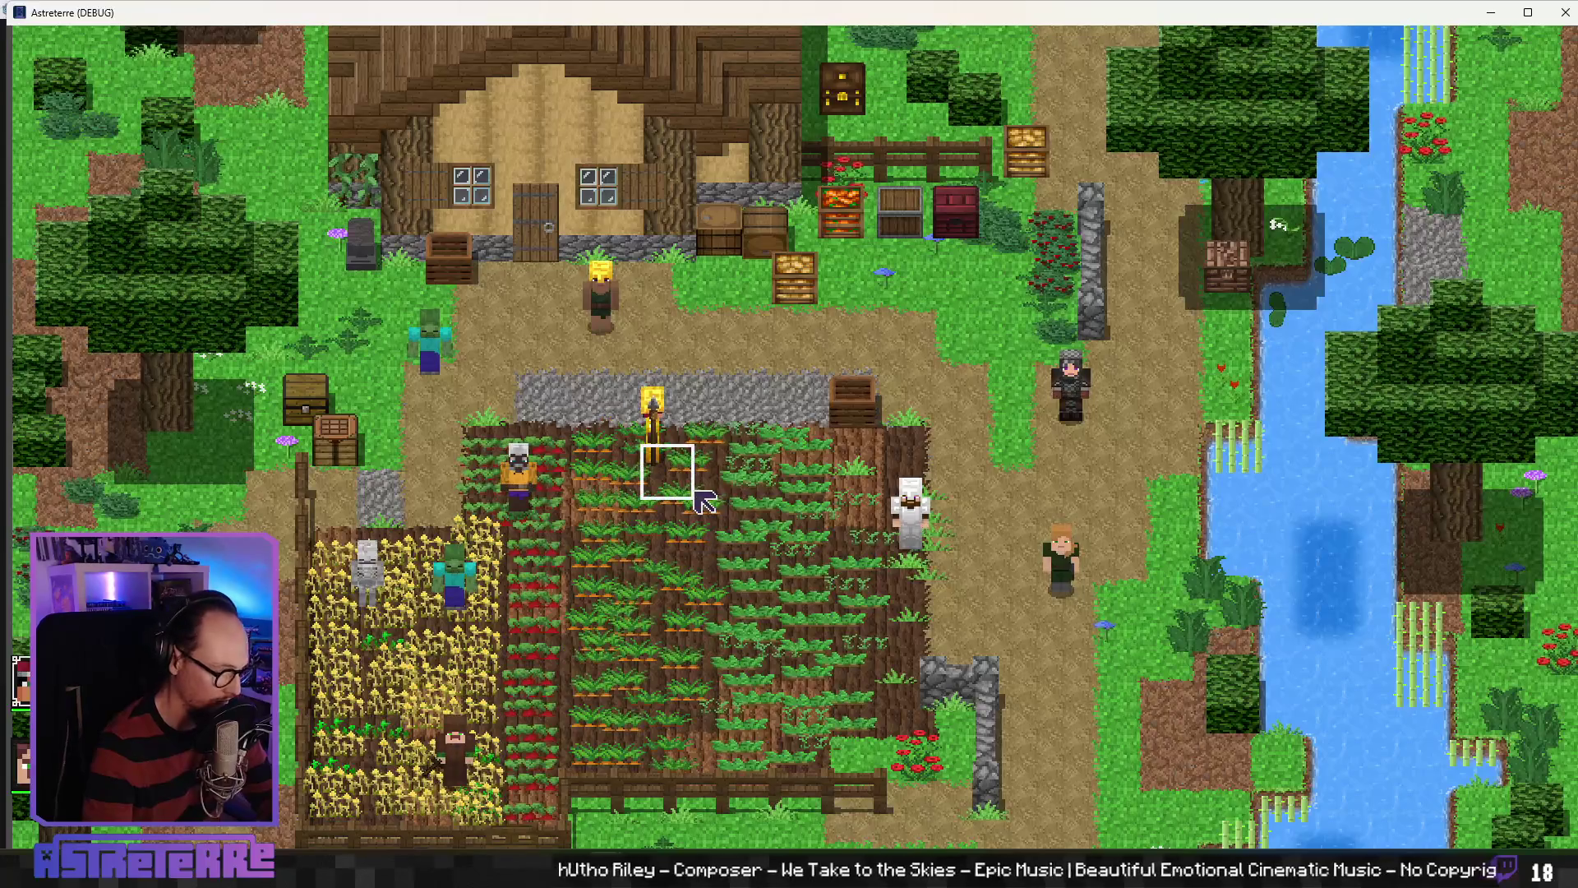
Step: Unequip the gold helmet, chestplate and leggings, then finish placement to start the hero's turn
key("i")
left_click(434, 751)
left_click(524, 740)
left_click(621, 744)
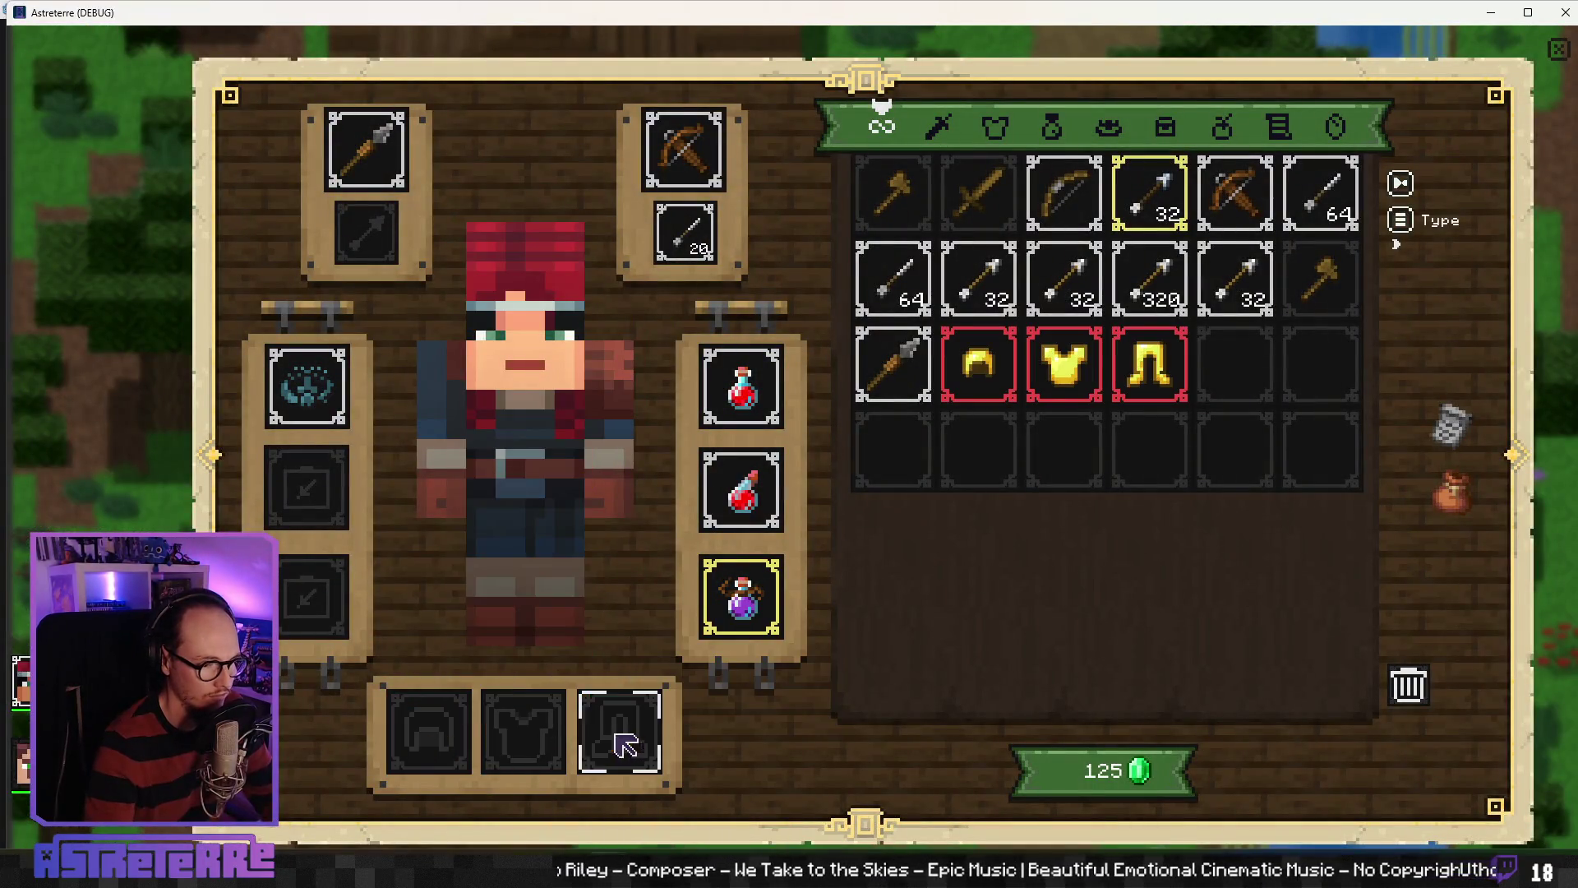
left_click(1559, 50)
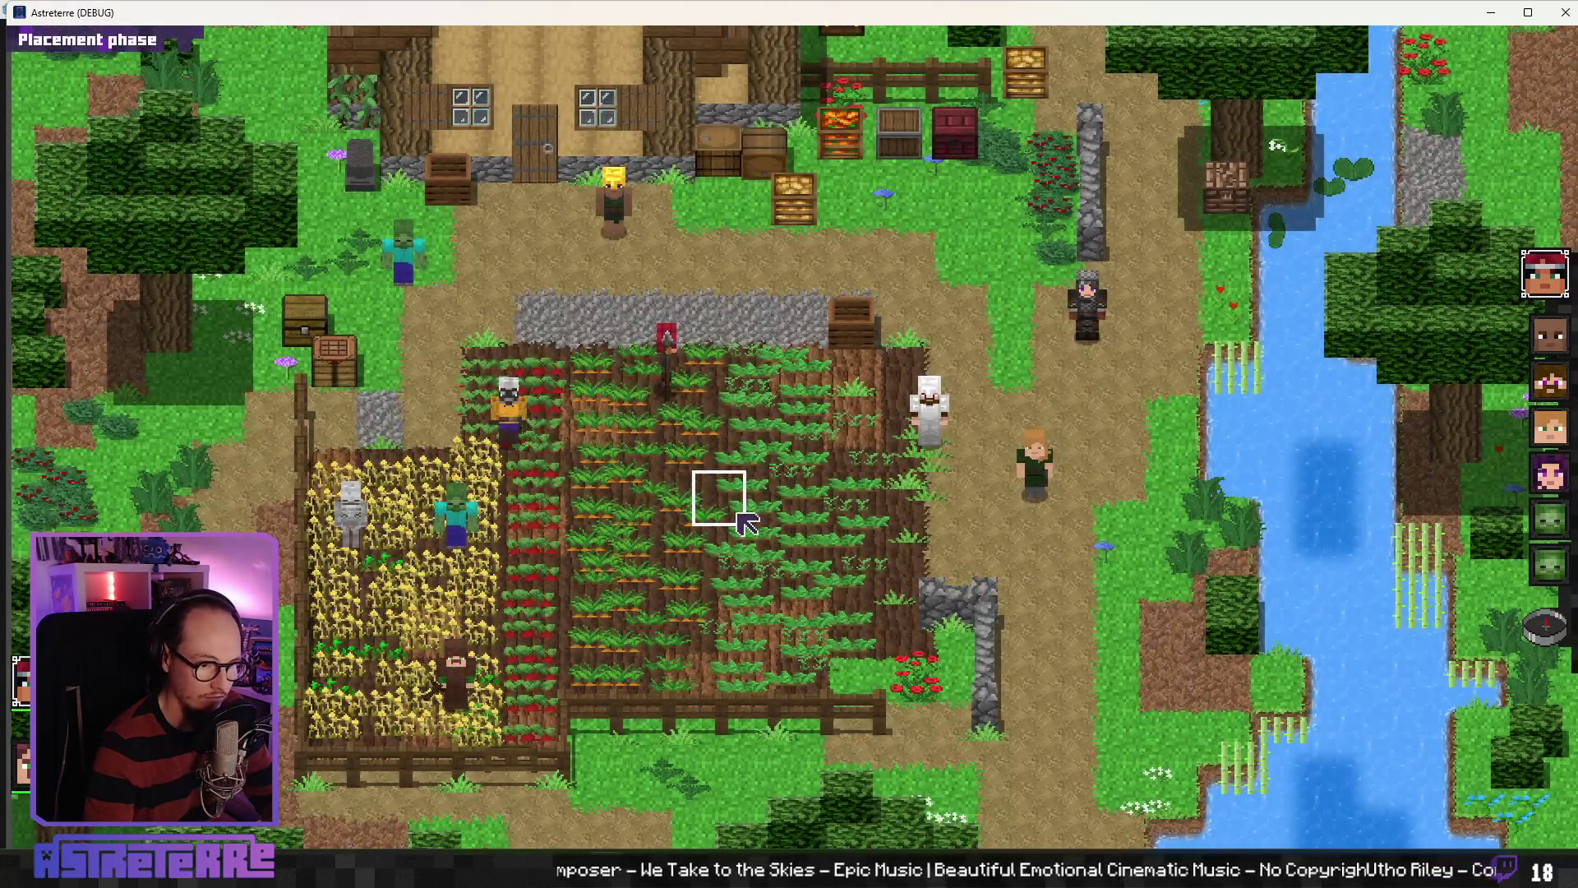
left_click(1525, 565)
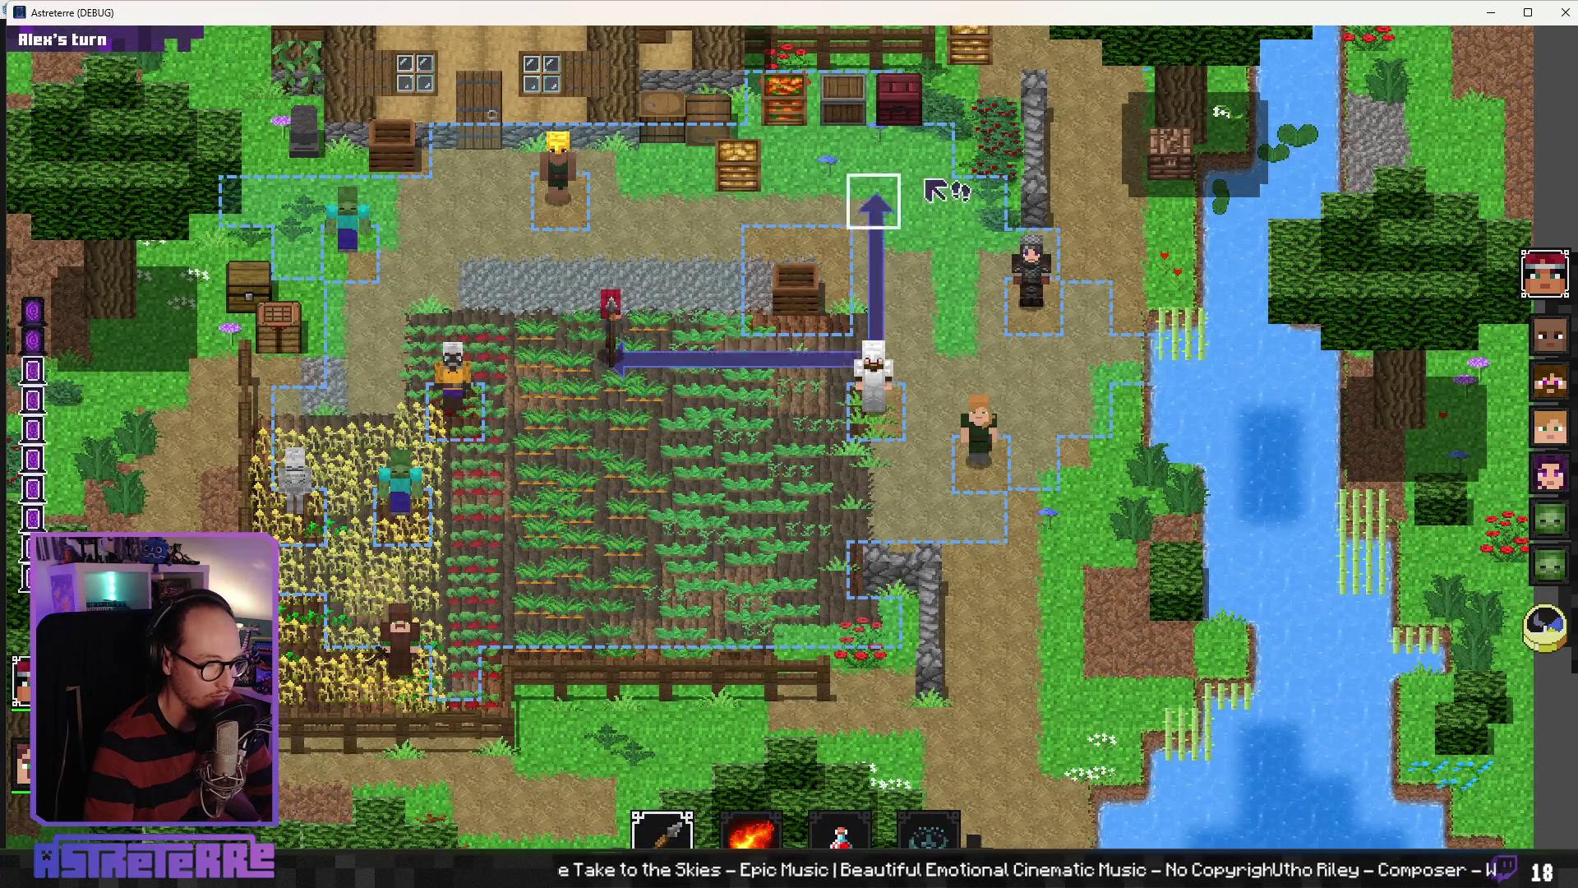
Step: Cast Poison cloud onto the field from the magic shortcuts
key("b")
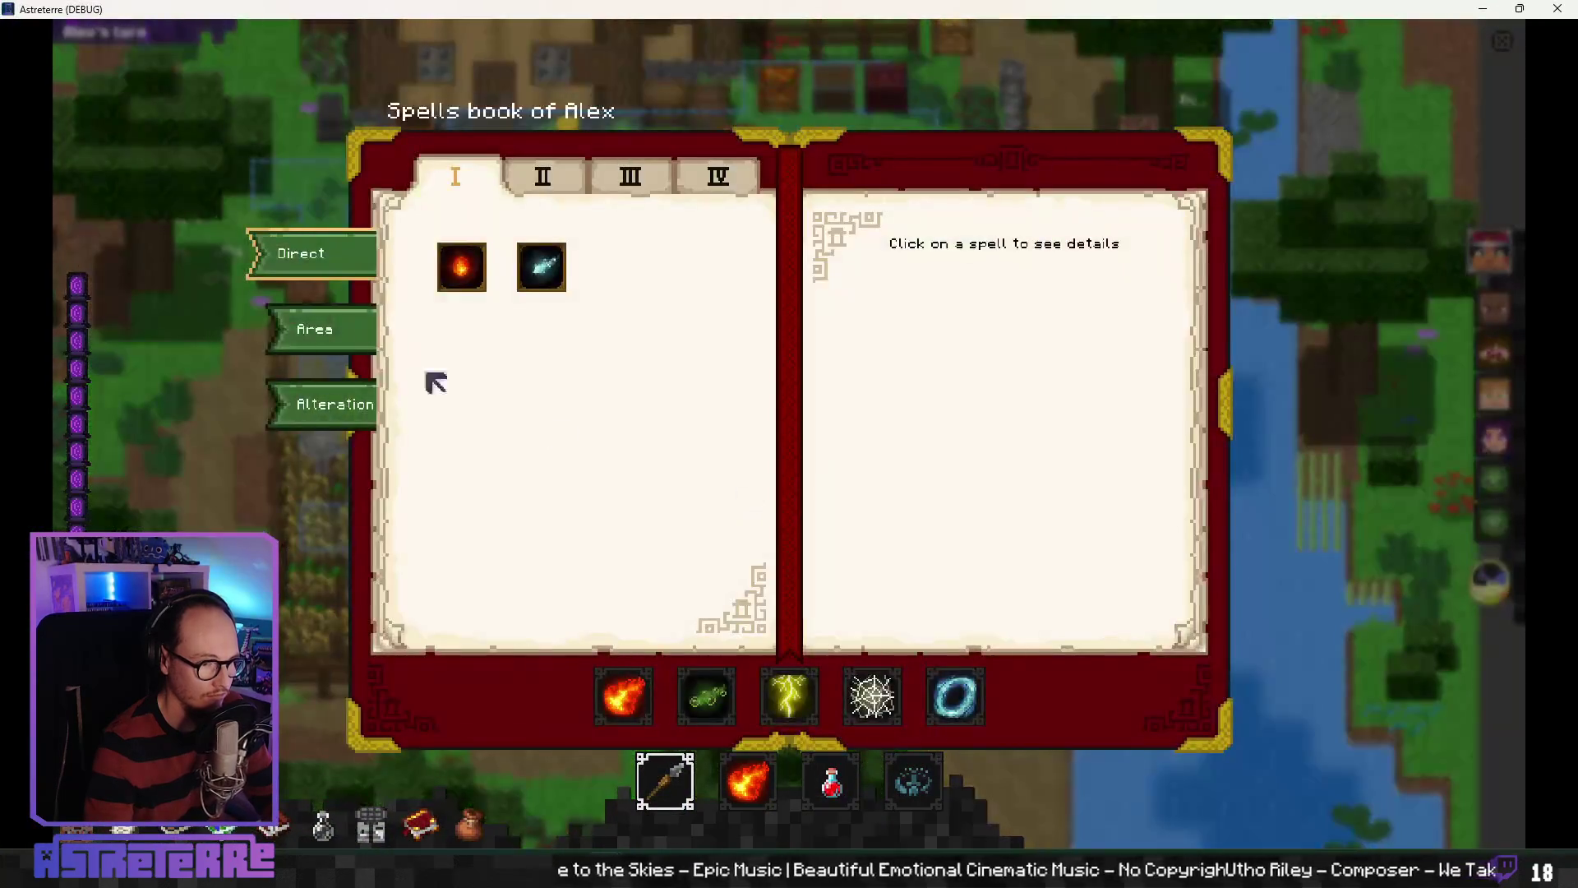
key("b")
left_click(748, 781)
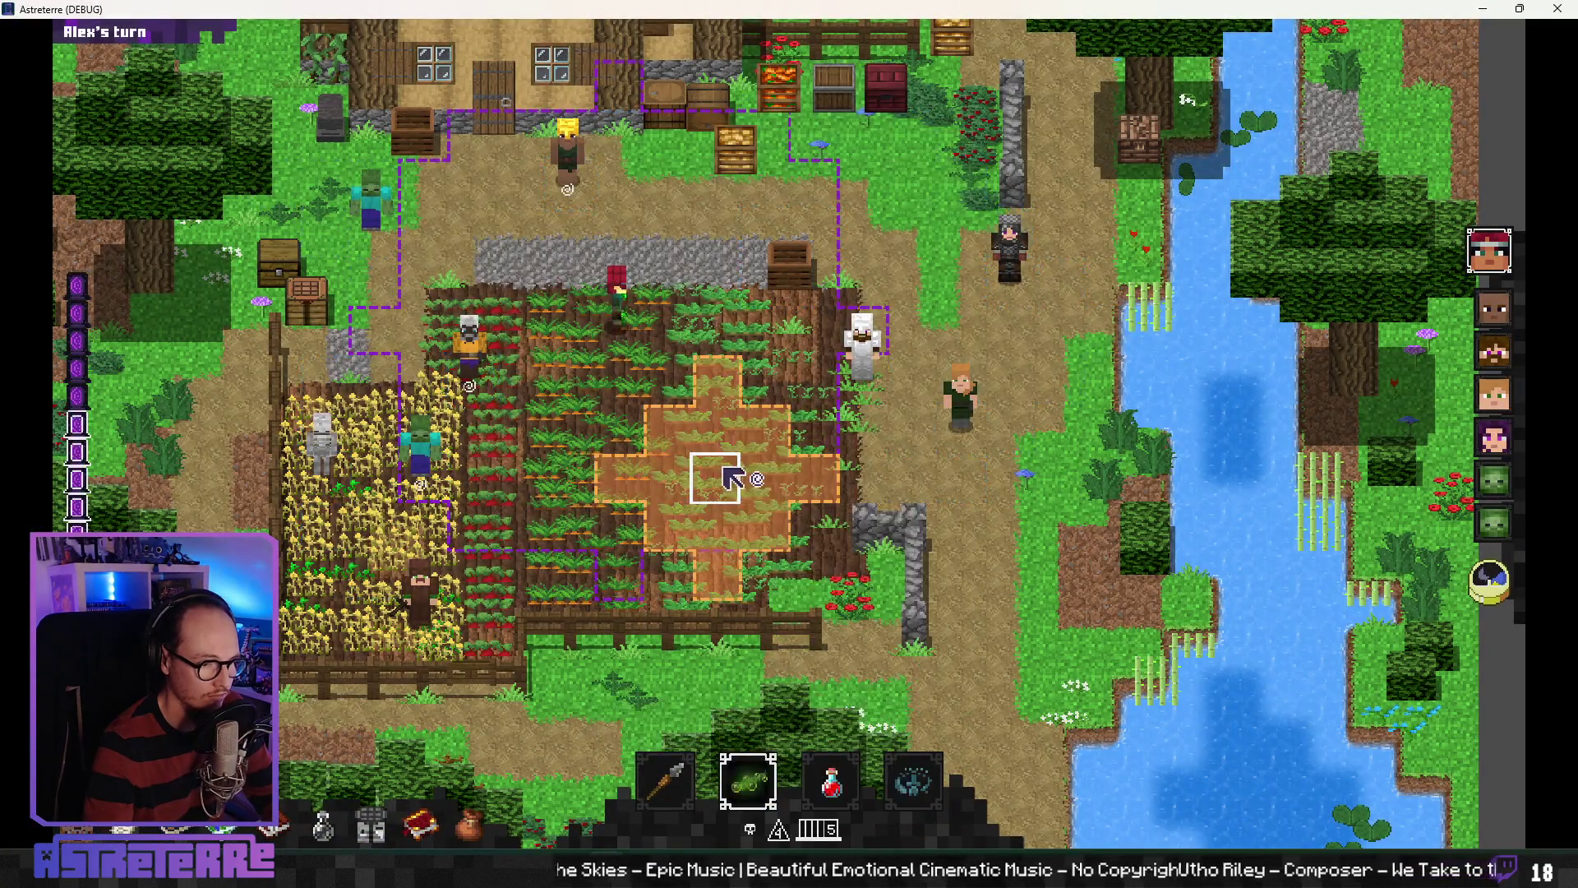
left_click(726, 546)
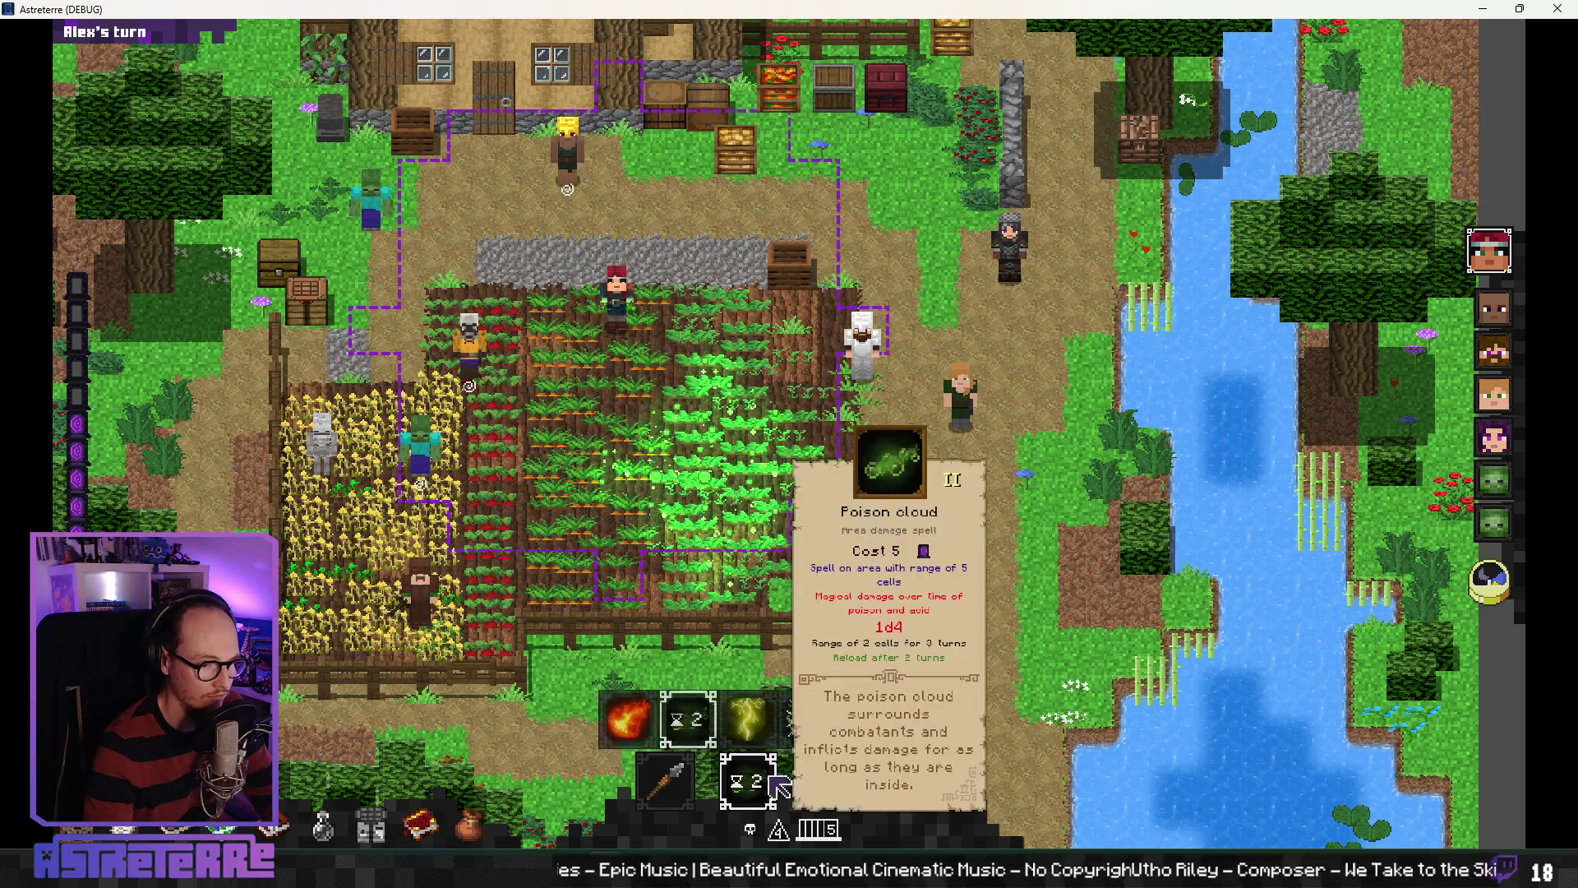
Step: Reopen the spell book at tier II and browse the Area, Alteration and Direct categories
key("b")
left_click(330, 337)
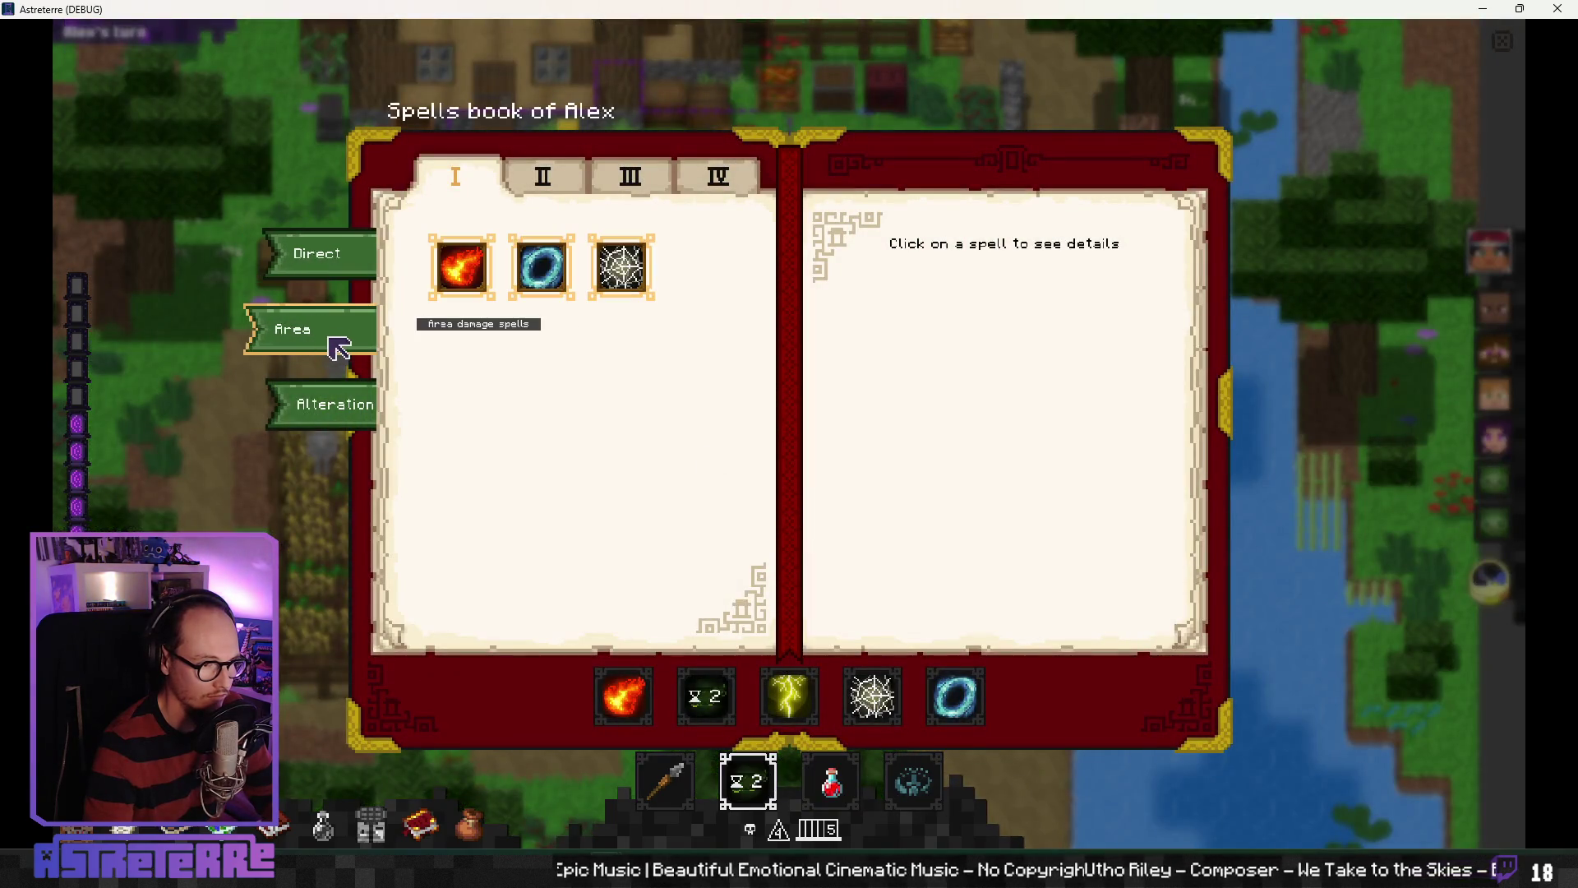
left_click(540, 176)
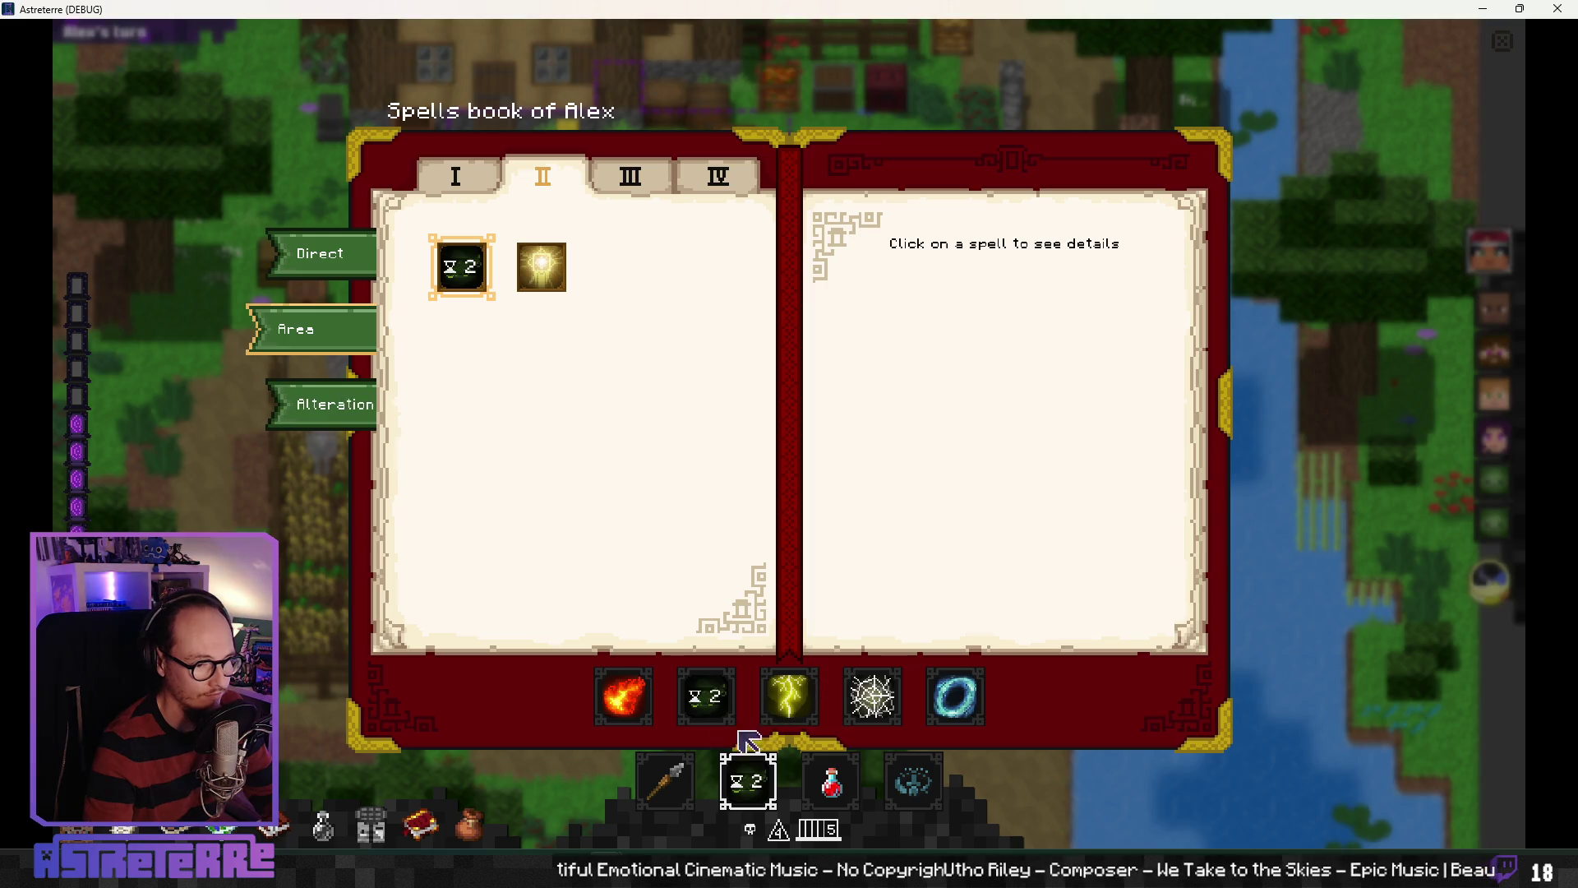
left_click(359, 421)
left_click(354, 341)
left_click(350, 255)
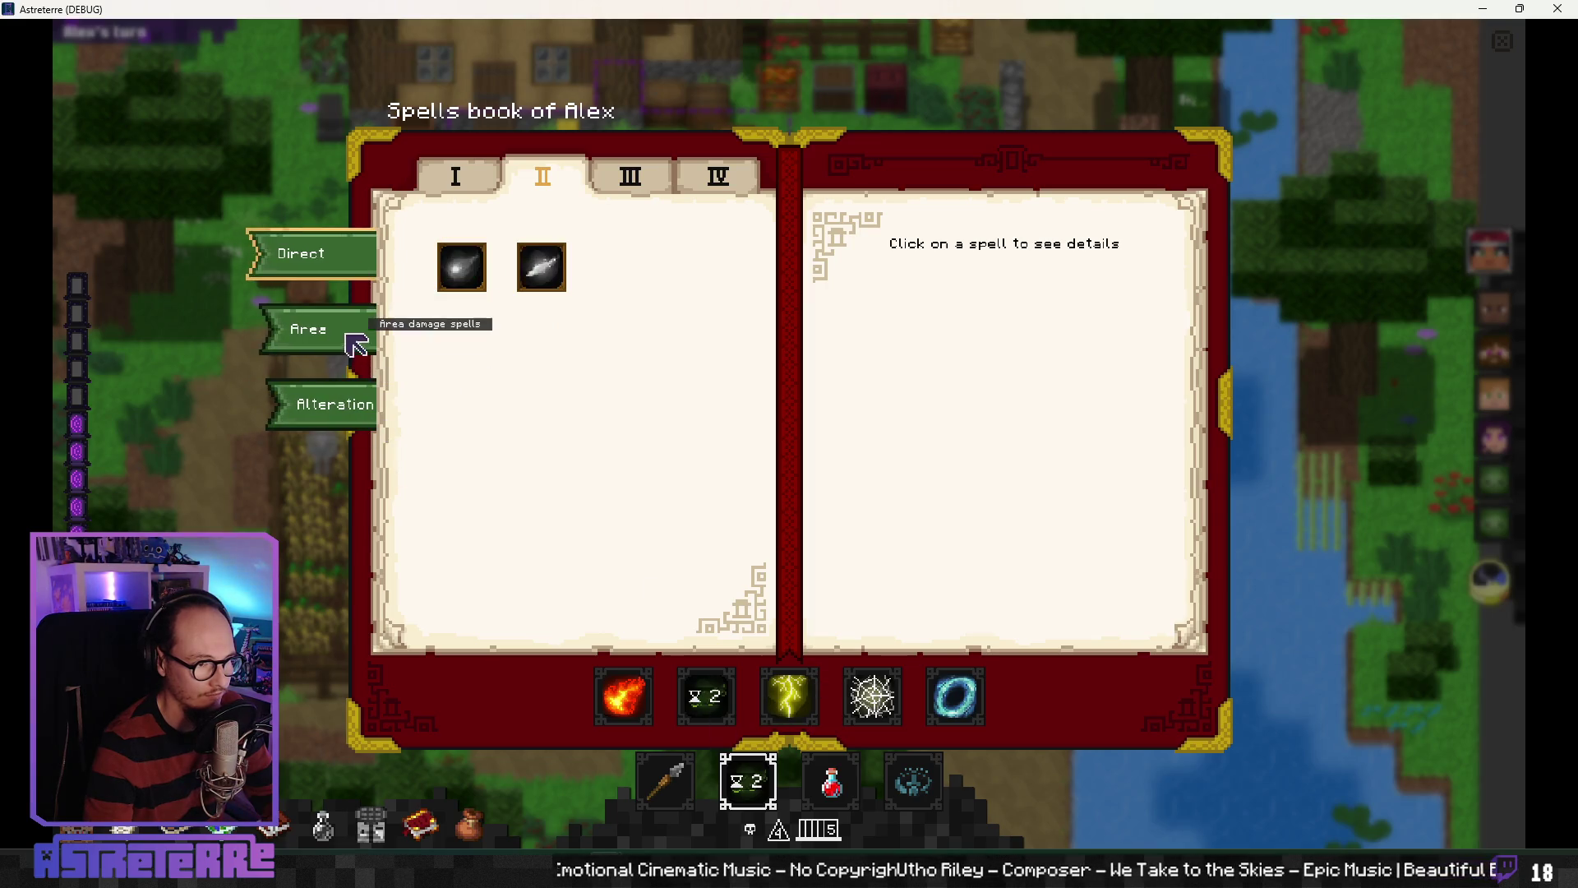
left_click(359, 346)
left_click(361, 401)
left_click(353, 337)
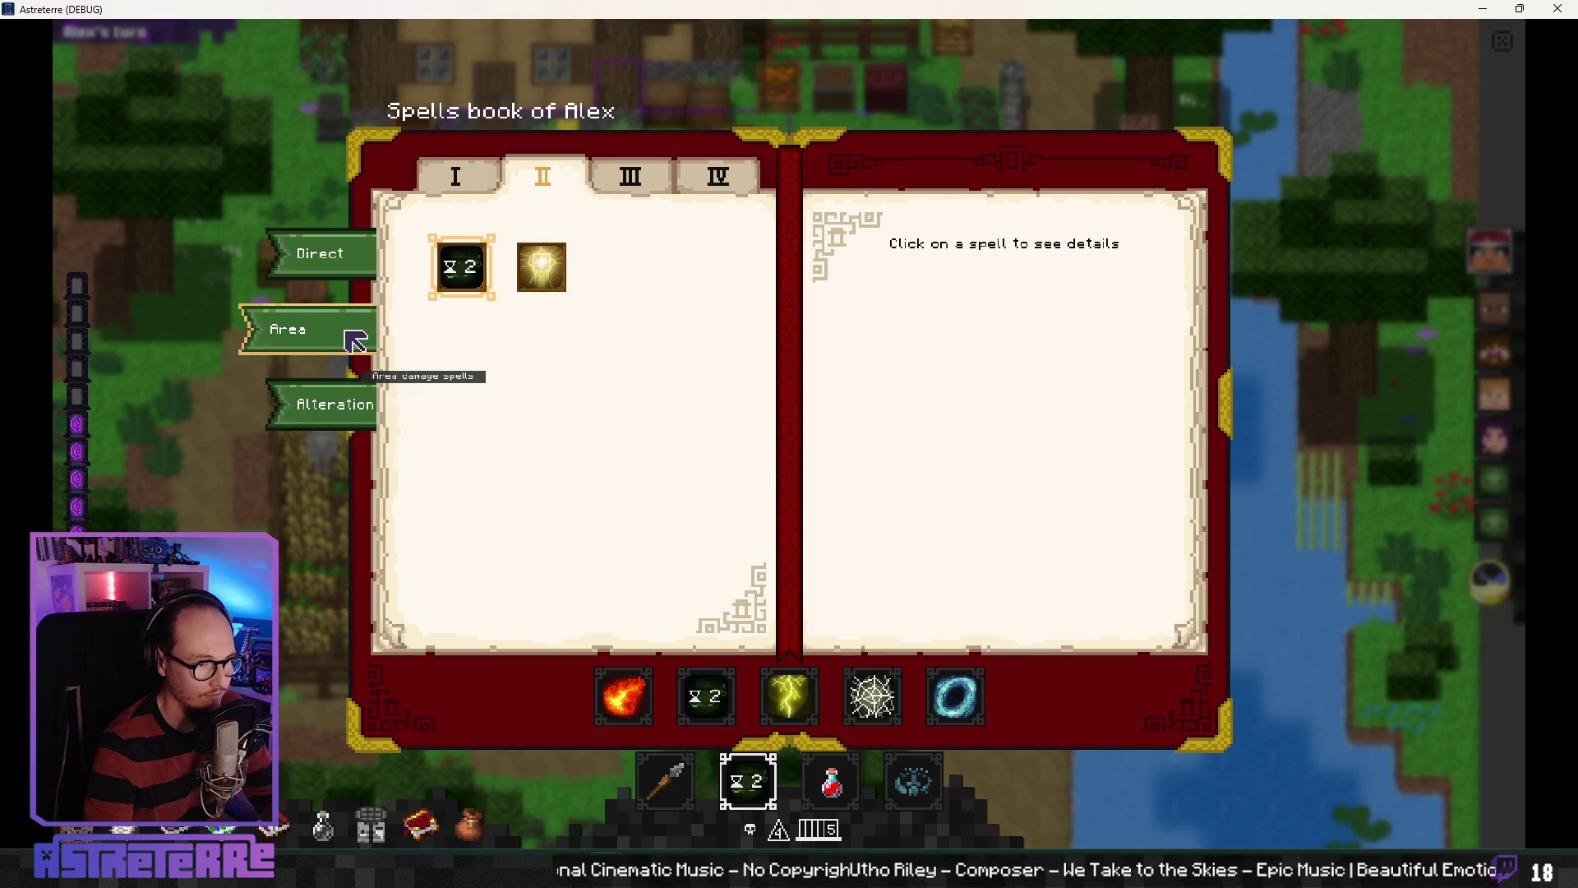
Step: Browse tiers I–IV, then return to tier II Area and view Poison cloud's cooldown details
left_click(626, 177)
left_click(542, 179)
left_click(455, 179)
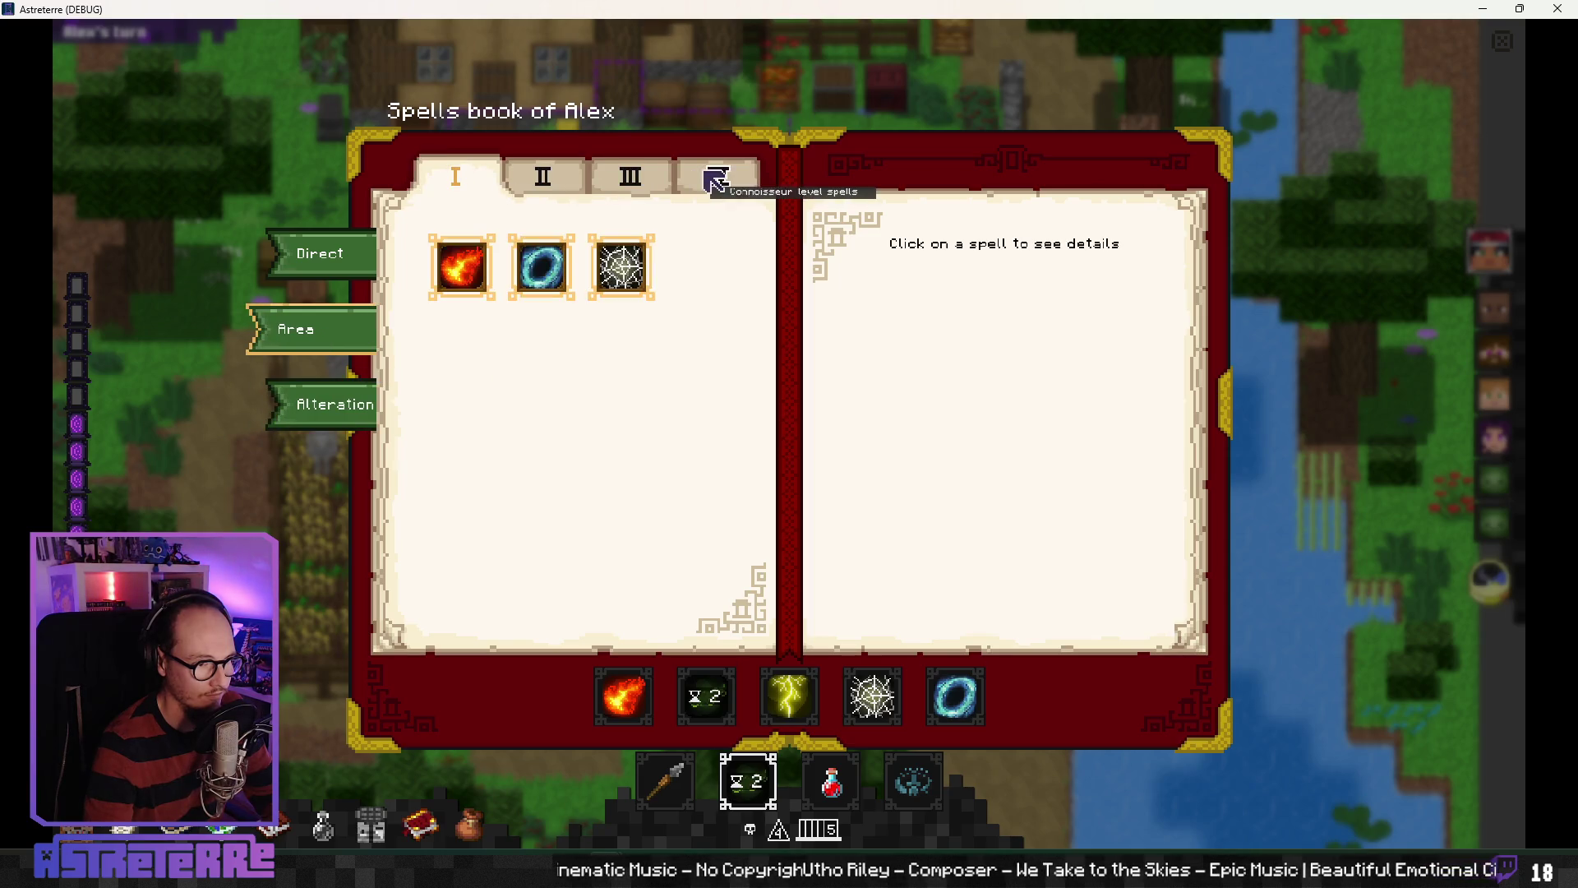
left_click(716, 177)
left_click(534, 181)
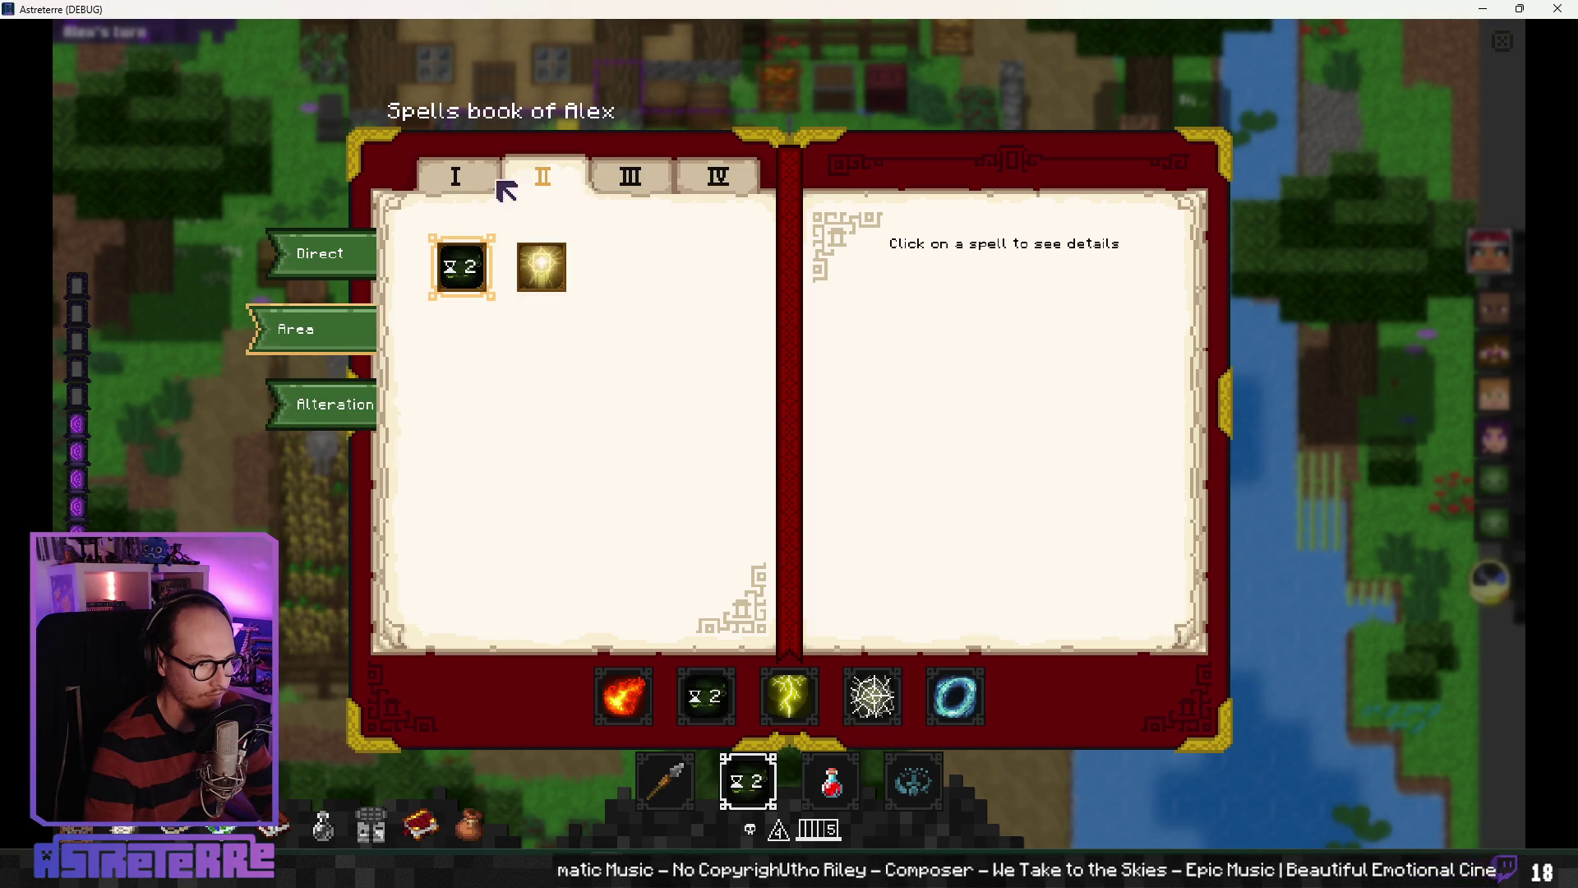
left_click(329, 406)
left_click(345, 255)
left_click(345, 324)
left_click(475, 283)
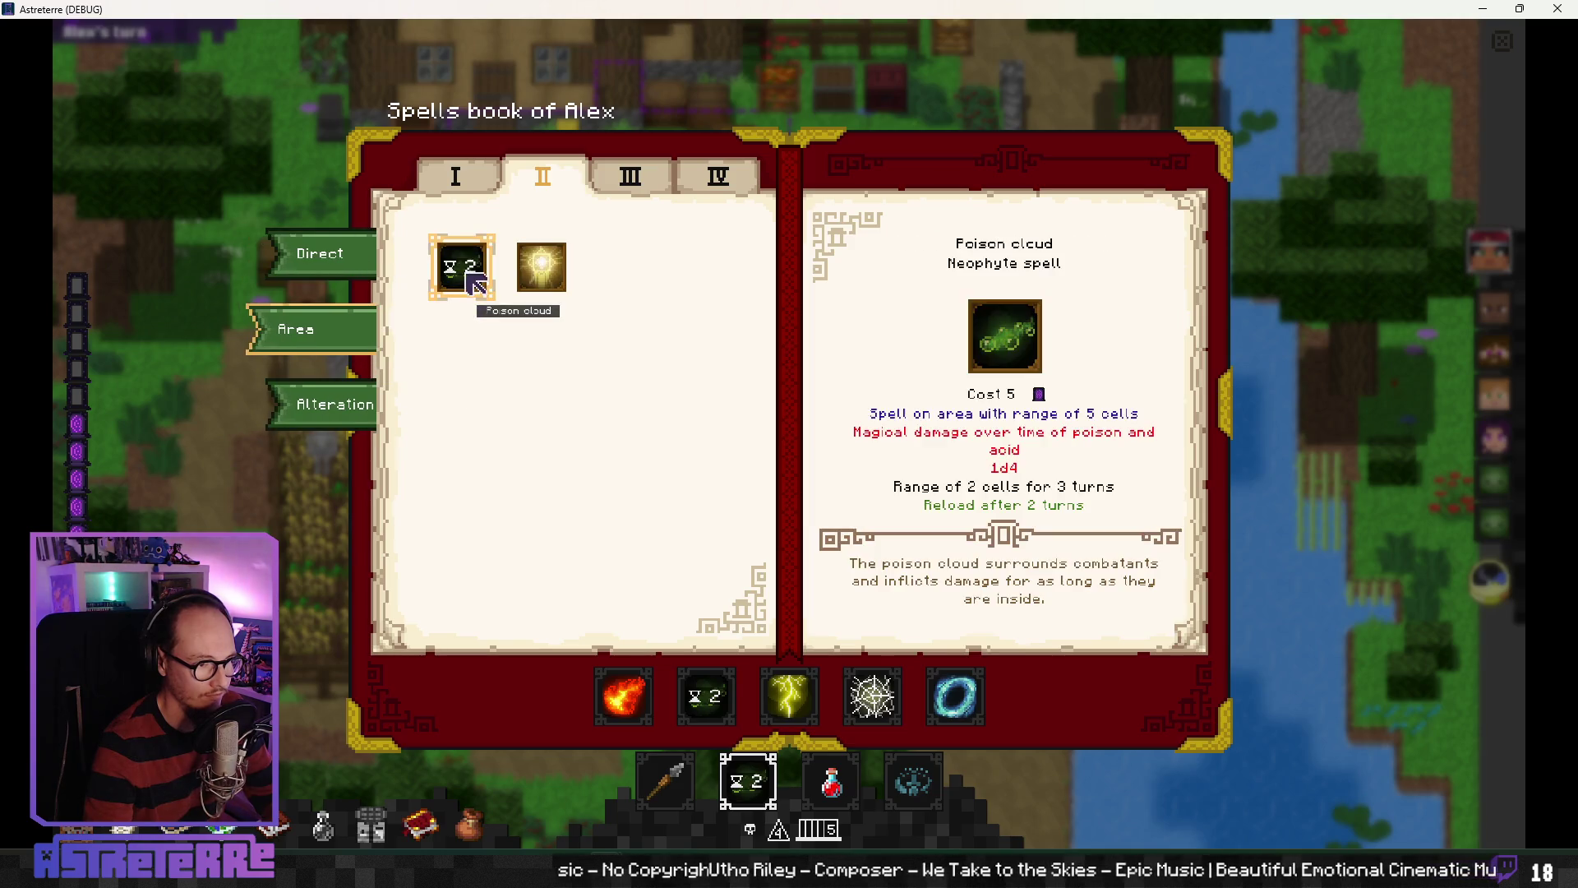
Step: Try dragging the cooling-down Poison cloud to the bar, then make Lightning strike the active spell
mouse_move(460, 267)
left_mouse_down()
mouse_move(535, 341)
mouse_move(539, 431)
mouse_move(610, 541)
mouse_move(637, 694)
left_mouse_up()
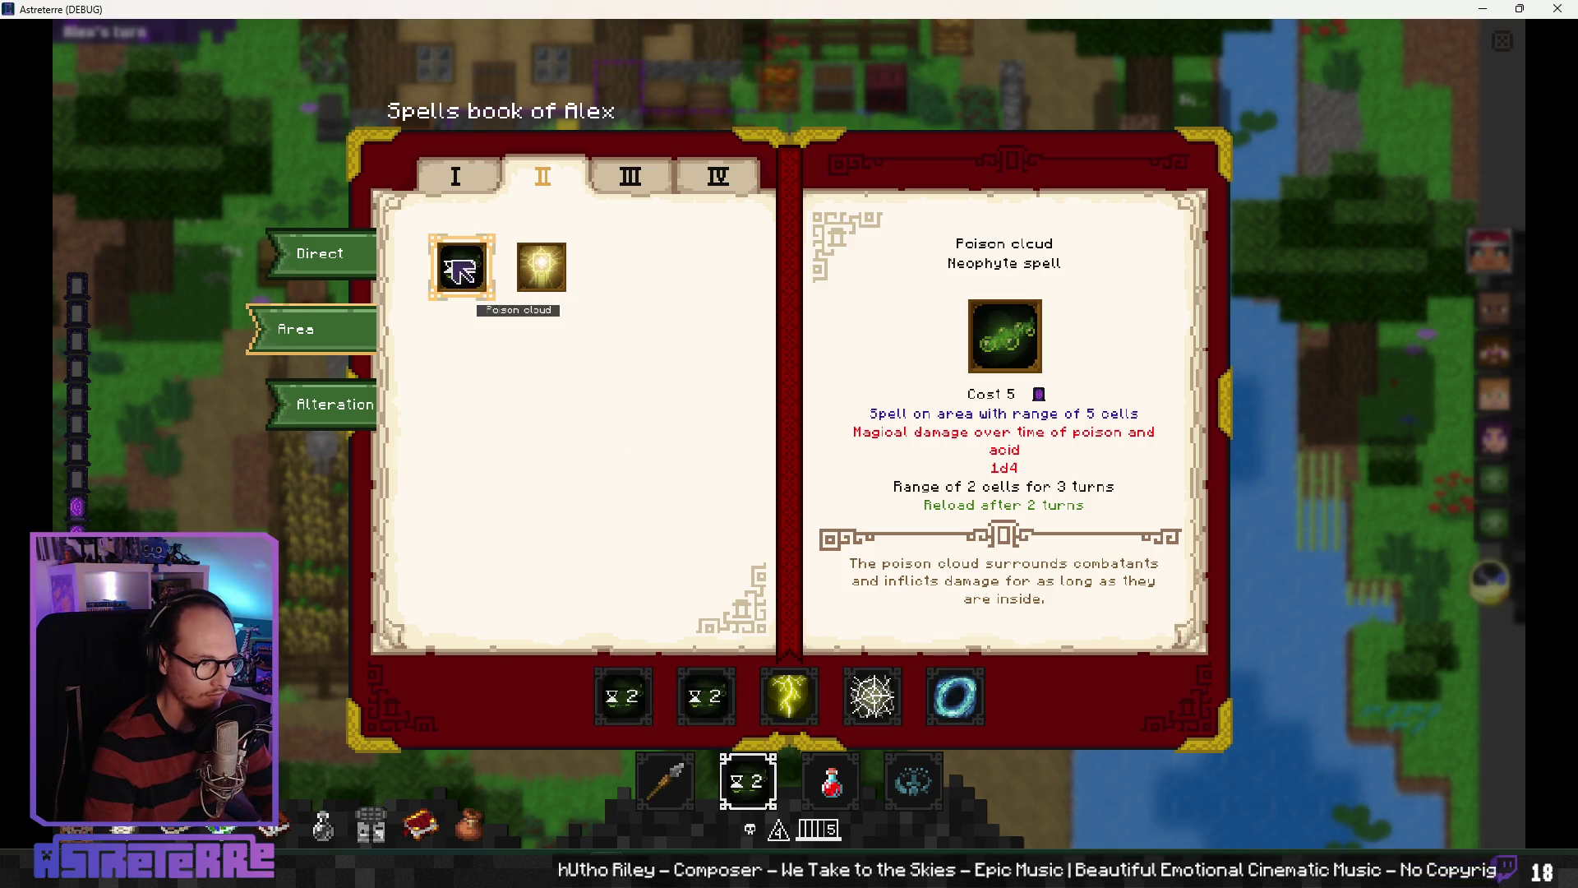
key("Escape")
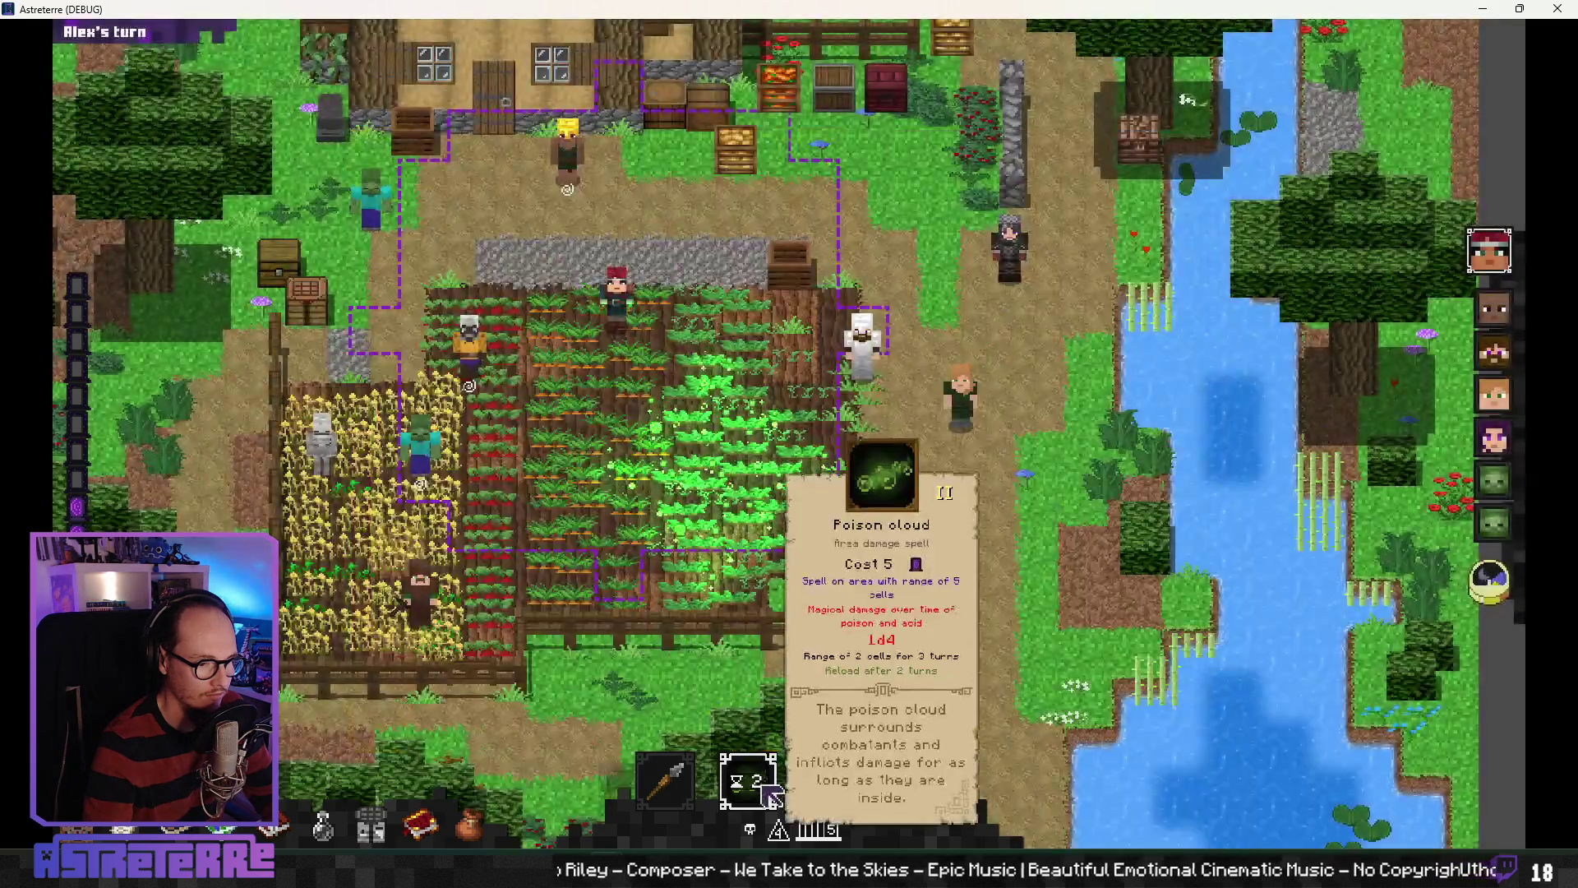
left_click(748, 781)
left_click(748, 715)
key("b")
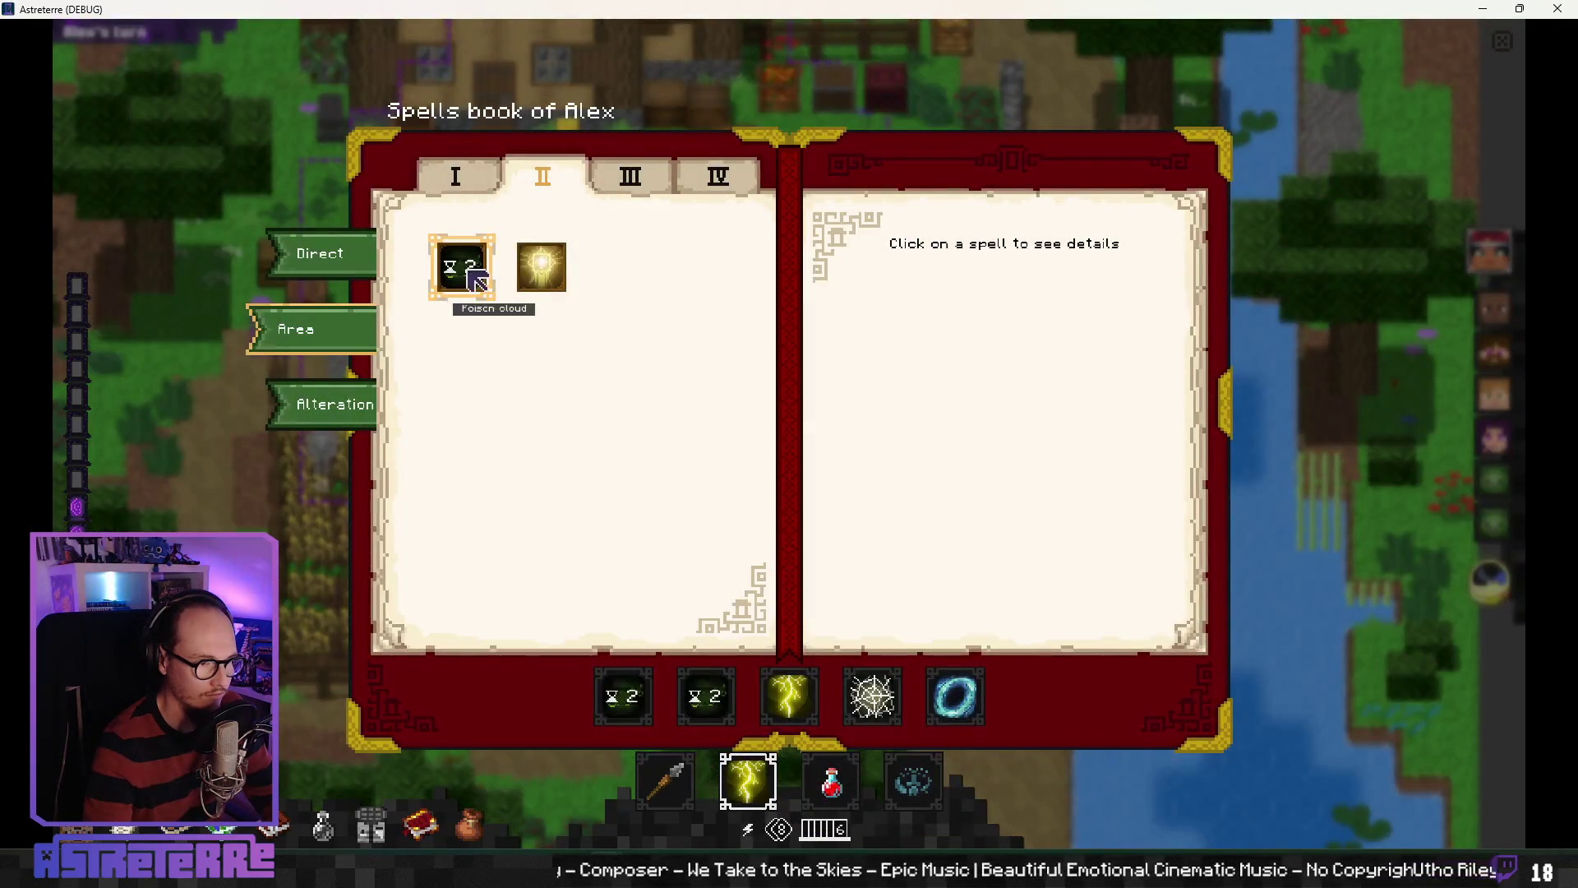
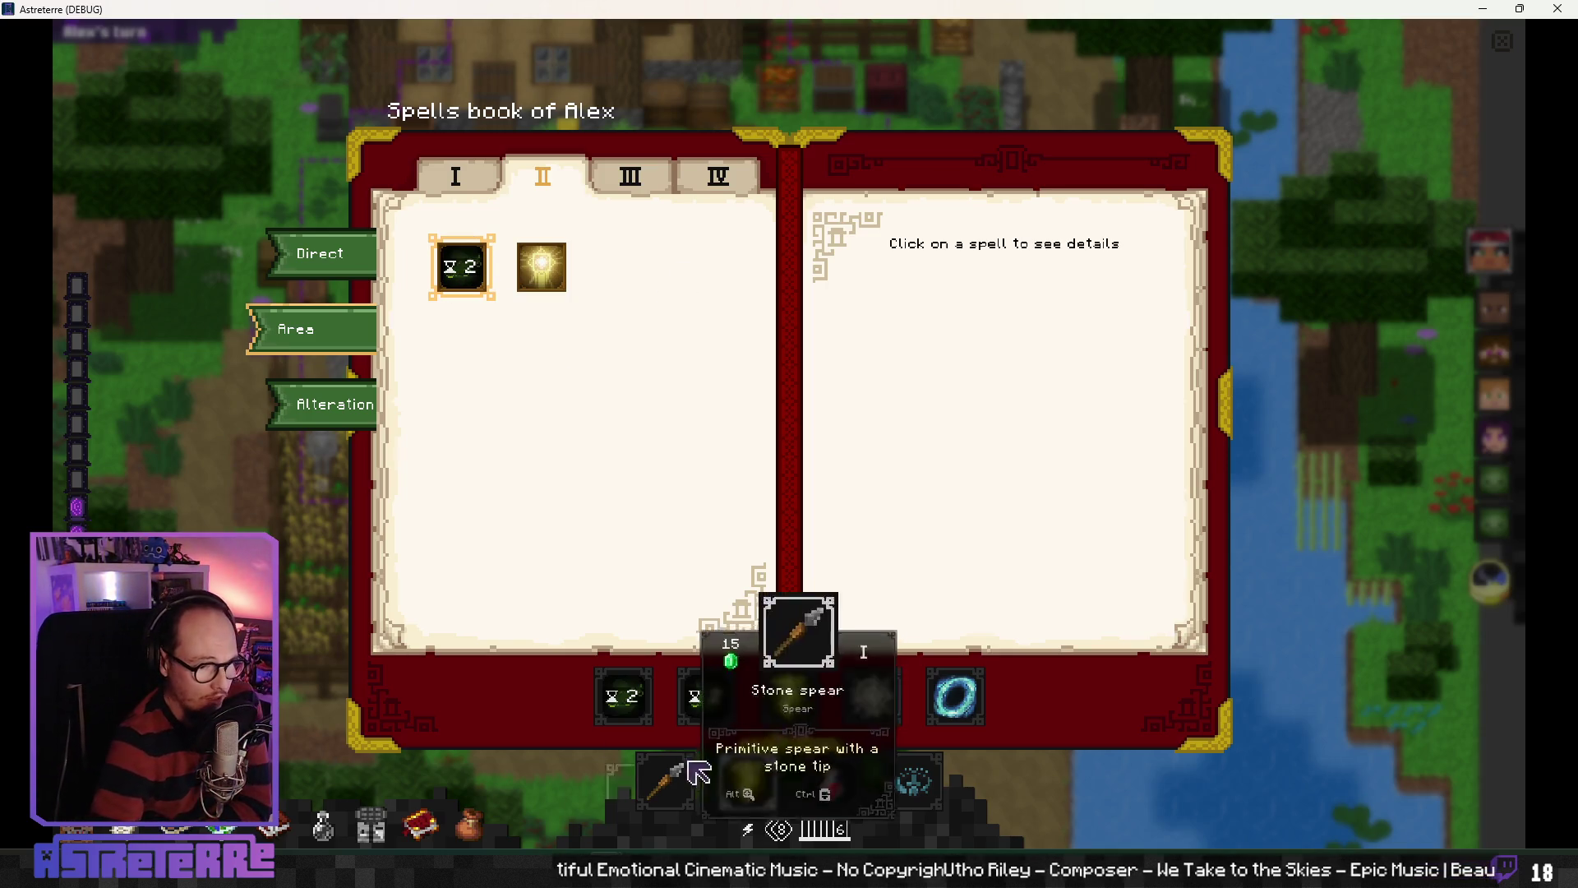
Step: Cycle the hotbar's selected spell to Lightning strike
scroll(746, 722, "down", 2)
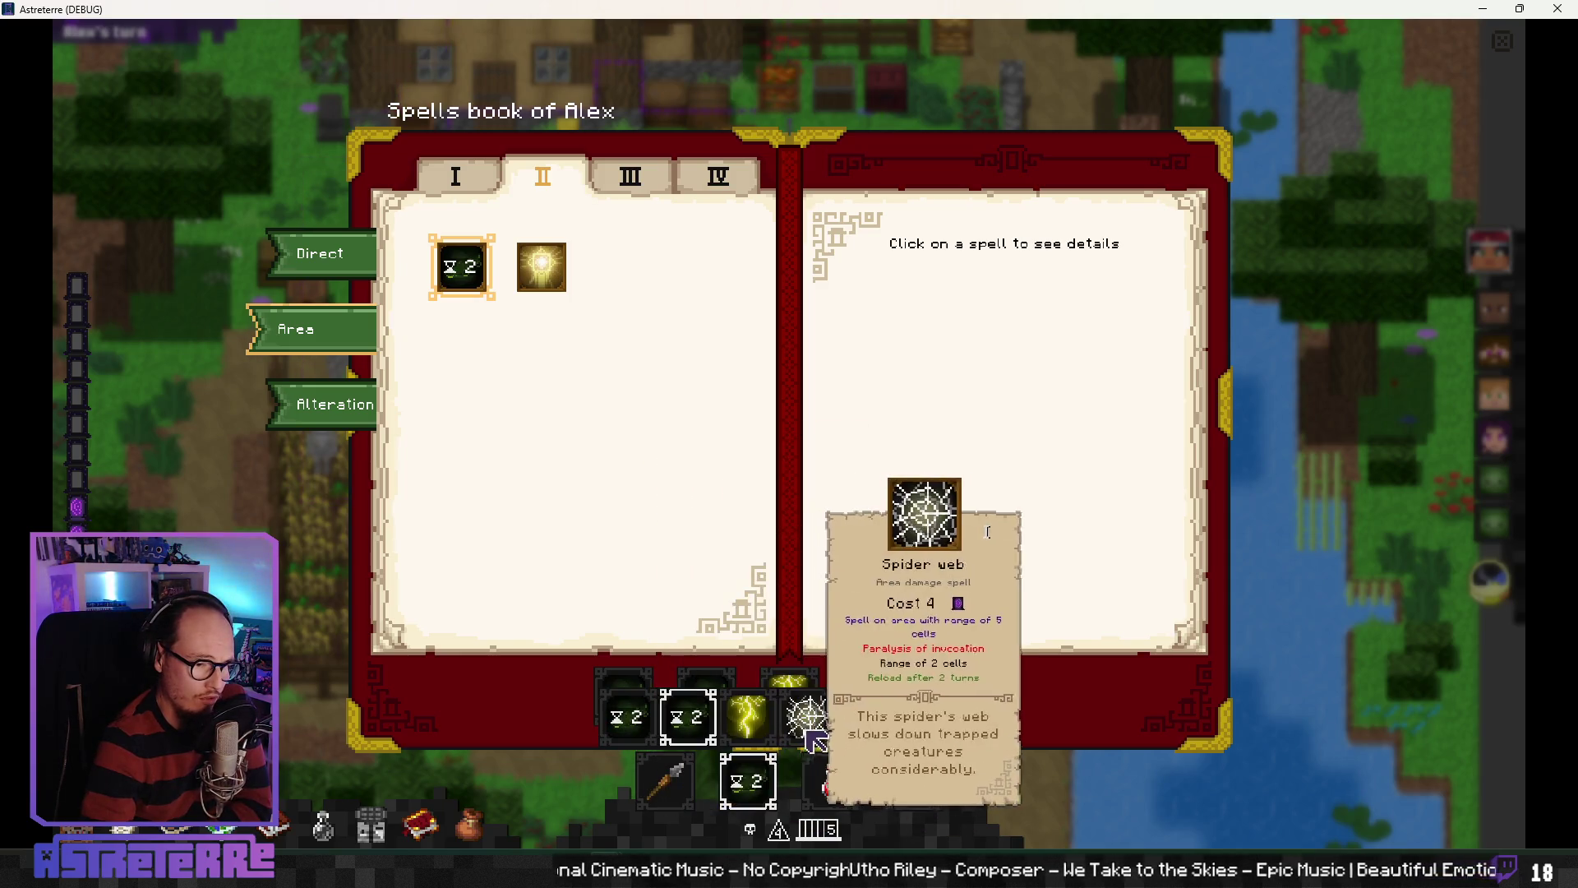
scroll(886, 733, "down", 2)
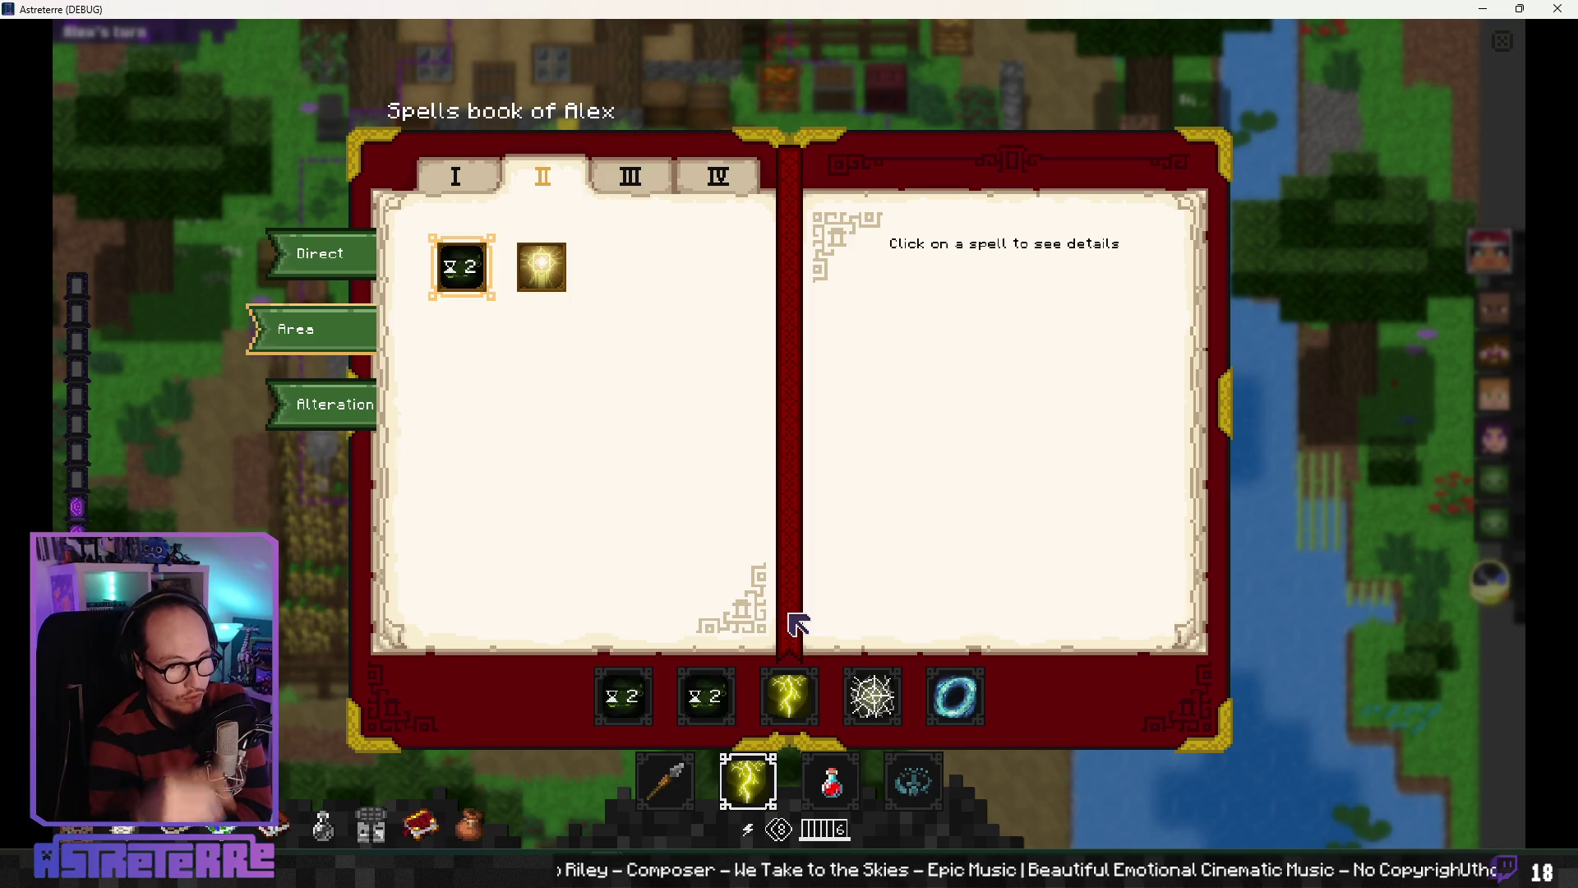
Step: Close the spellbook and end Bob's turn so the allies' turn begins
key("Escape")
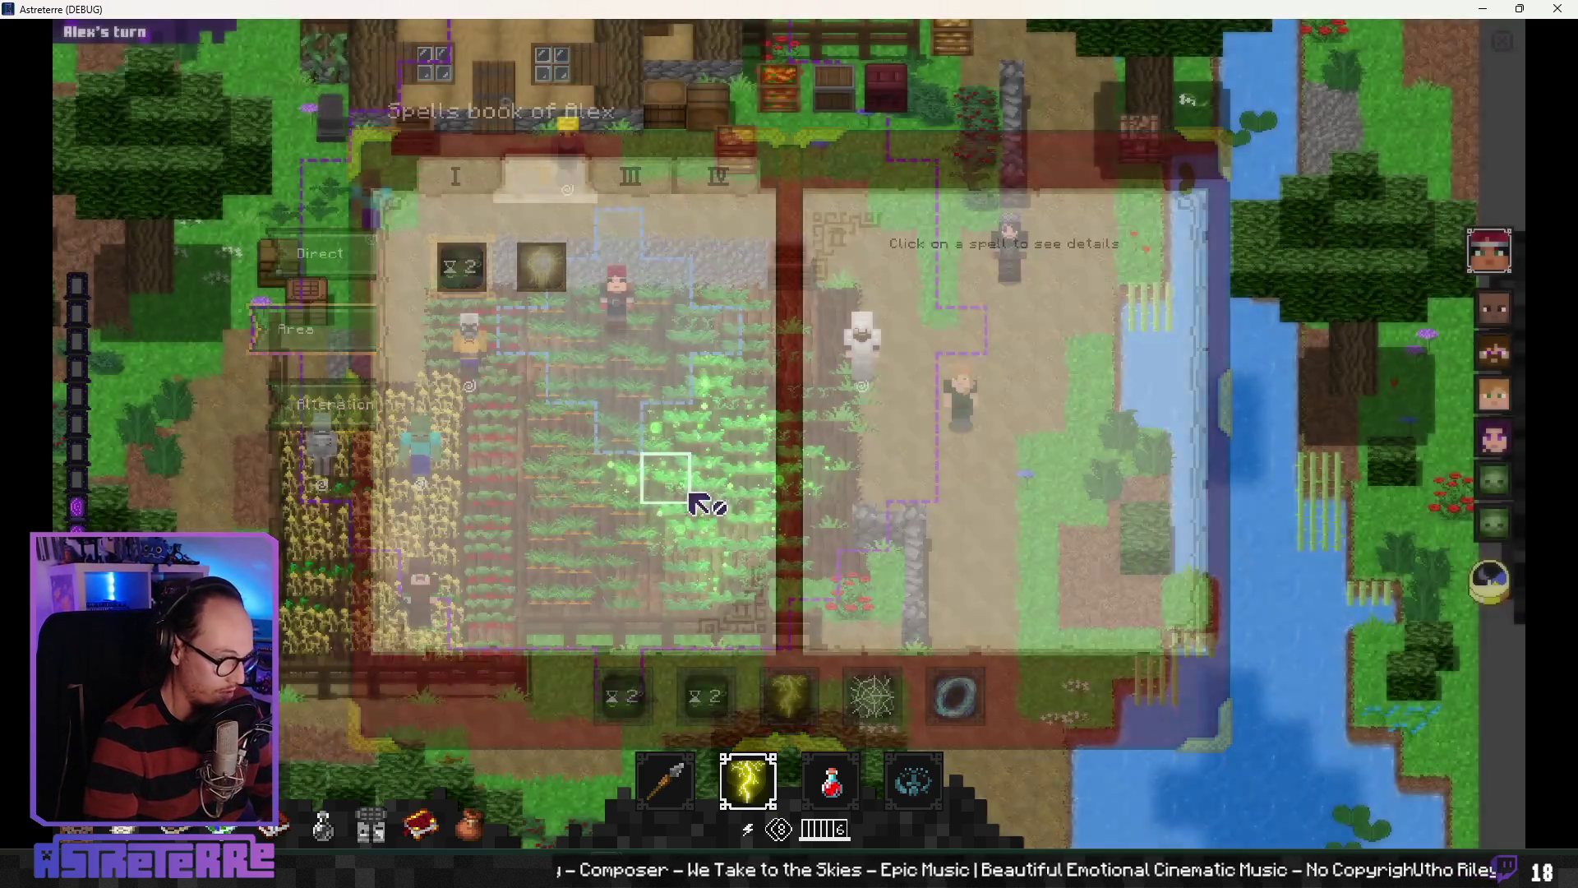
left_click(1498, 607)
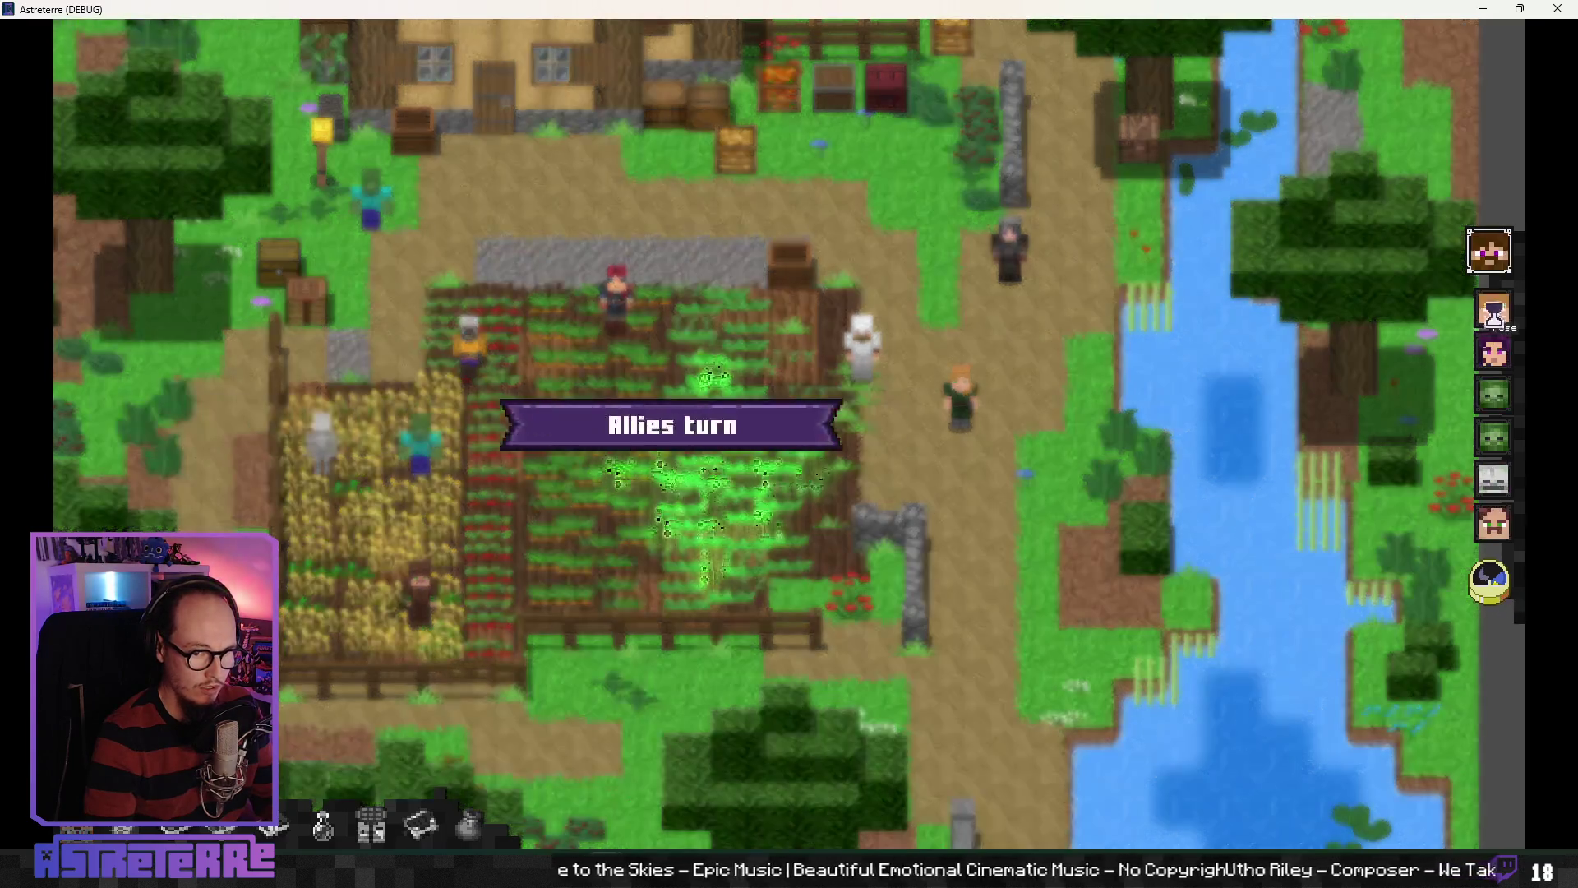
Step: Open Steve's spellbook and browse the Direct, Area and Alteration spell categories
key("b")
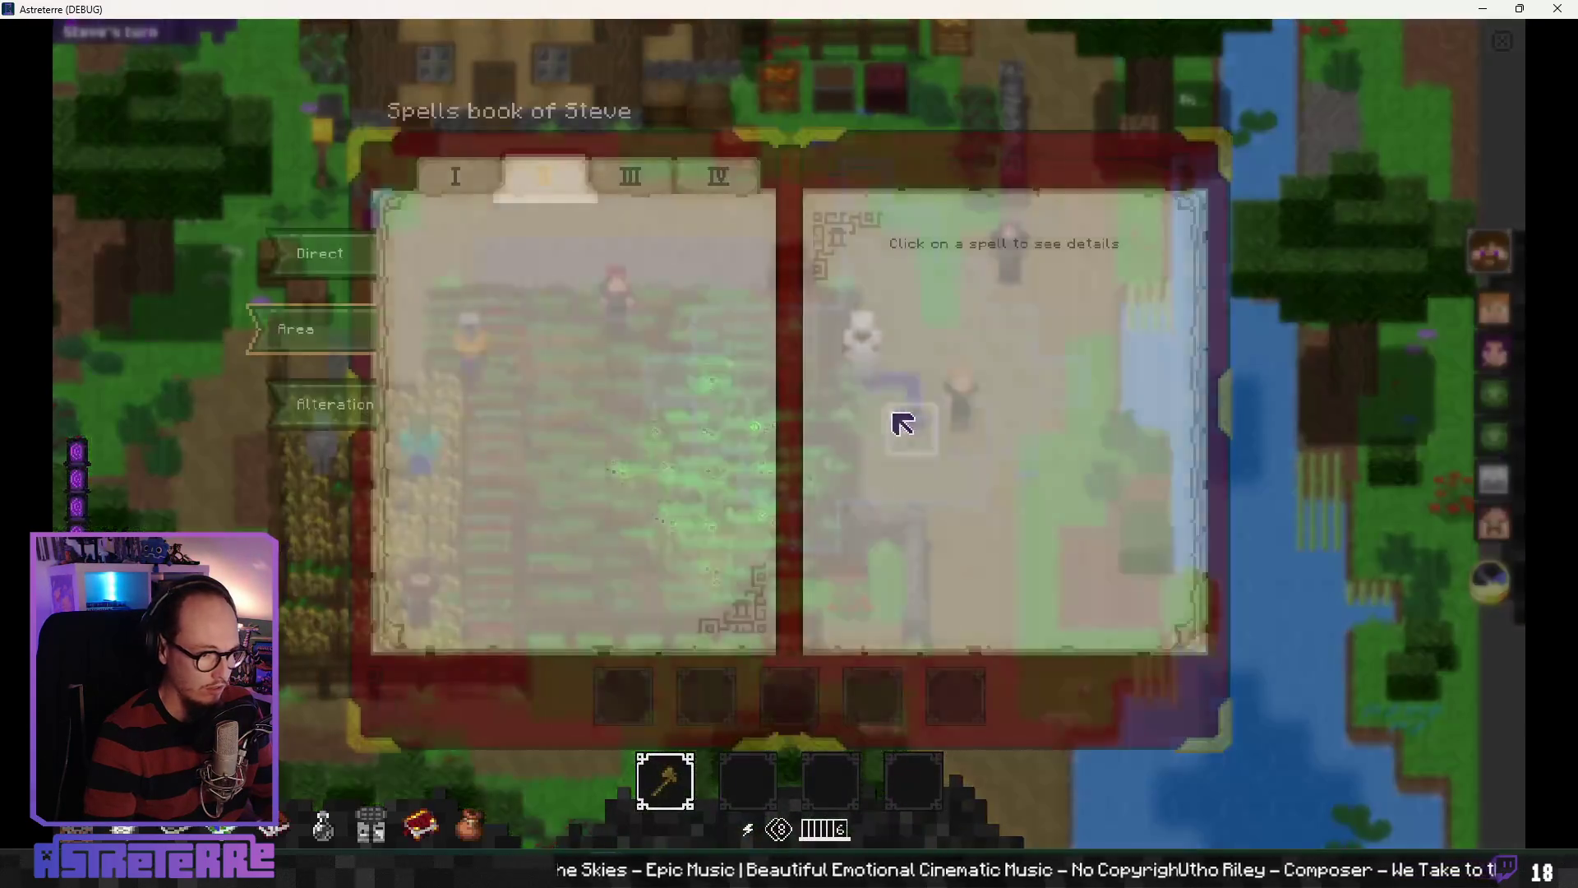
left_click(362, 257)
left_click(360, 331)
left_click(360, 259)
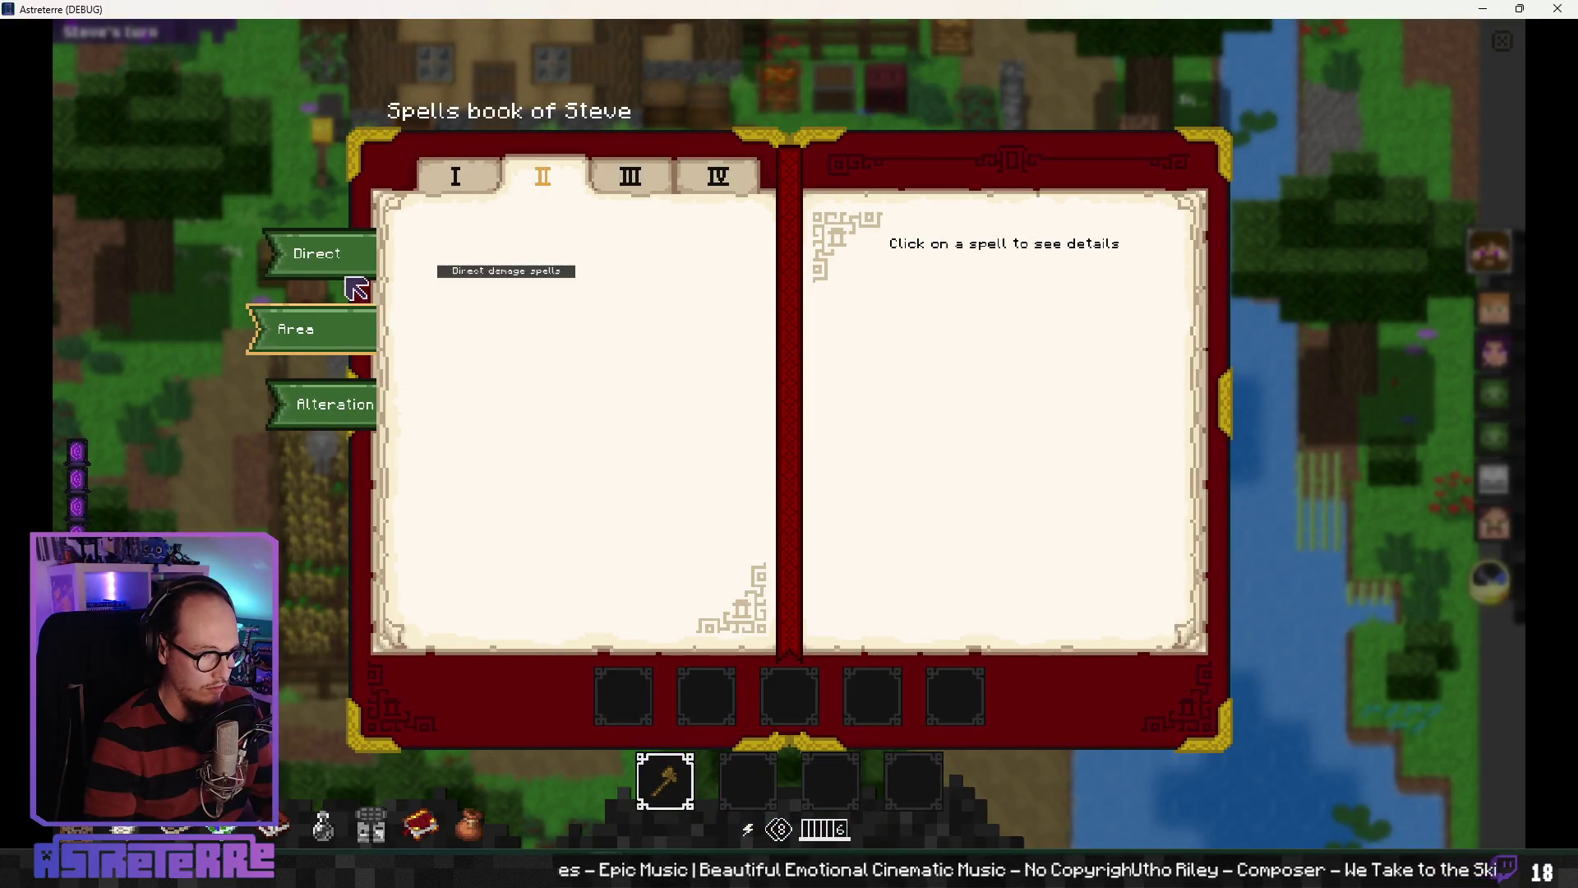
left_click(354, 403)
left_click(359, 338)
left_click(361, 254)
Step: Check spell levels I–III and place the level I fire spell in the first combat slot
left_click(458, 177)
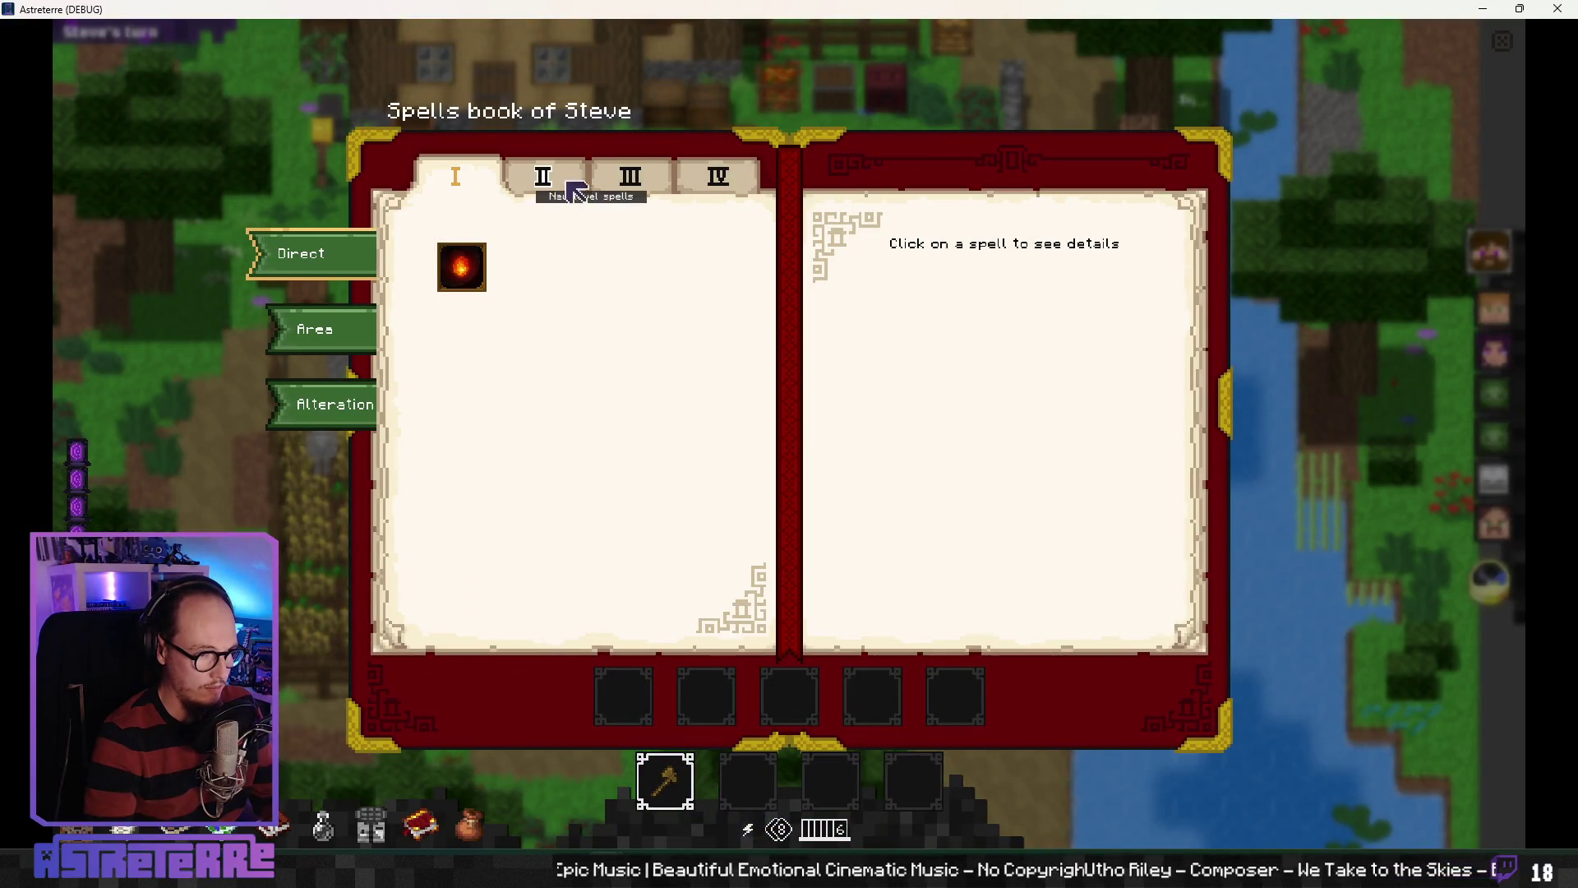
left_click(633, 184)
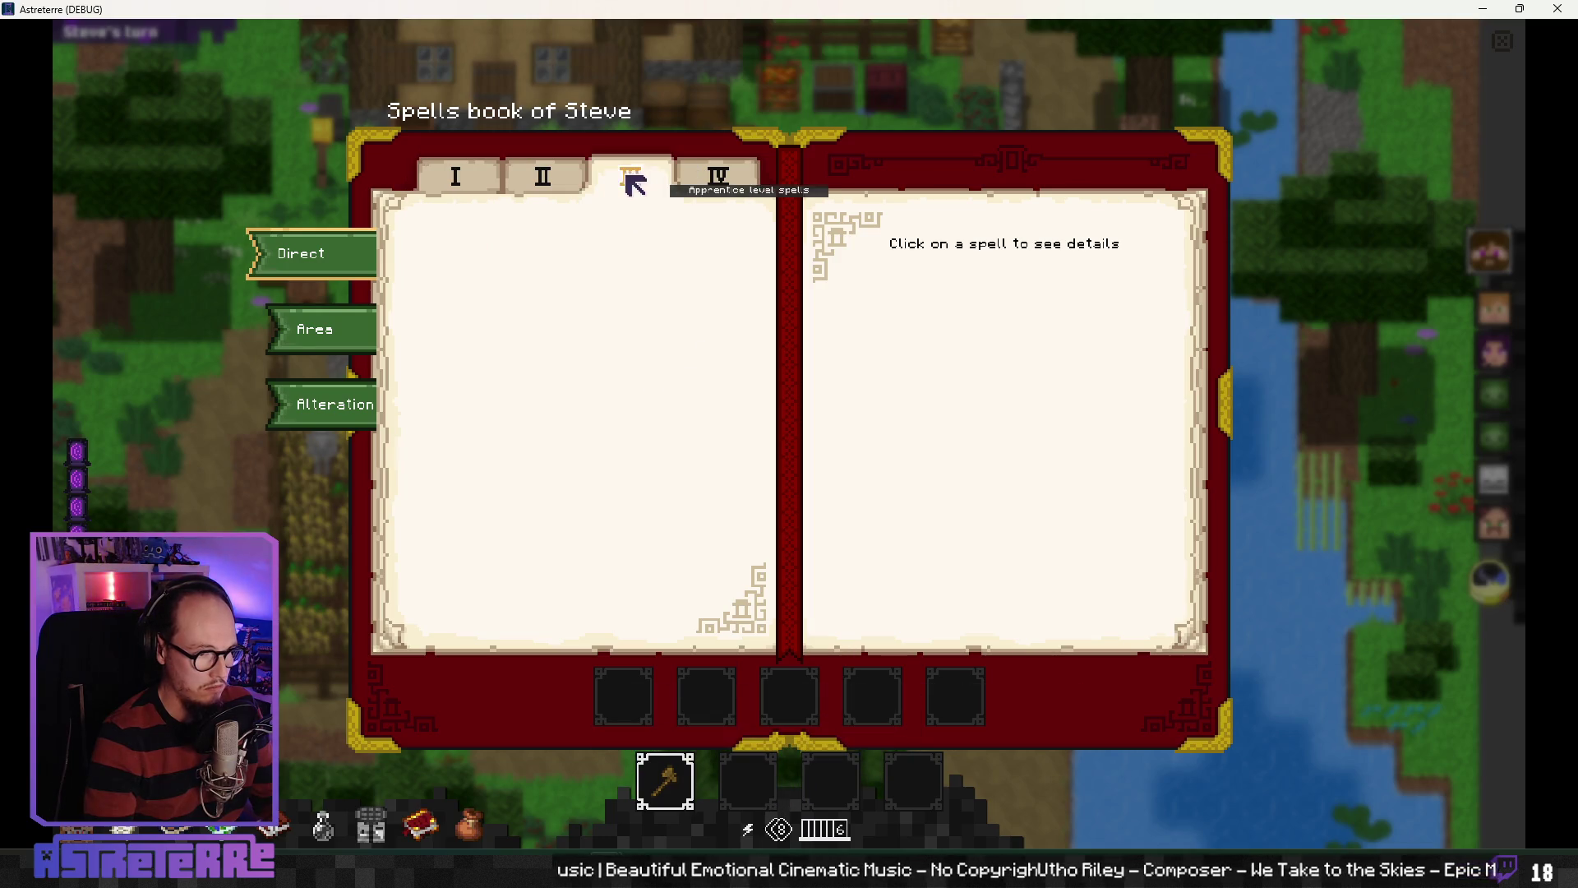
left_click(539, 181)
left_click(493, 191)
mouse_move(461, 267)
left_mouse_down()
mouse_move(682, 769)
mouse_move(624, 697)
left_mouse_up()
Step: Ready the fire spell to show its range, then view the Alteration spells
key("Escape")
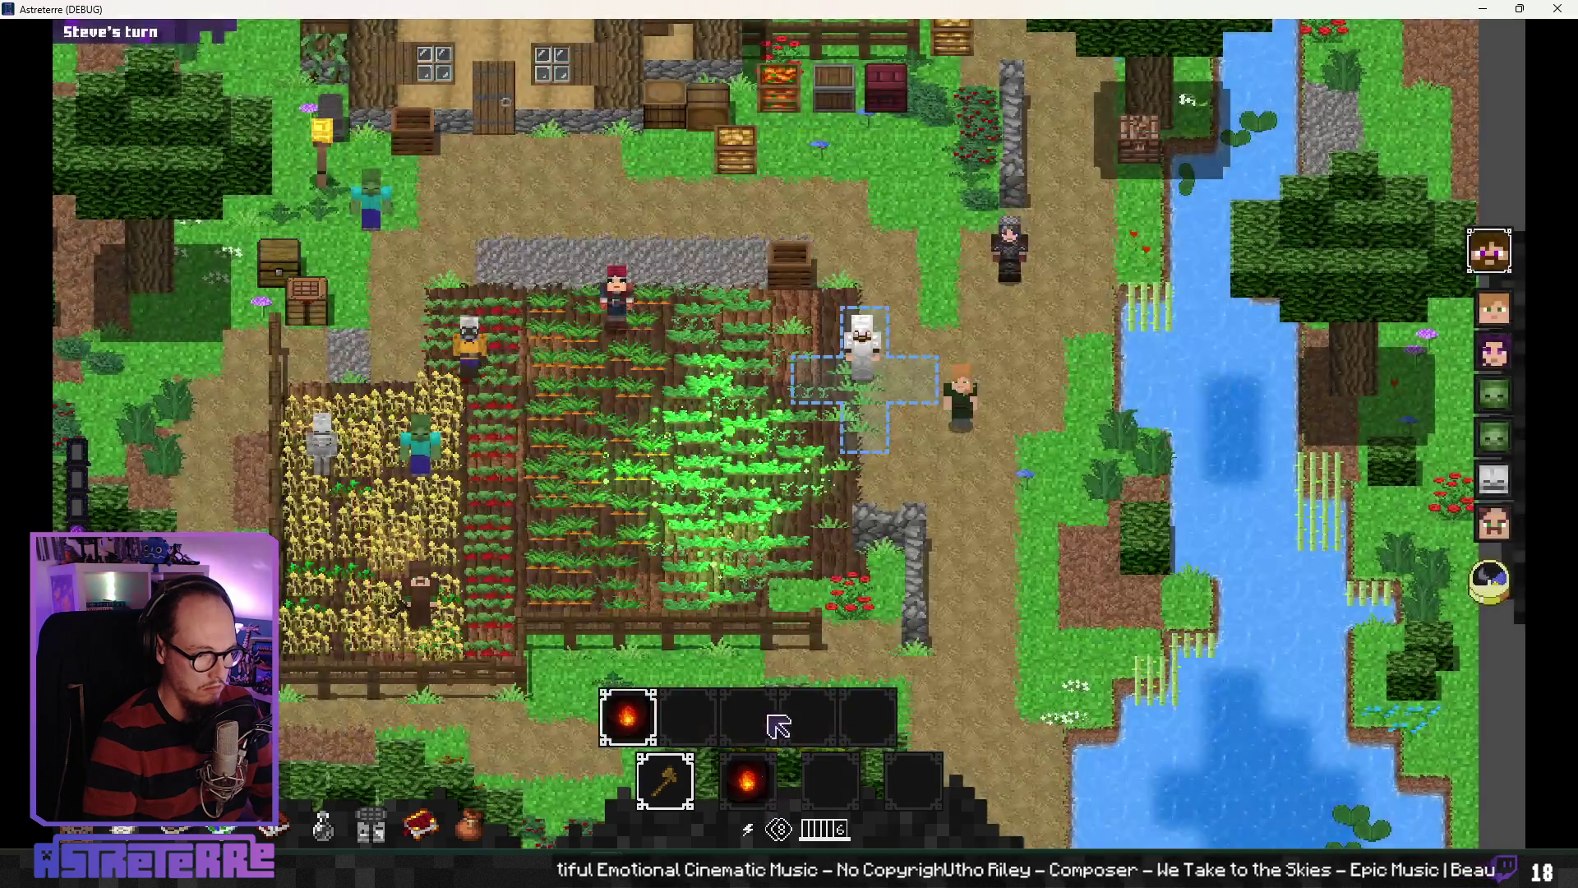
left_click(748, 784)
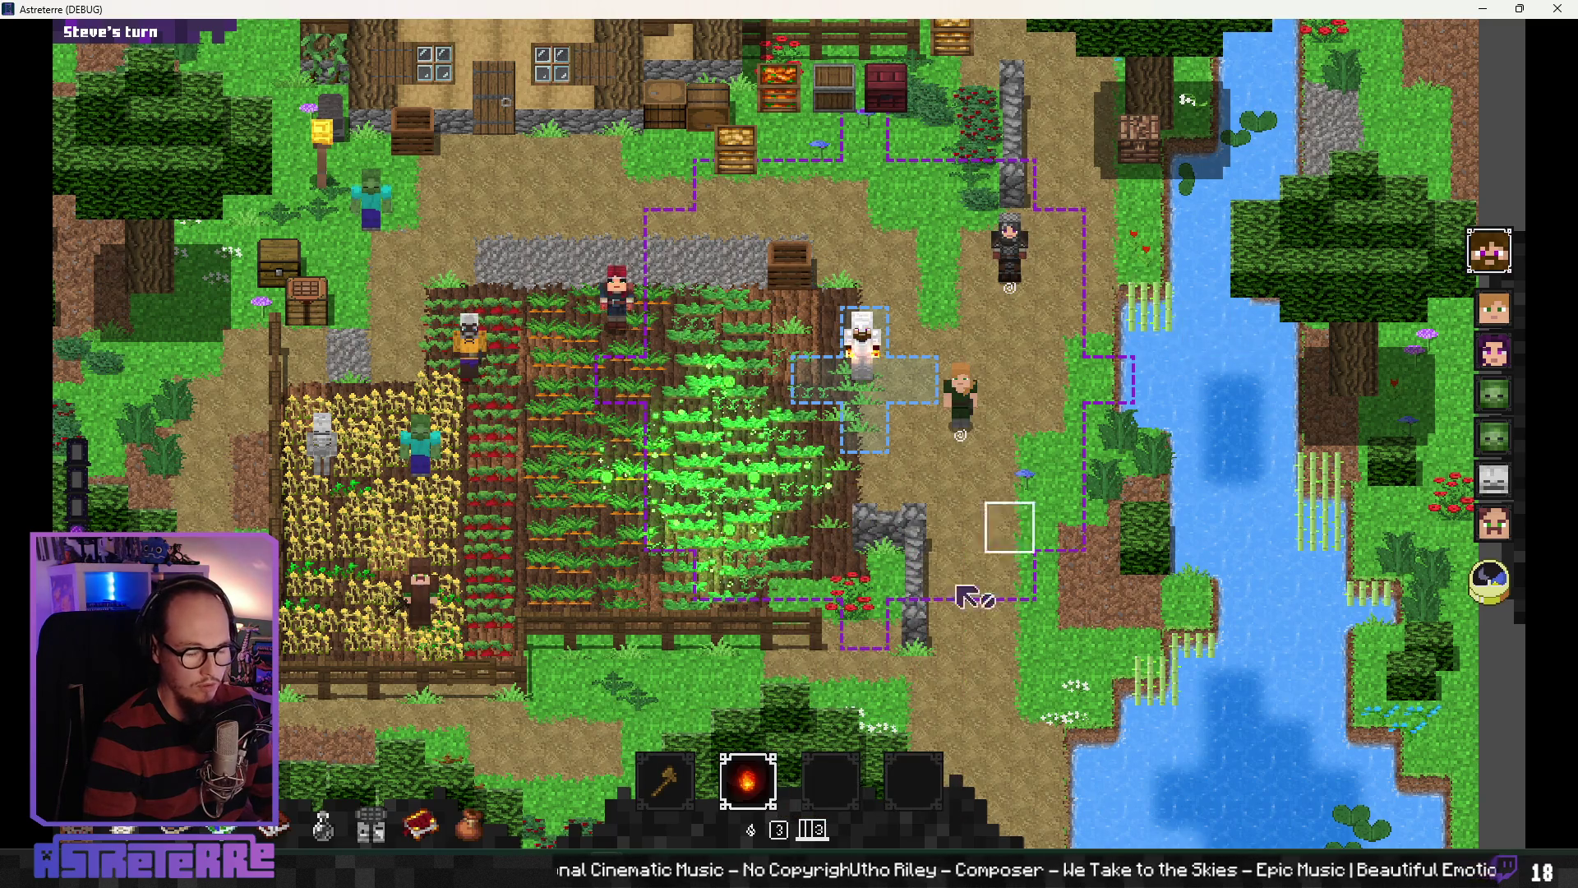
key("b")
left_click(353, 349)
left_click(365, 407)
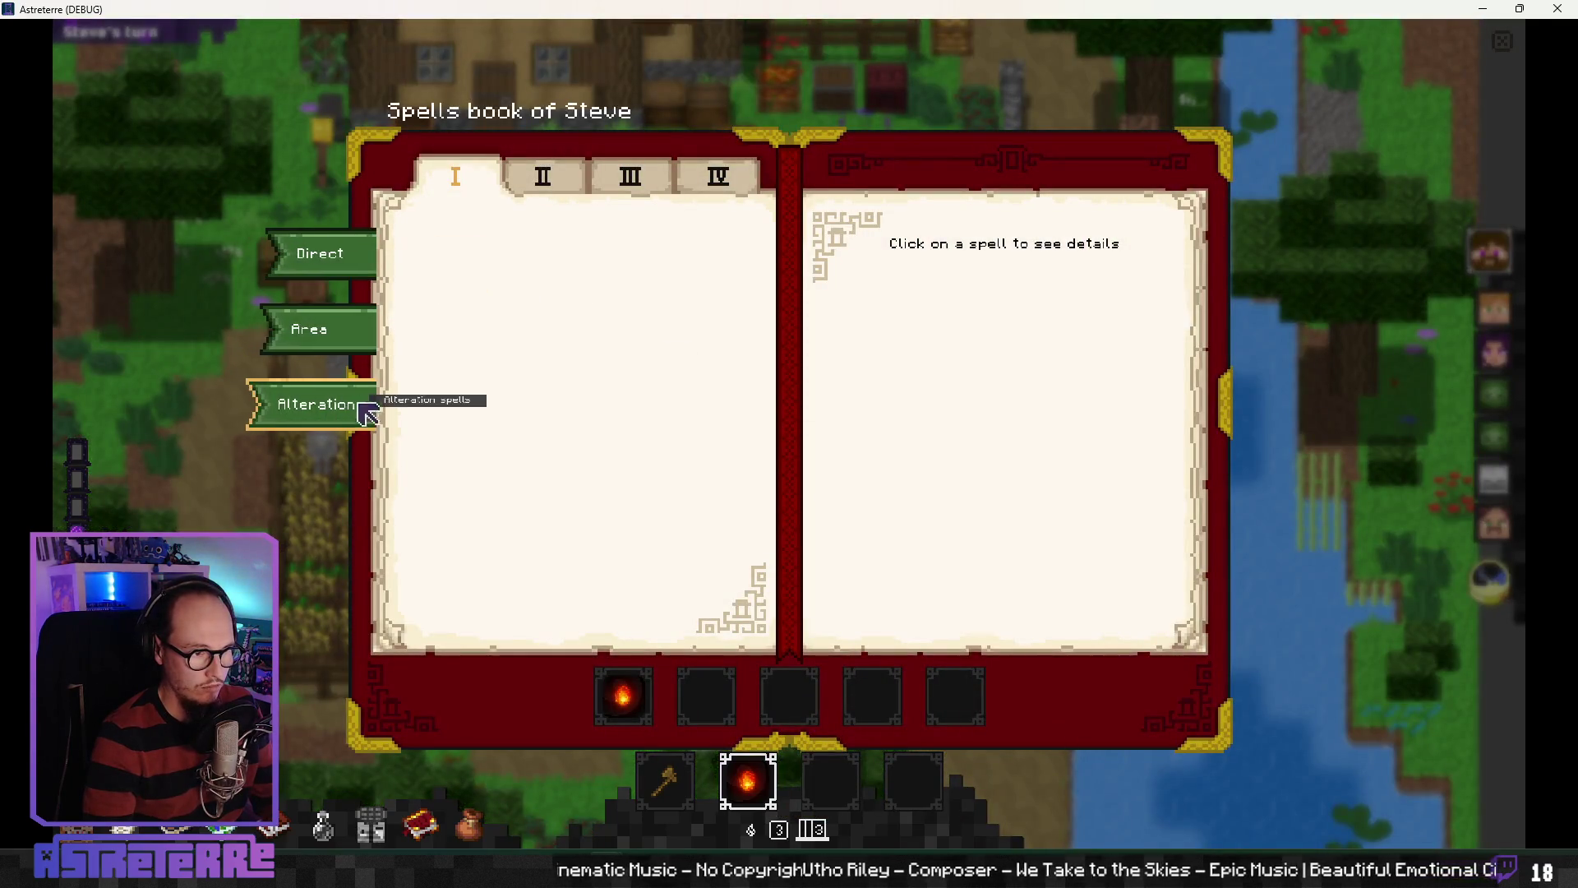
Step: Close the spellbook and end Steve's and the next ally's turns
key("b")
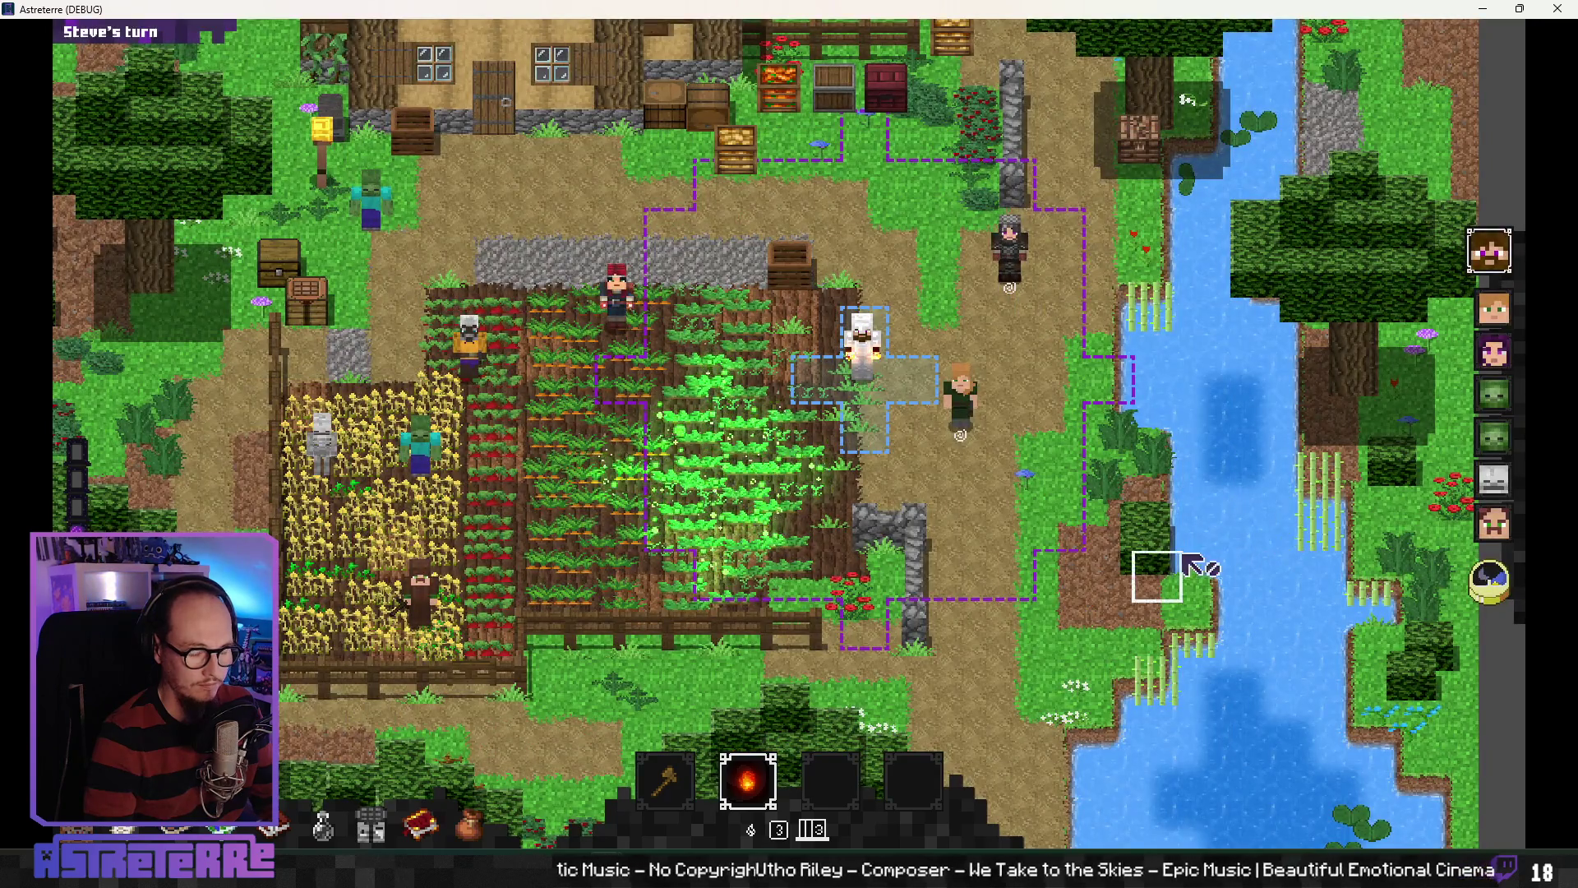
left_click(1504, 585)
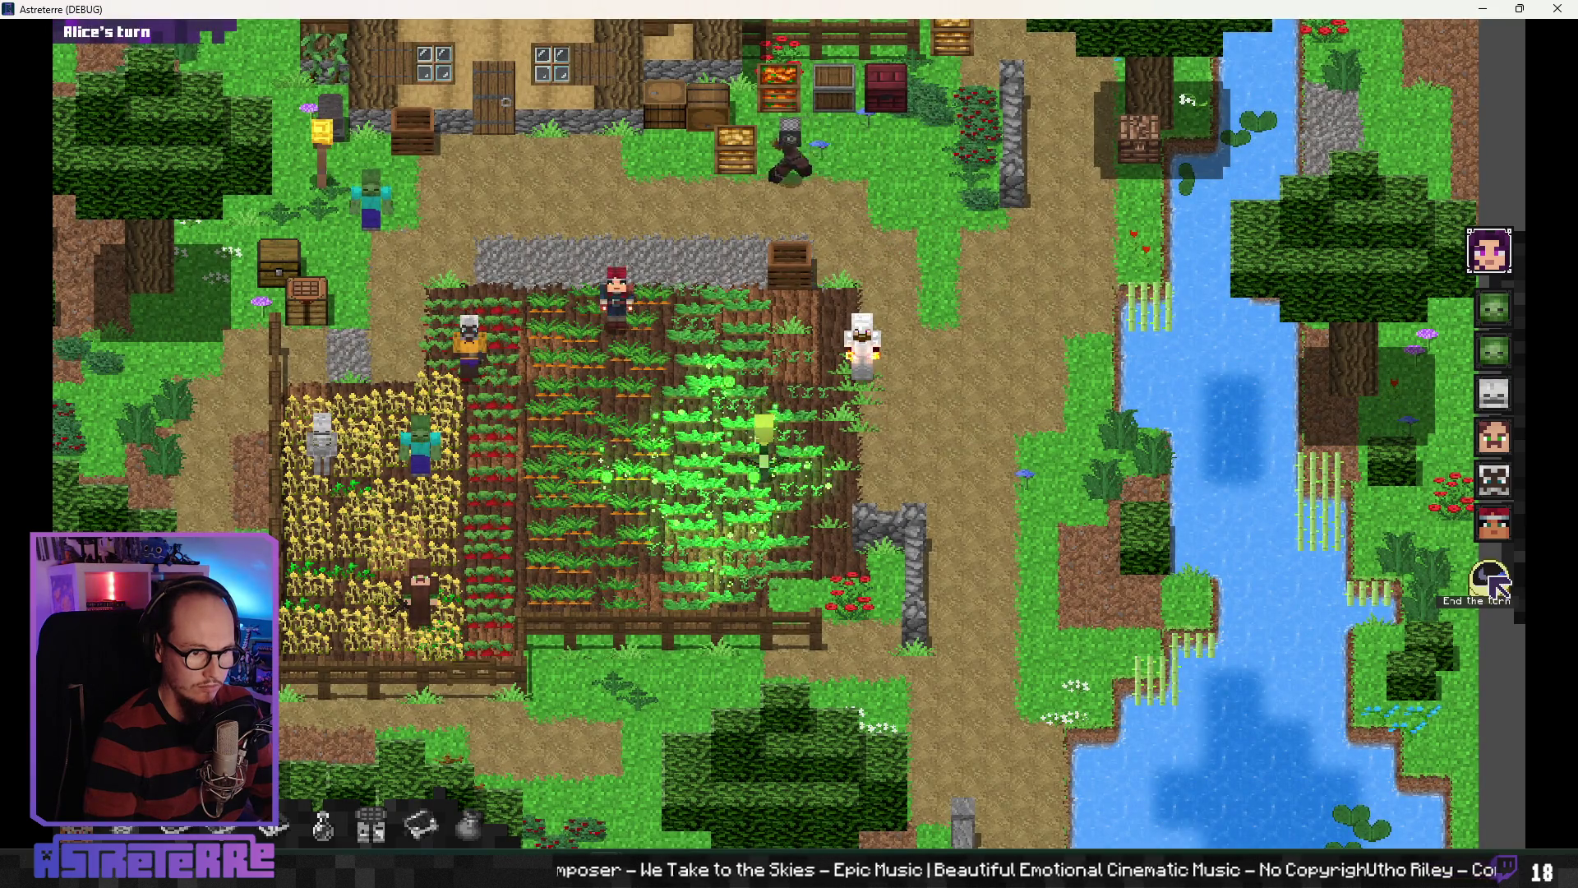
left_click(1496, 587)
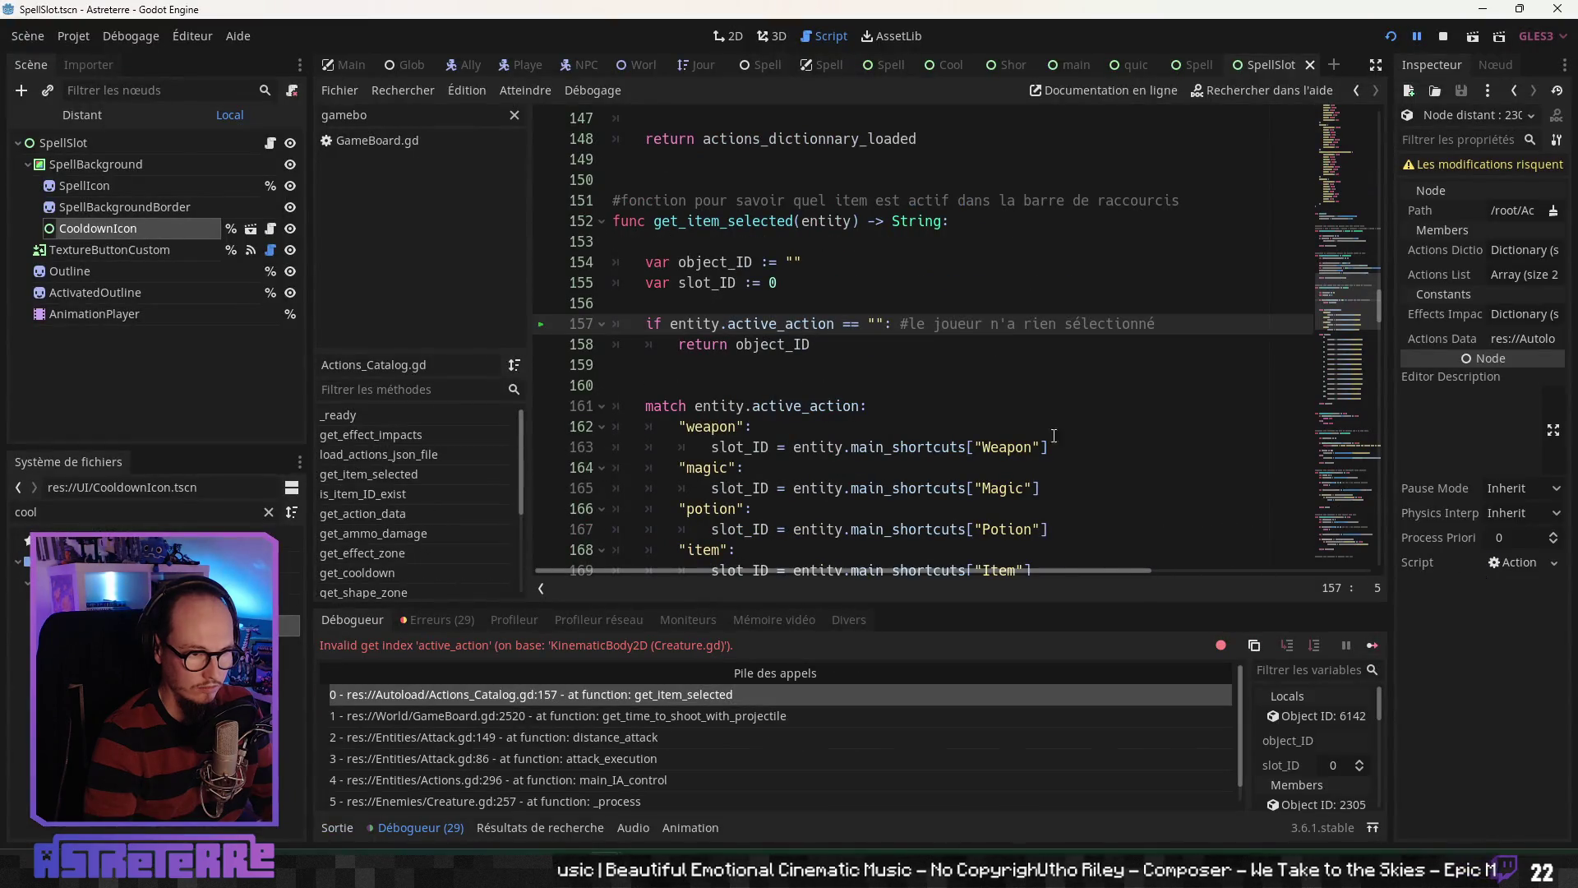
Step: Continue past both Godot debugger break errors with F12 so the game resumes
key("F12")
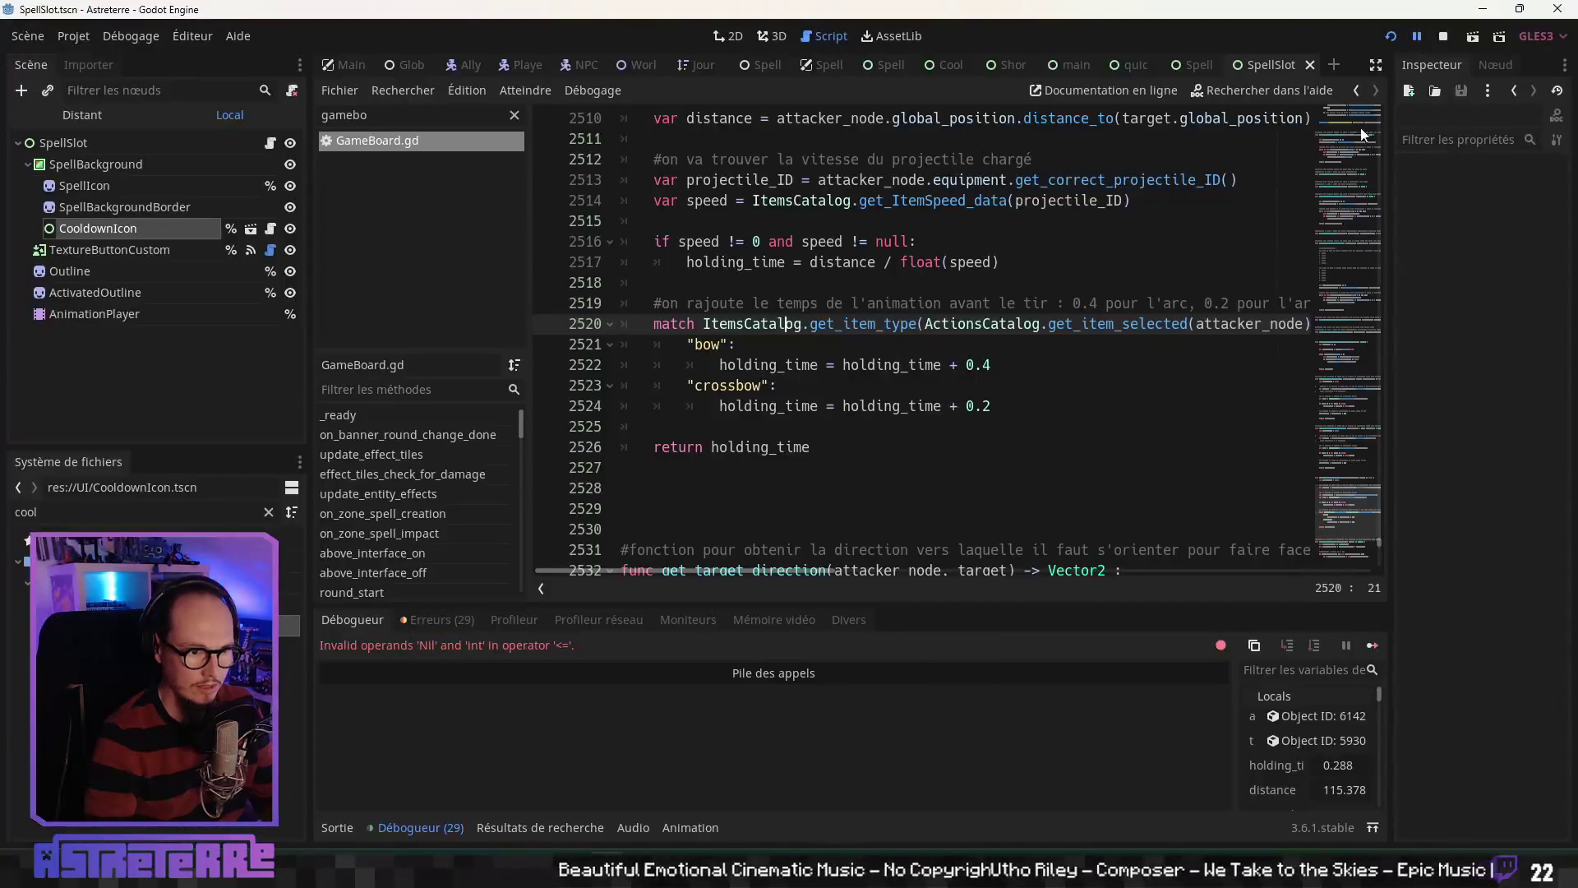
key("F12")
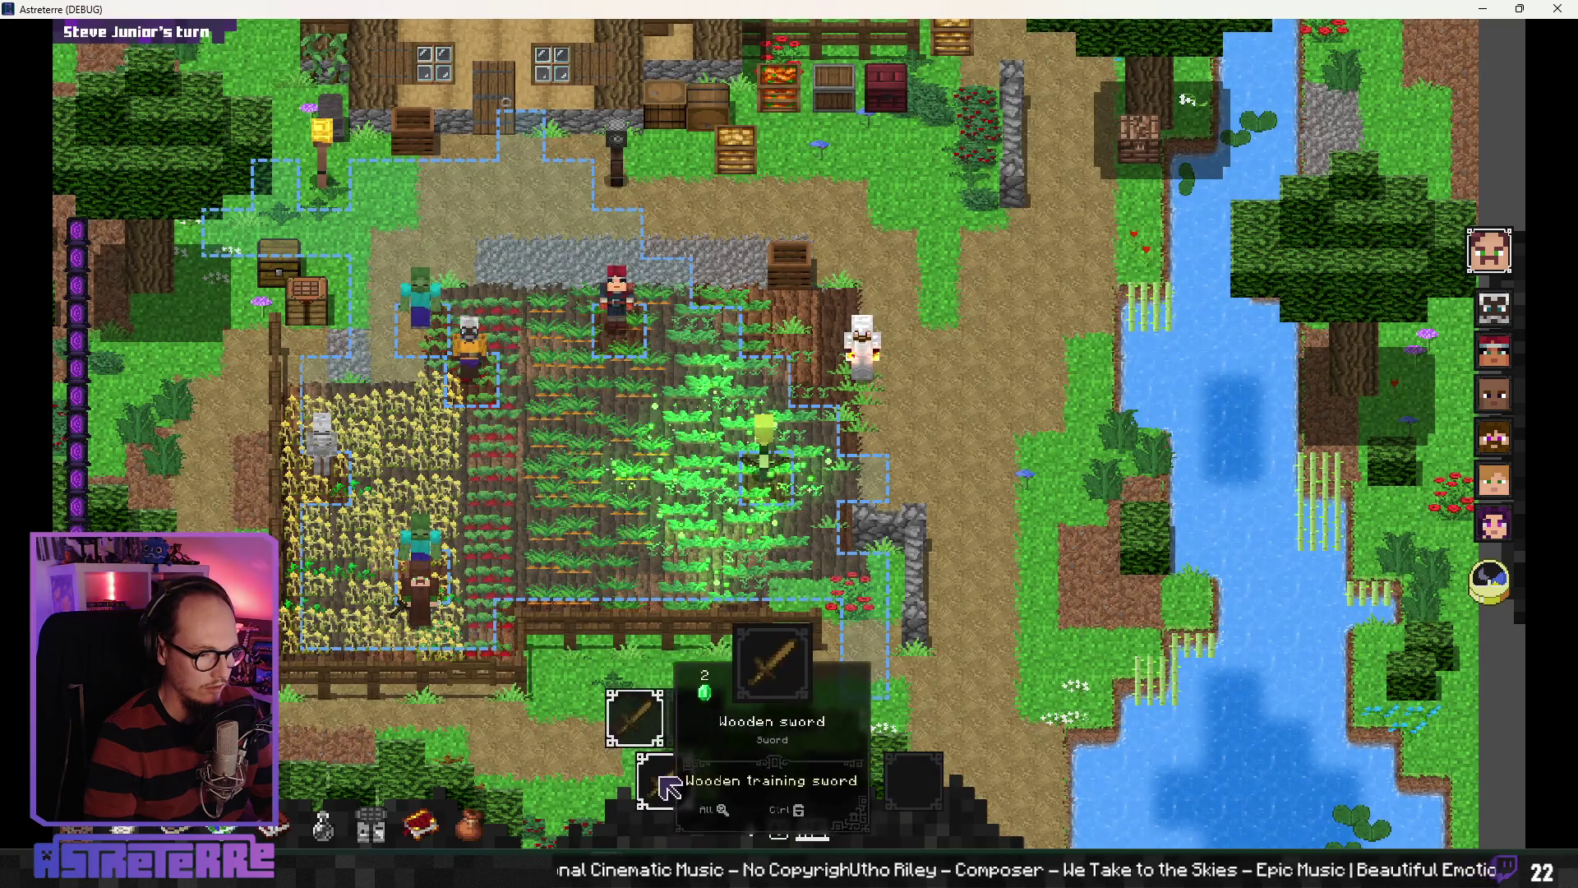
Step: End Steve Junior's turn, then open Alex's spellbook to the Area spells
key("space")
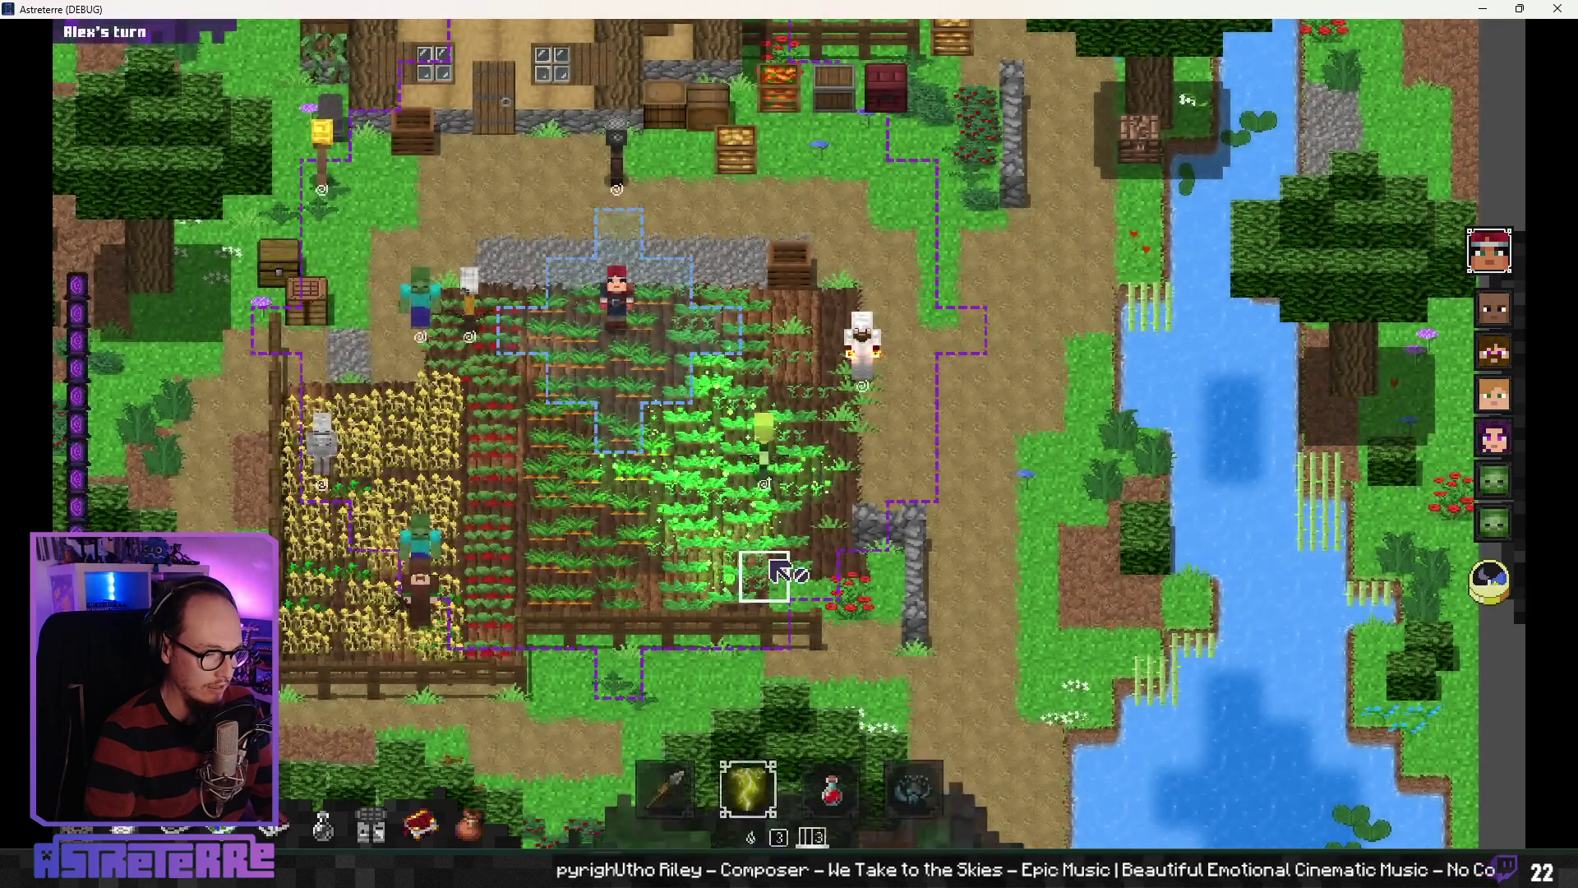
mouse_move(641, 740)
left_click(748, 776)
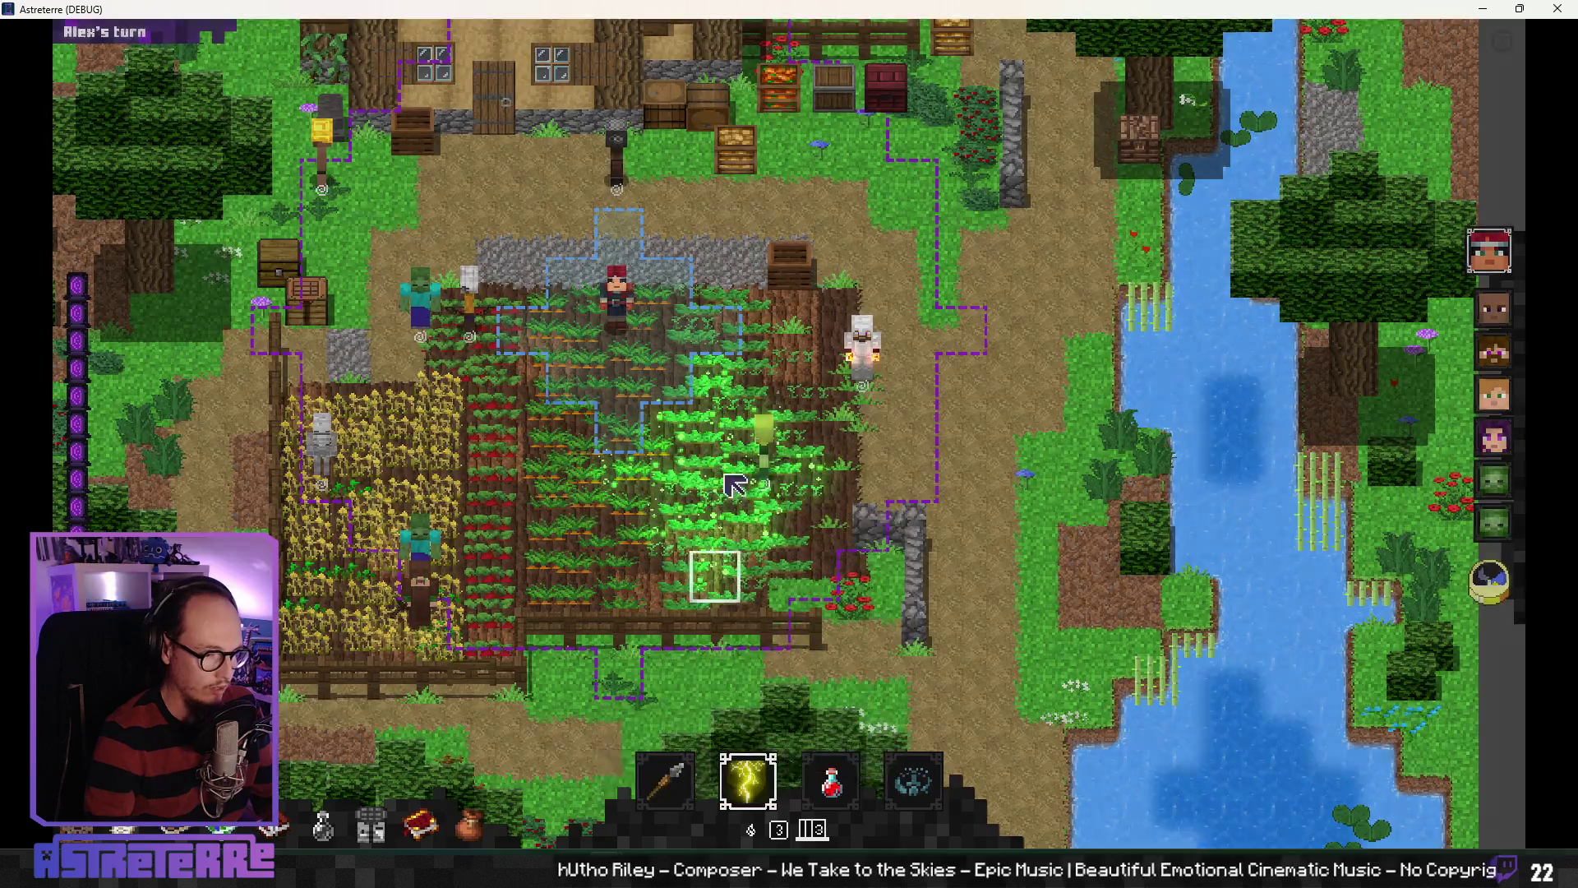
left_click(370, 350)
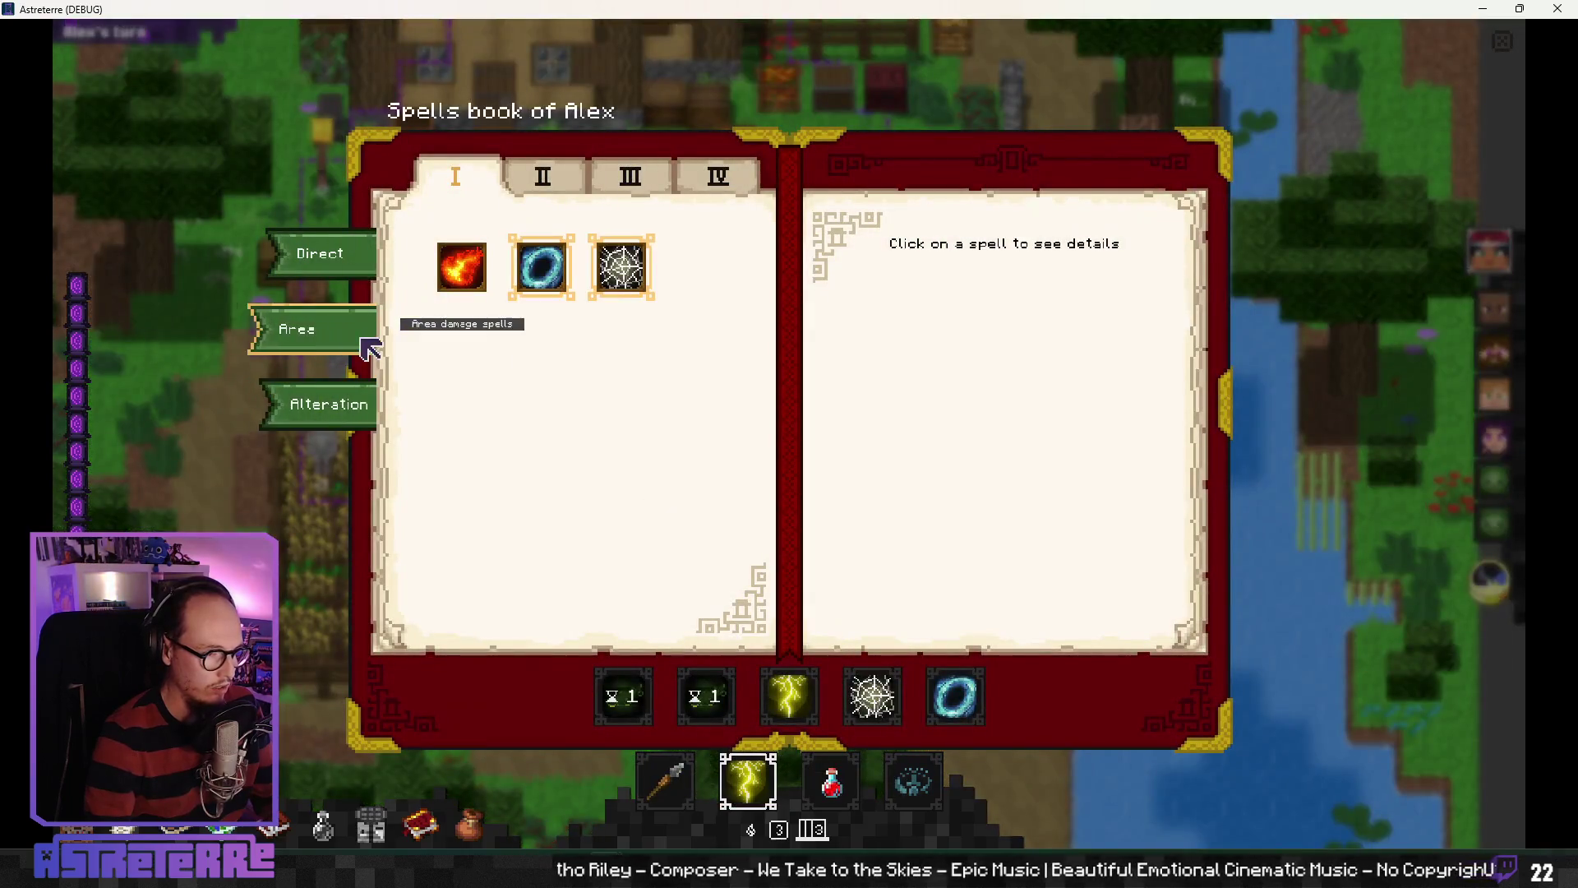
Step: Put the level II Poison cloud (cost 5, 1d4 poison over 3 turns) on the hotbar
left_click(565, 184)
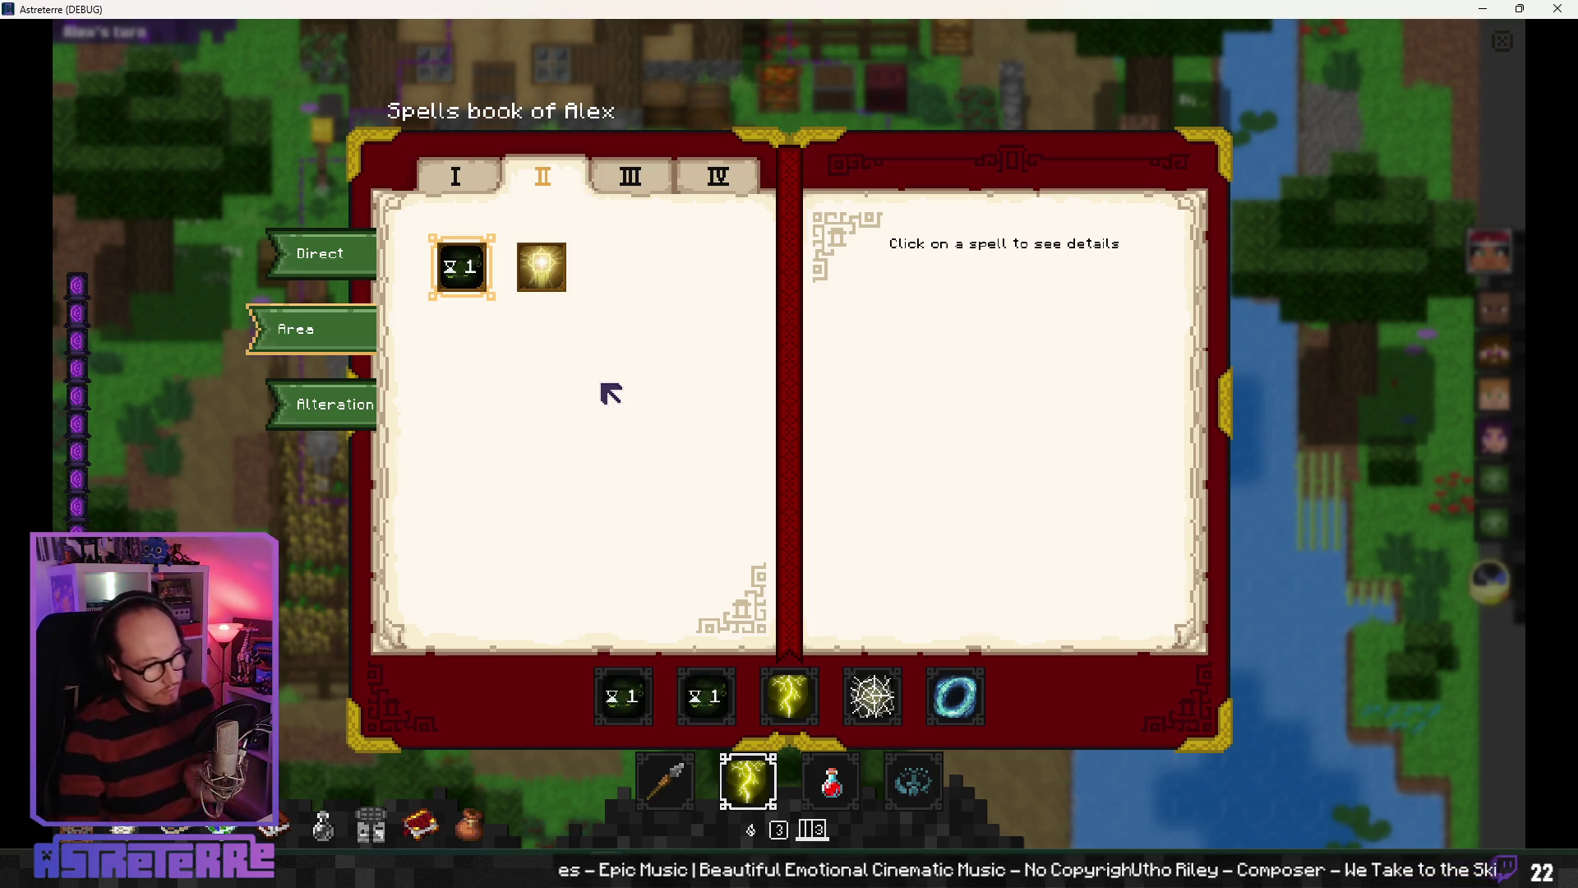
left_click(705, 713)
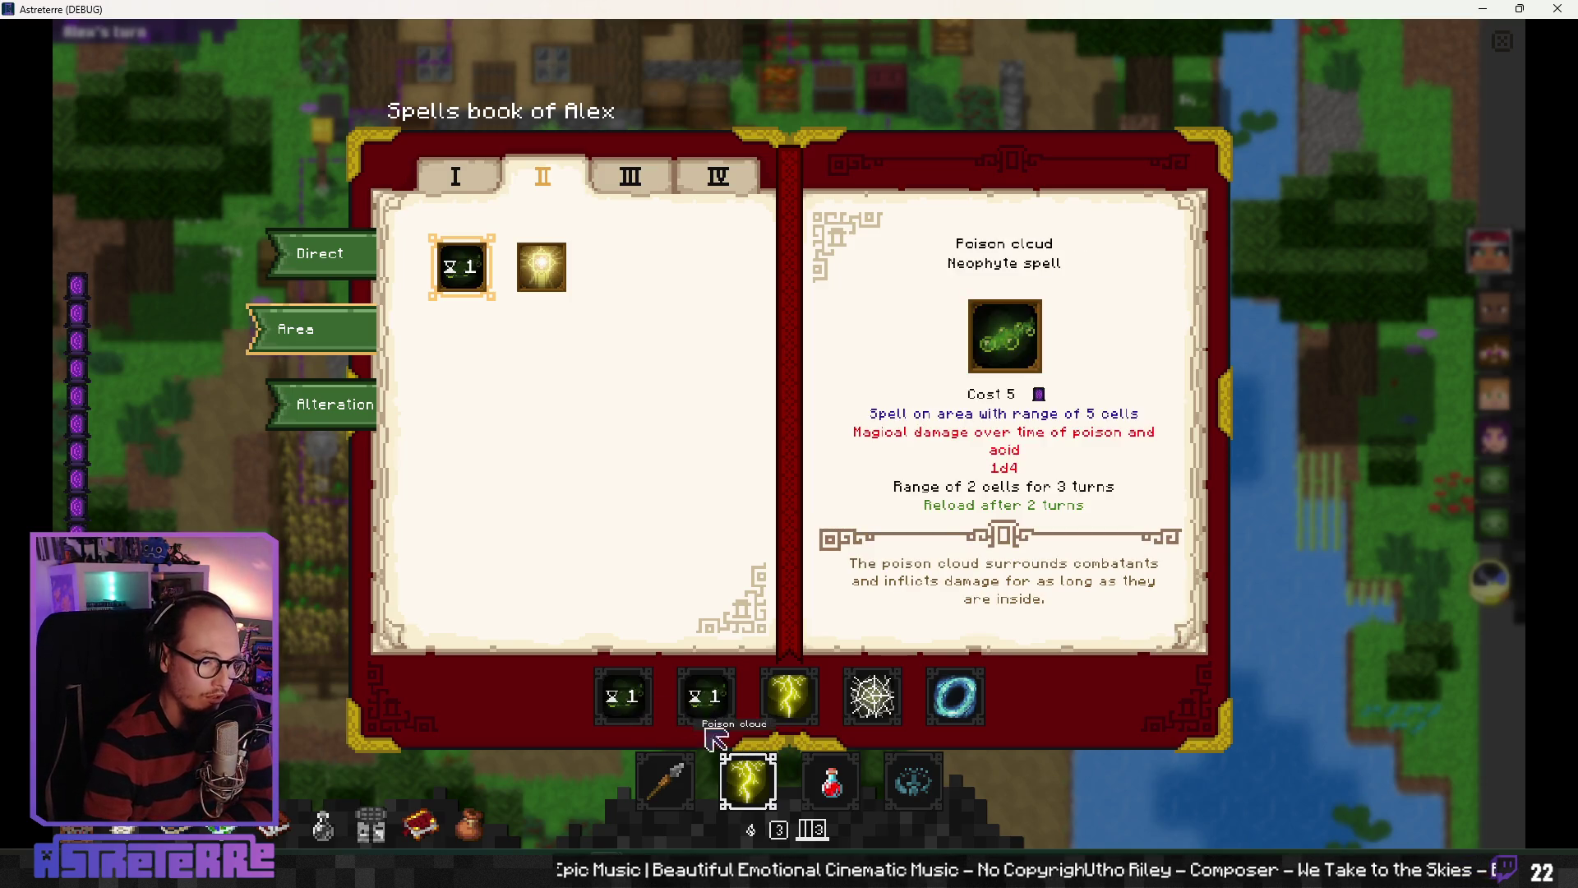
left_click(748, 781)
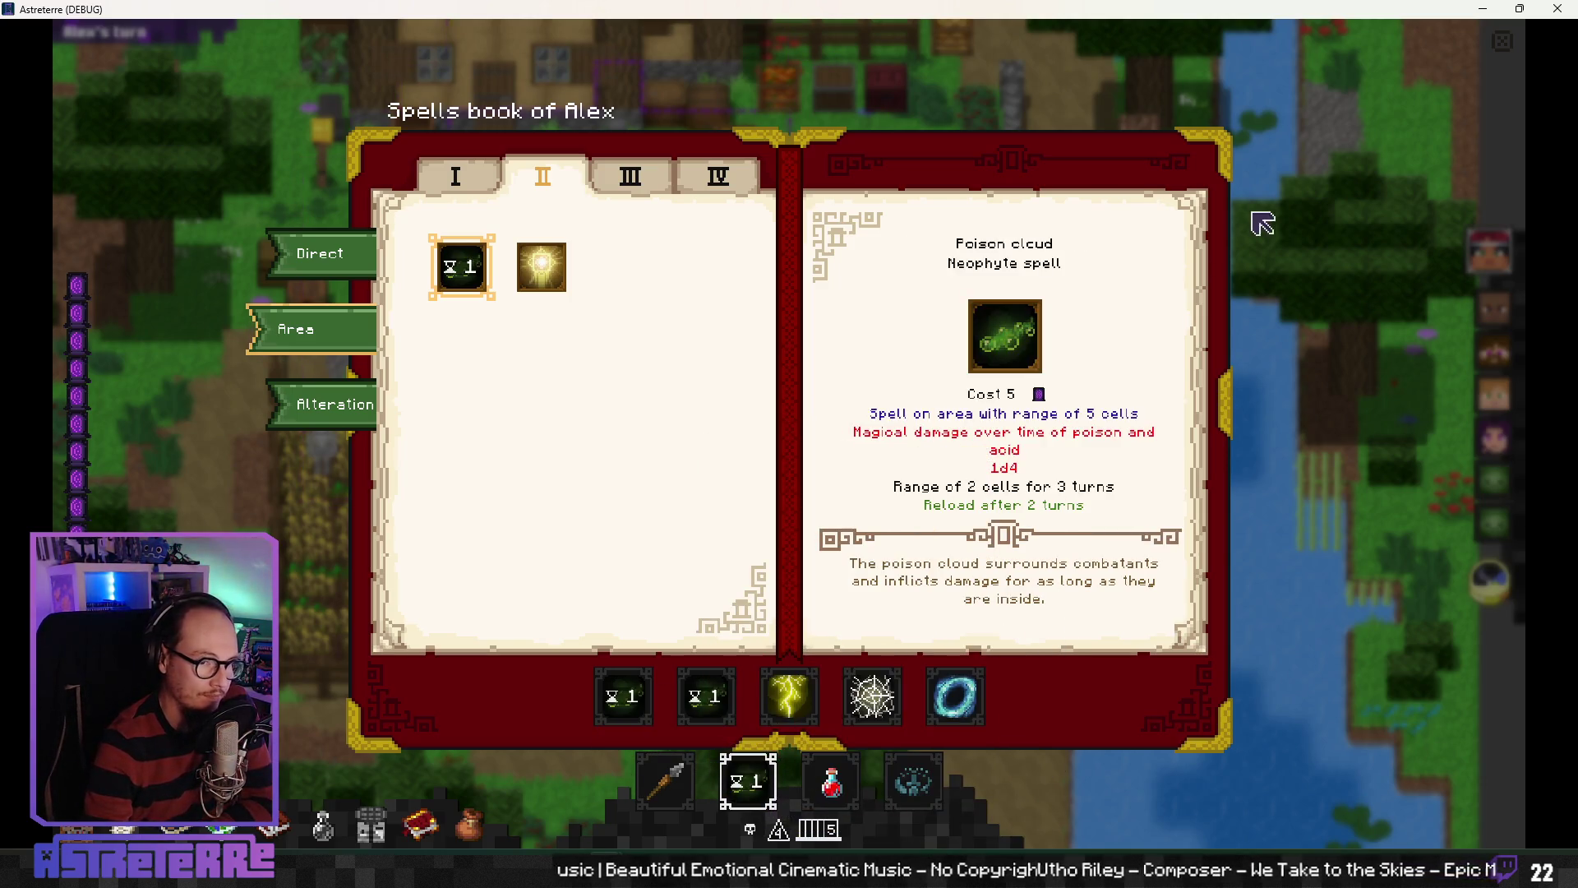
Step: Return to the battlefield, select Poison cloud, and cast it onto a field tile
left_click(1511, 51)
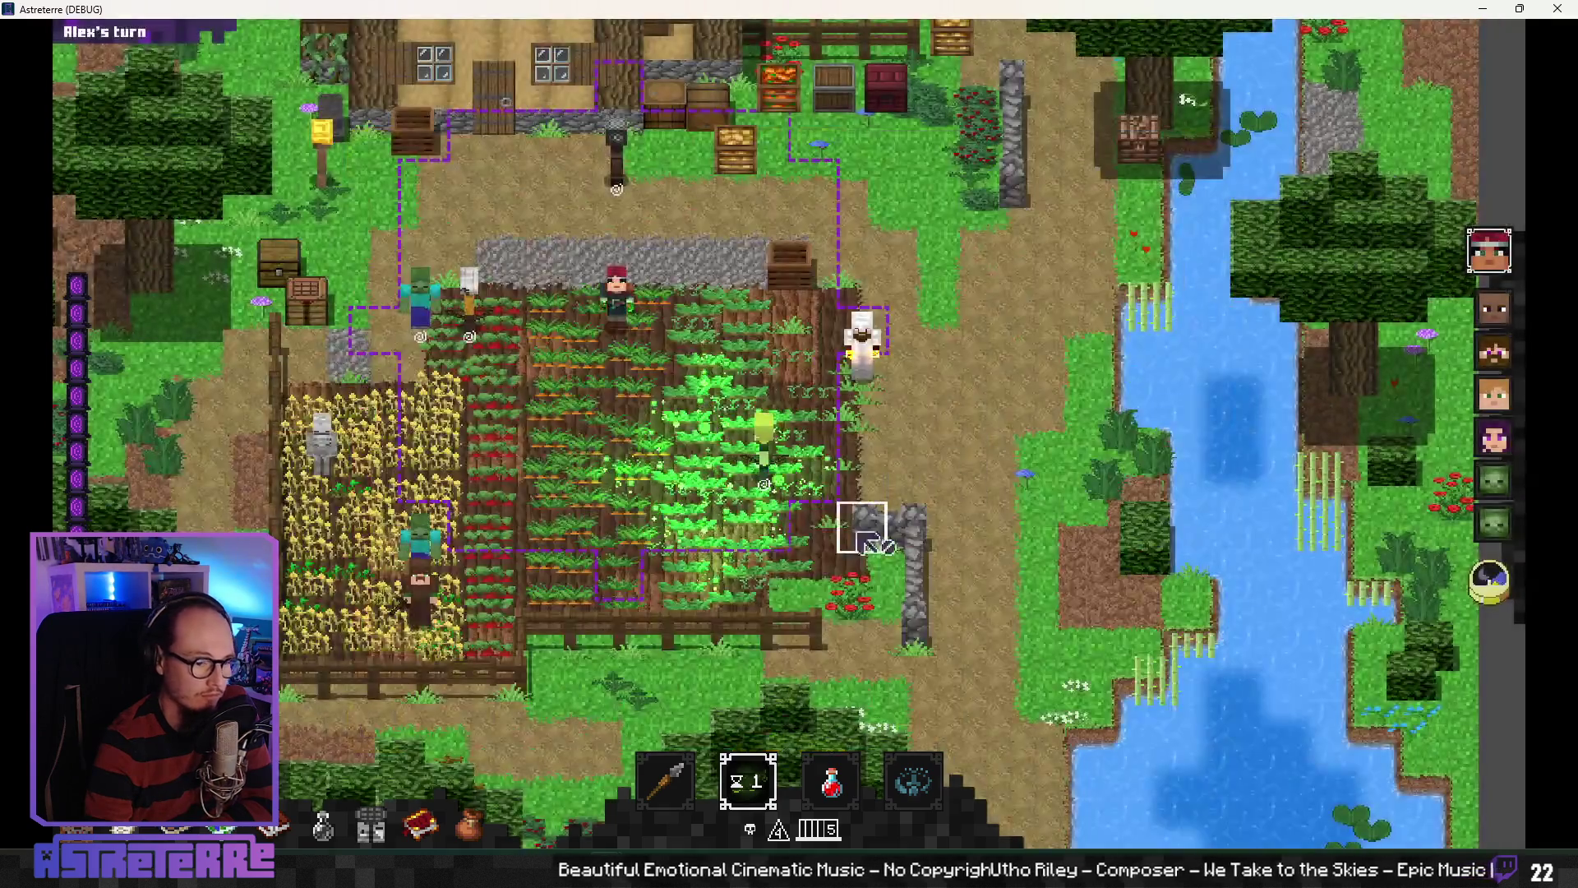
mouse_move(691, 740)
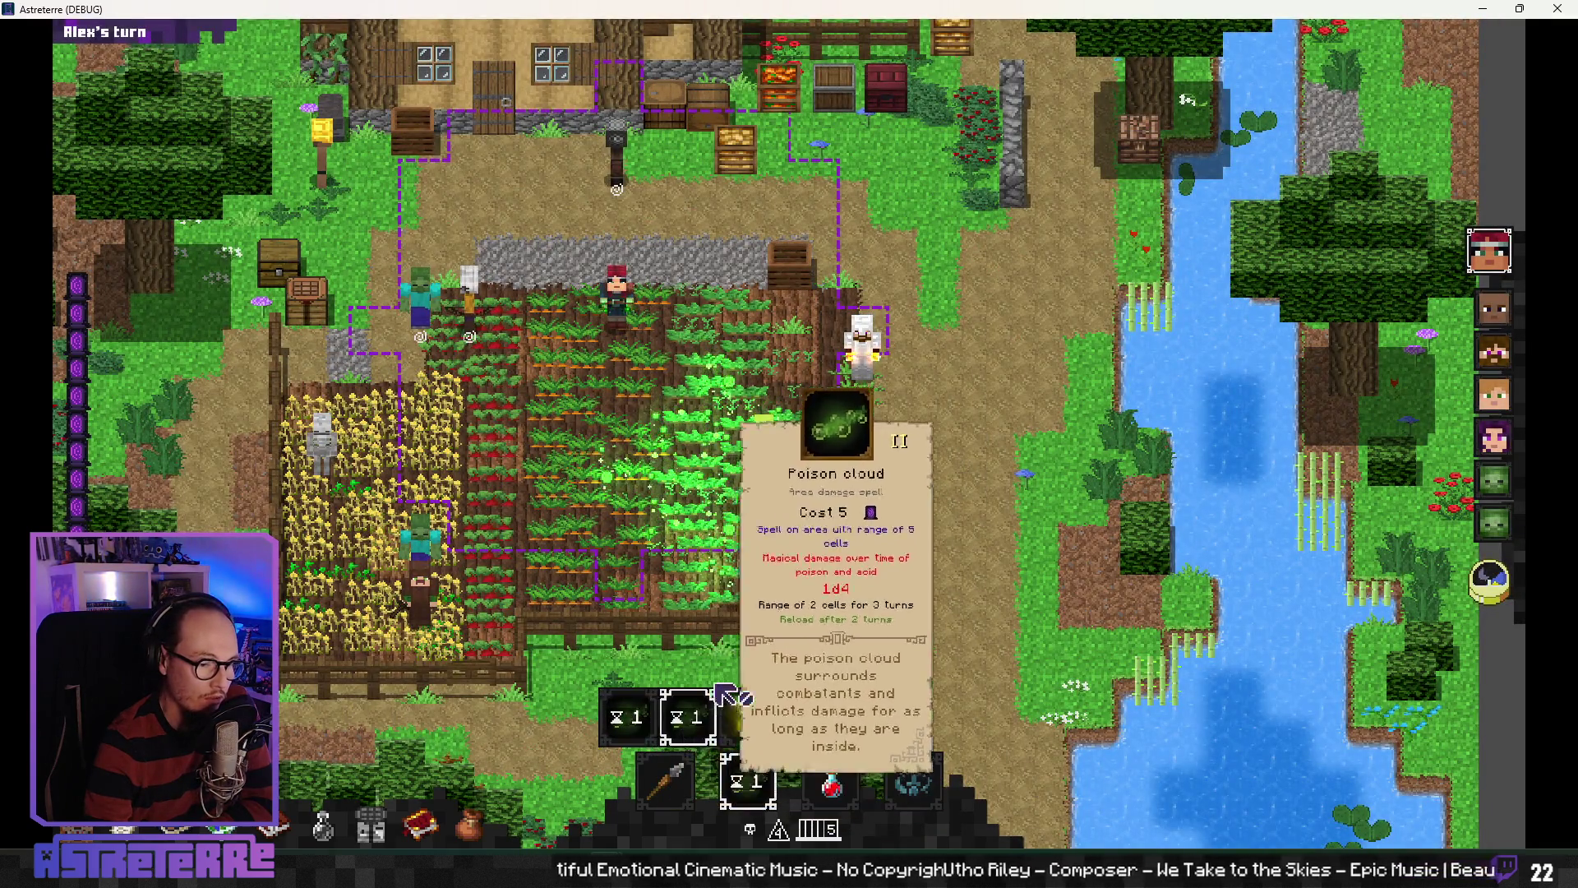
left_click(690, 740)
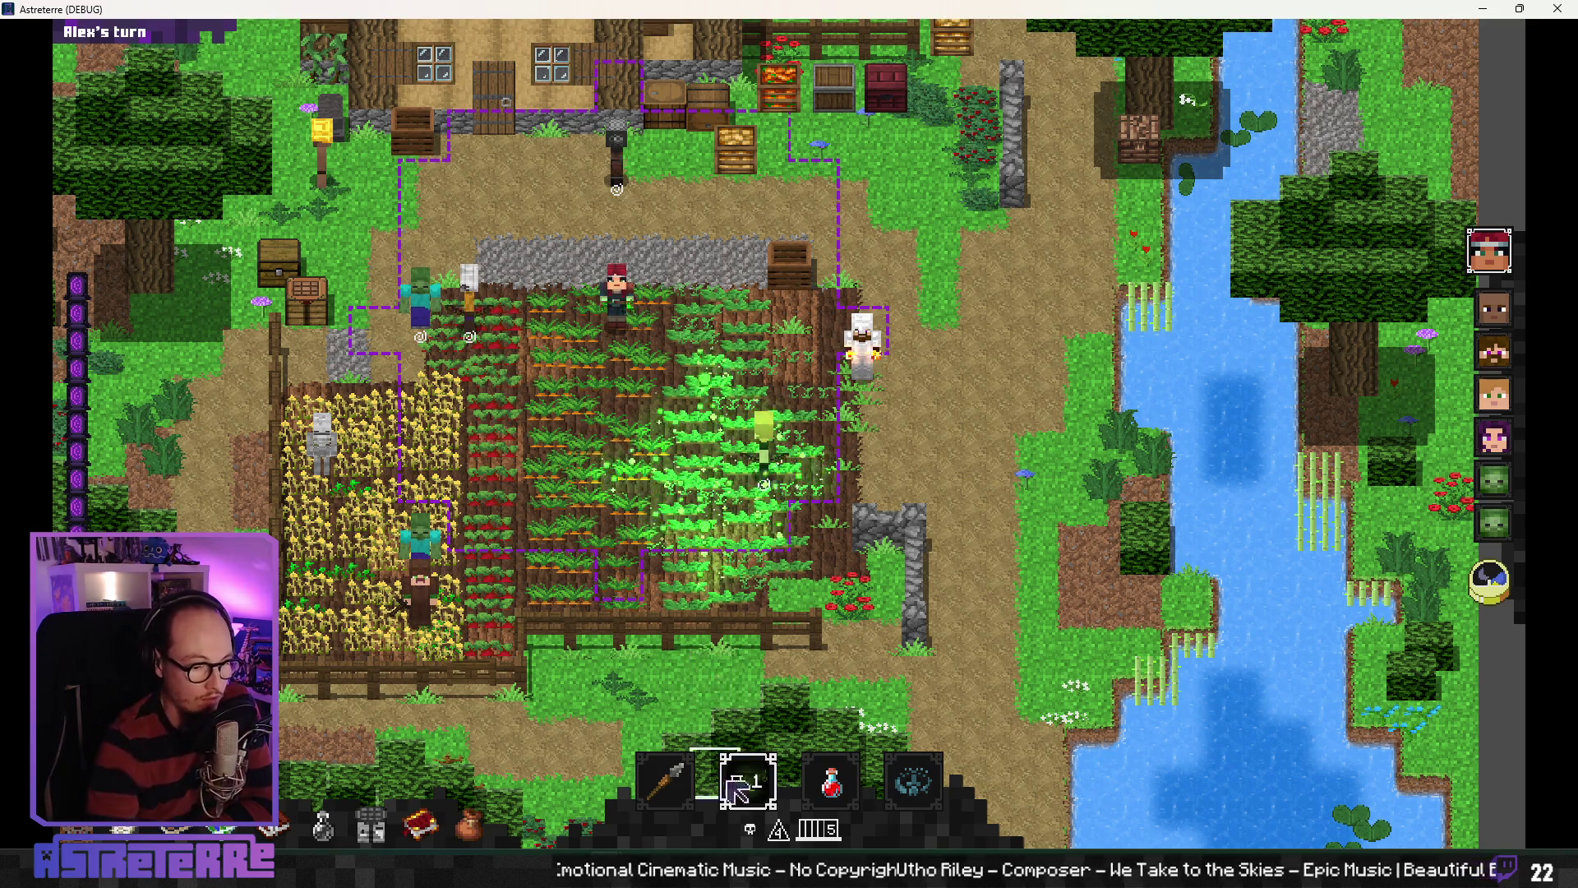
mouse_move(653, 724)
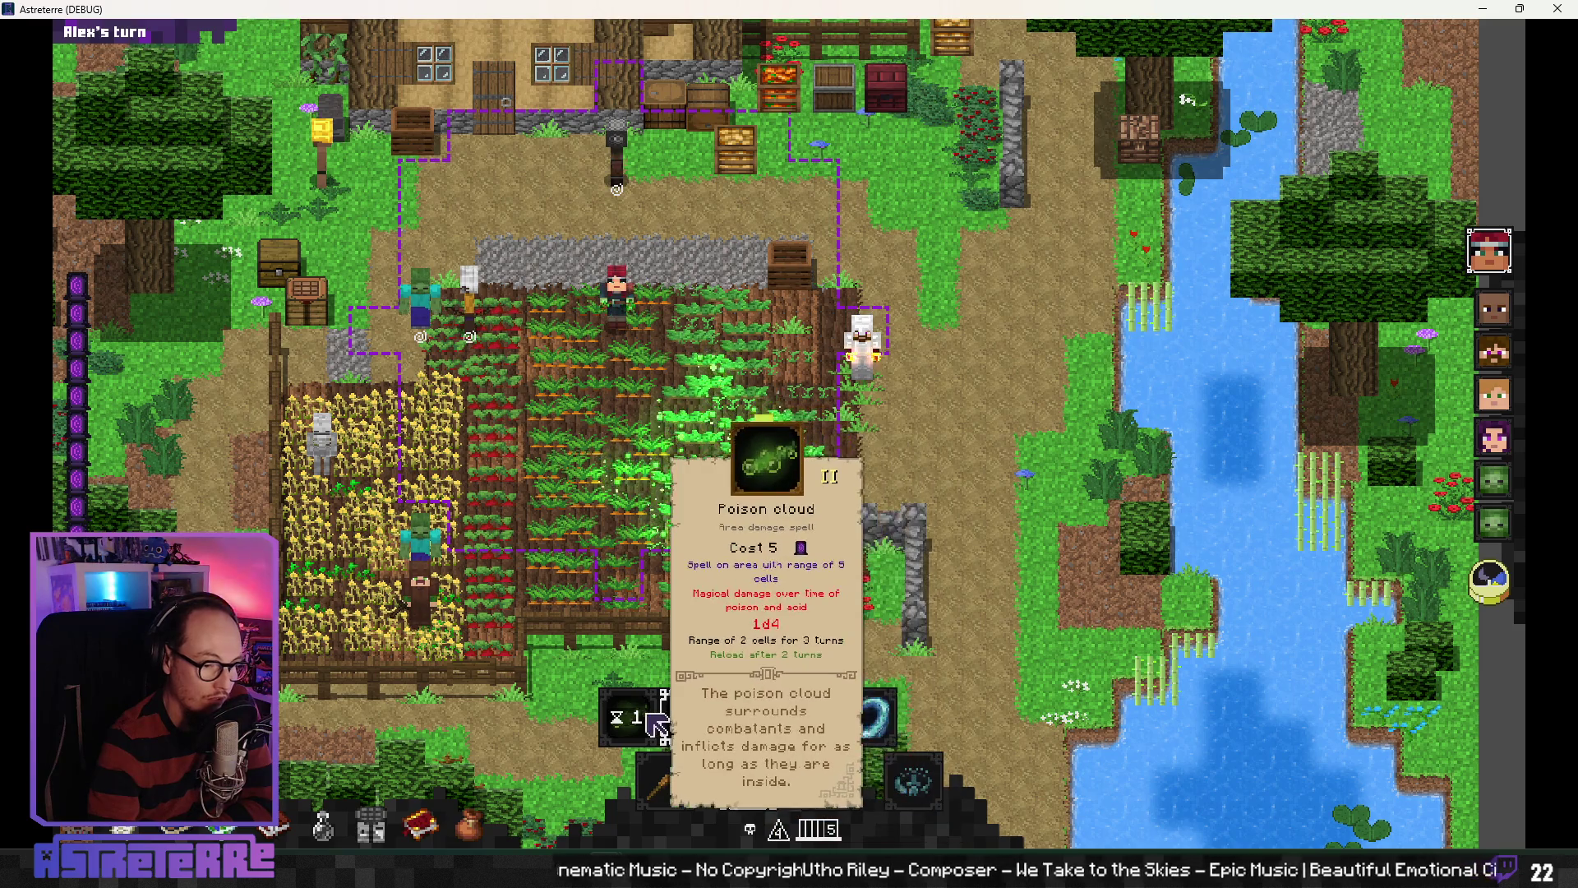
left_click(657, 725)
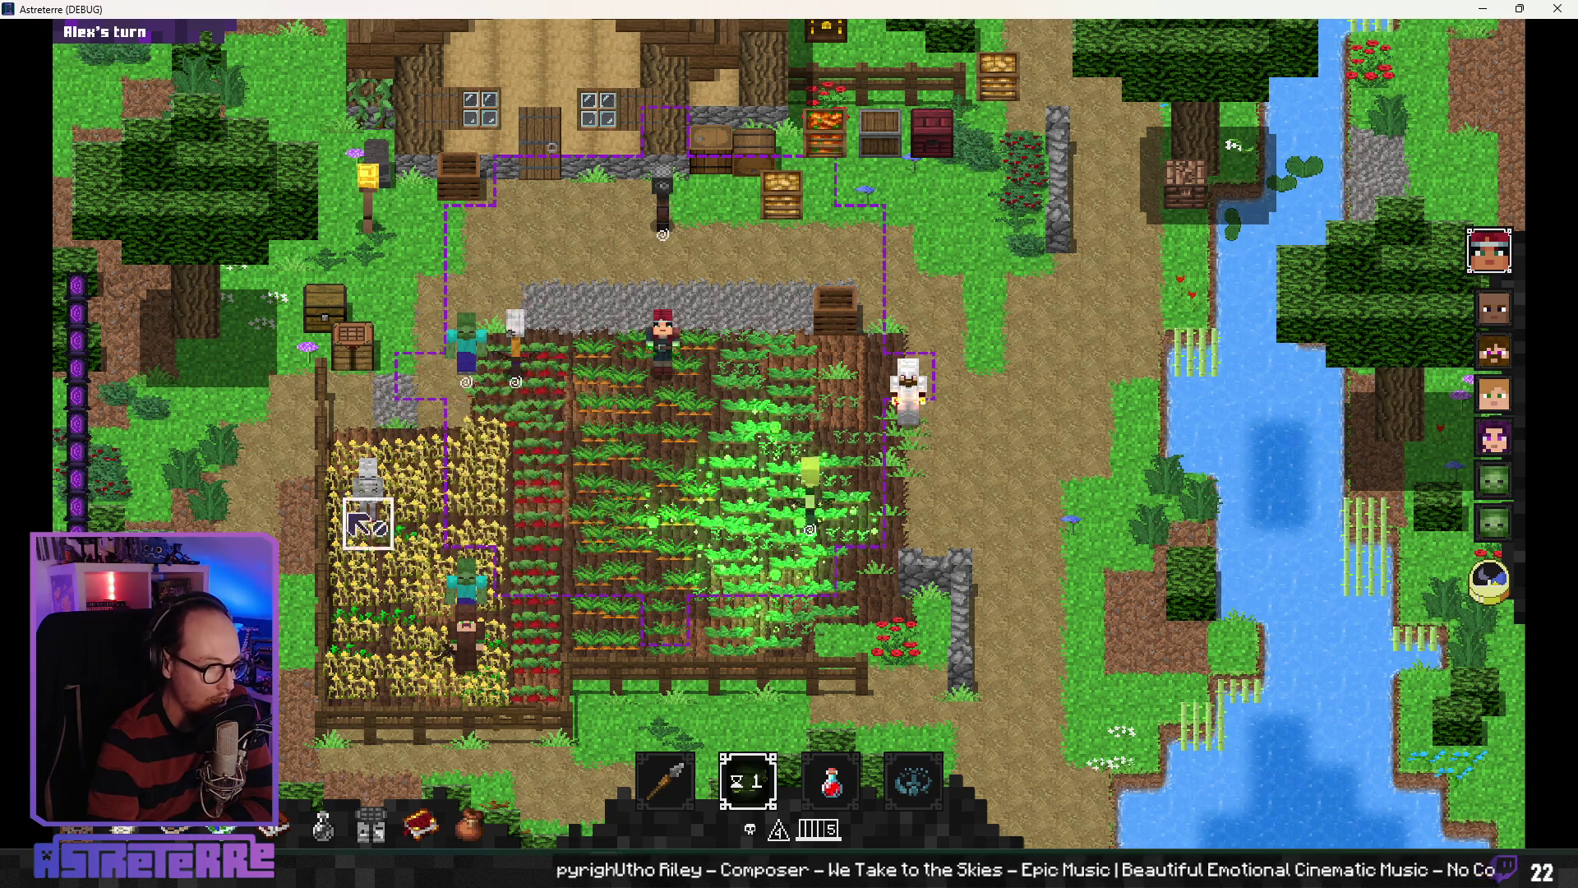
left_click(778, 783)
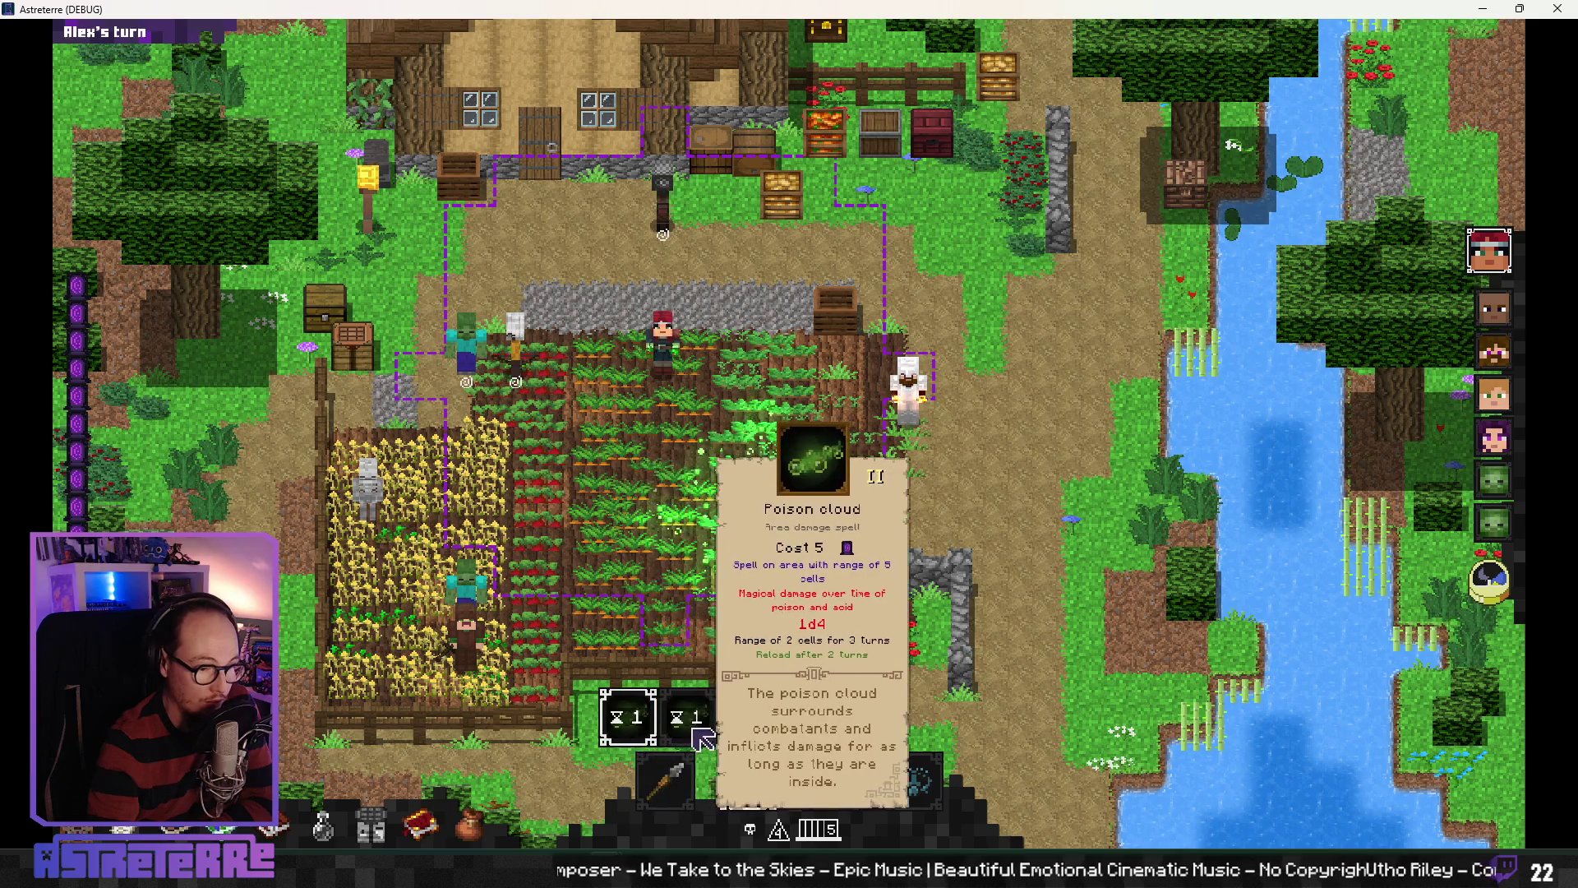
left_click(669, 740)
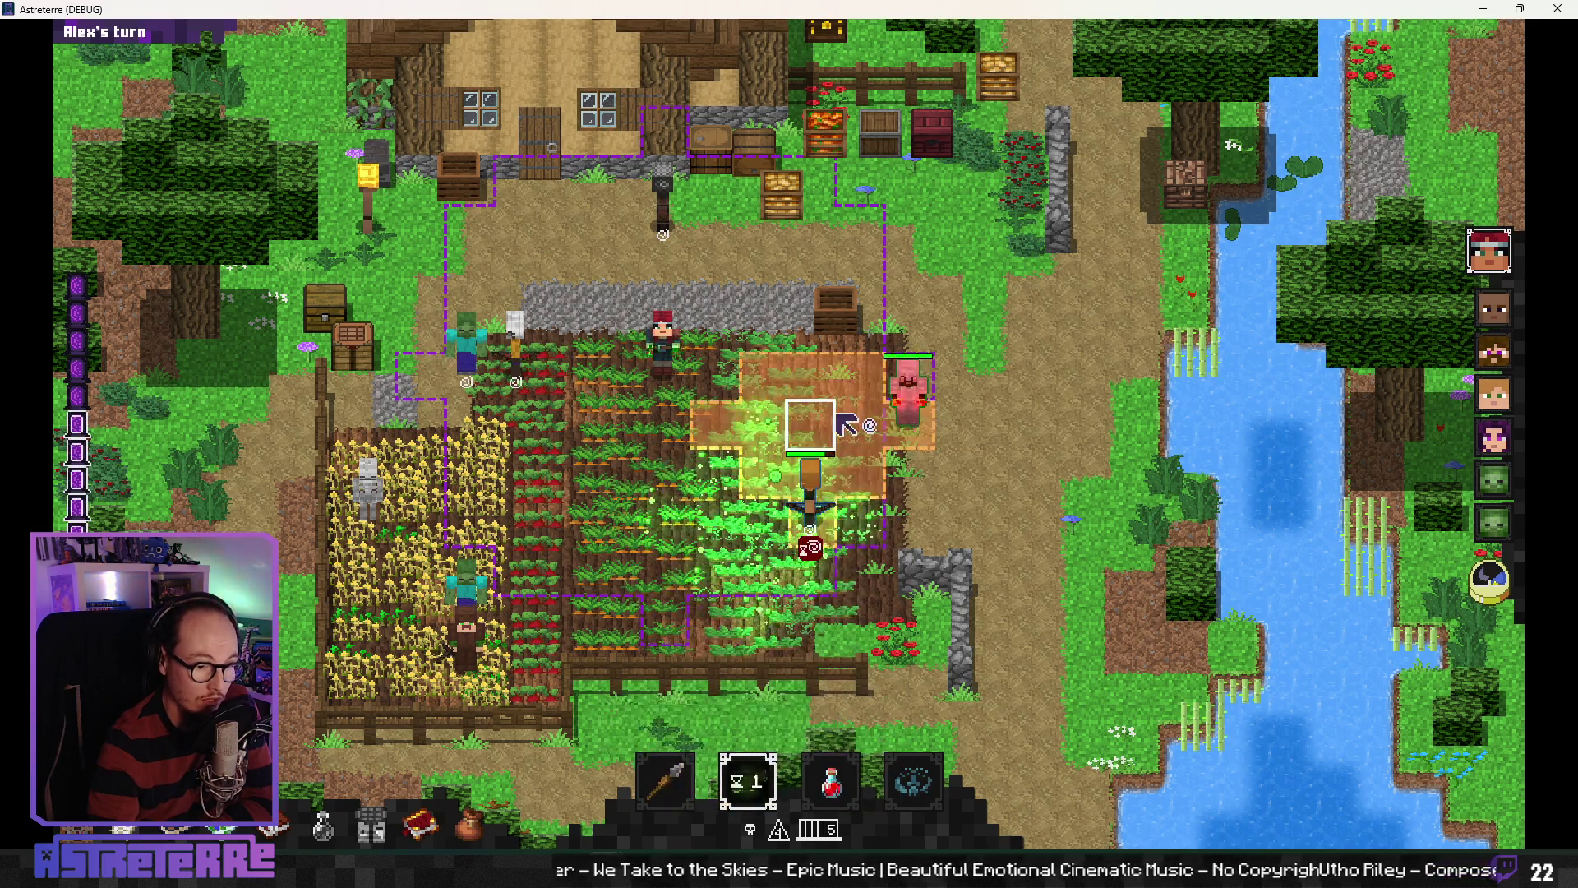
left_click(808, 506)
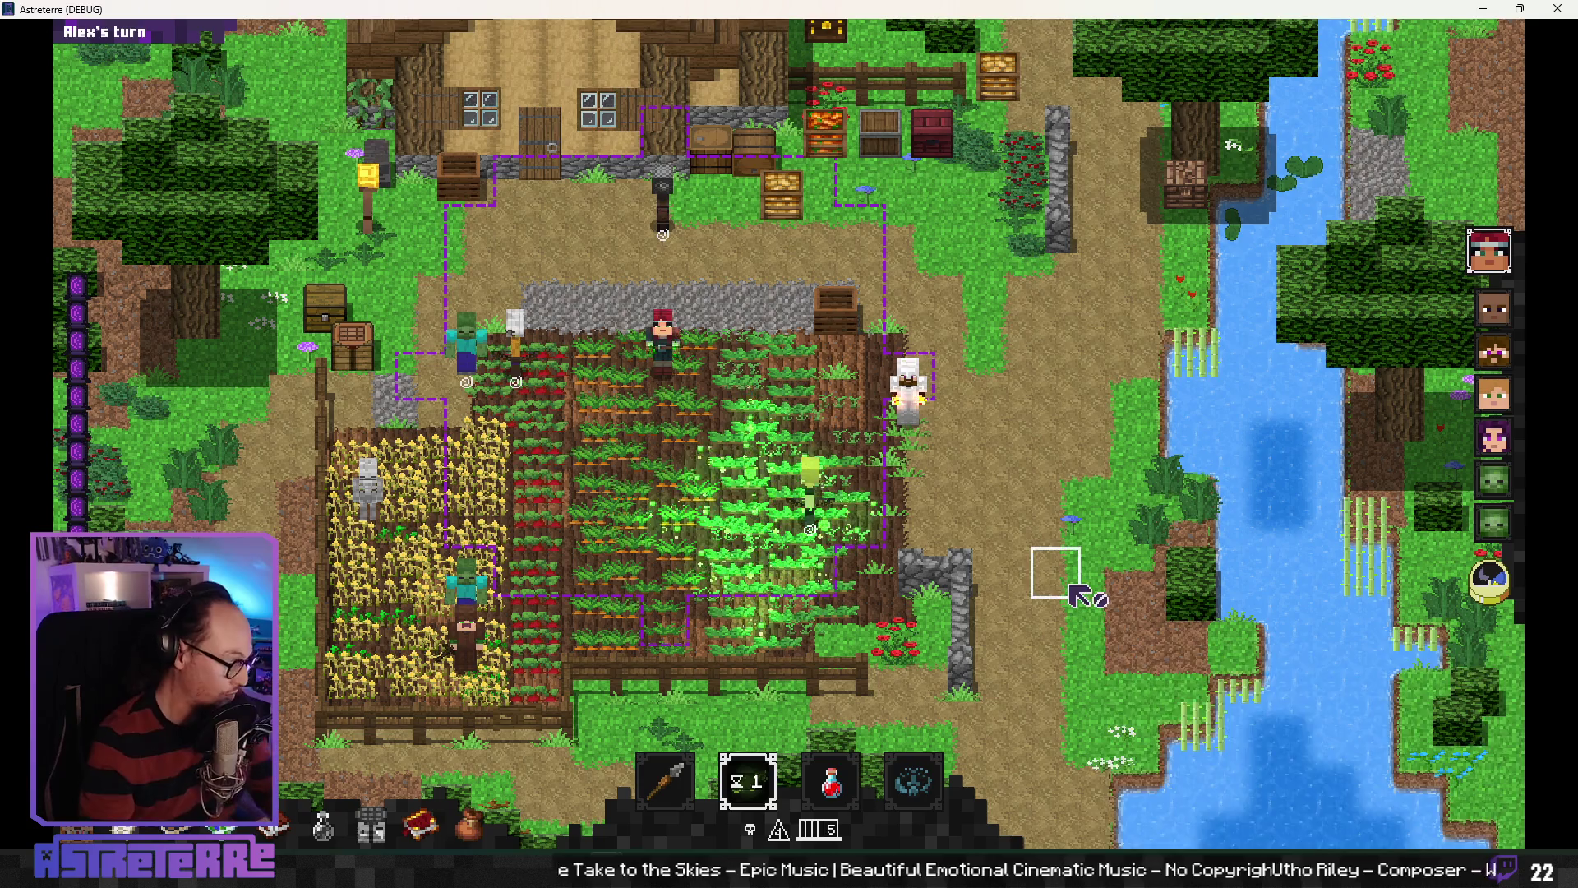
mouse_move(1398, 749)
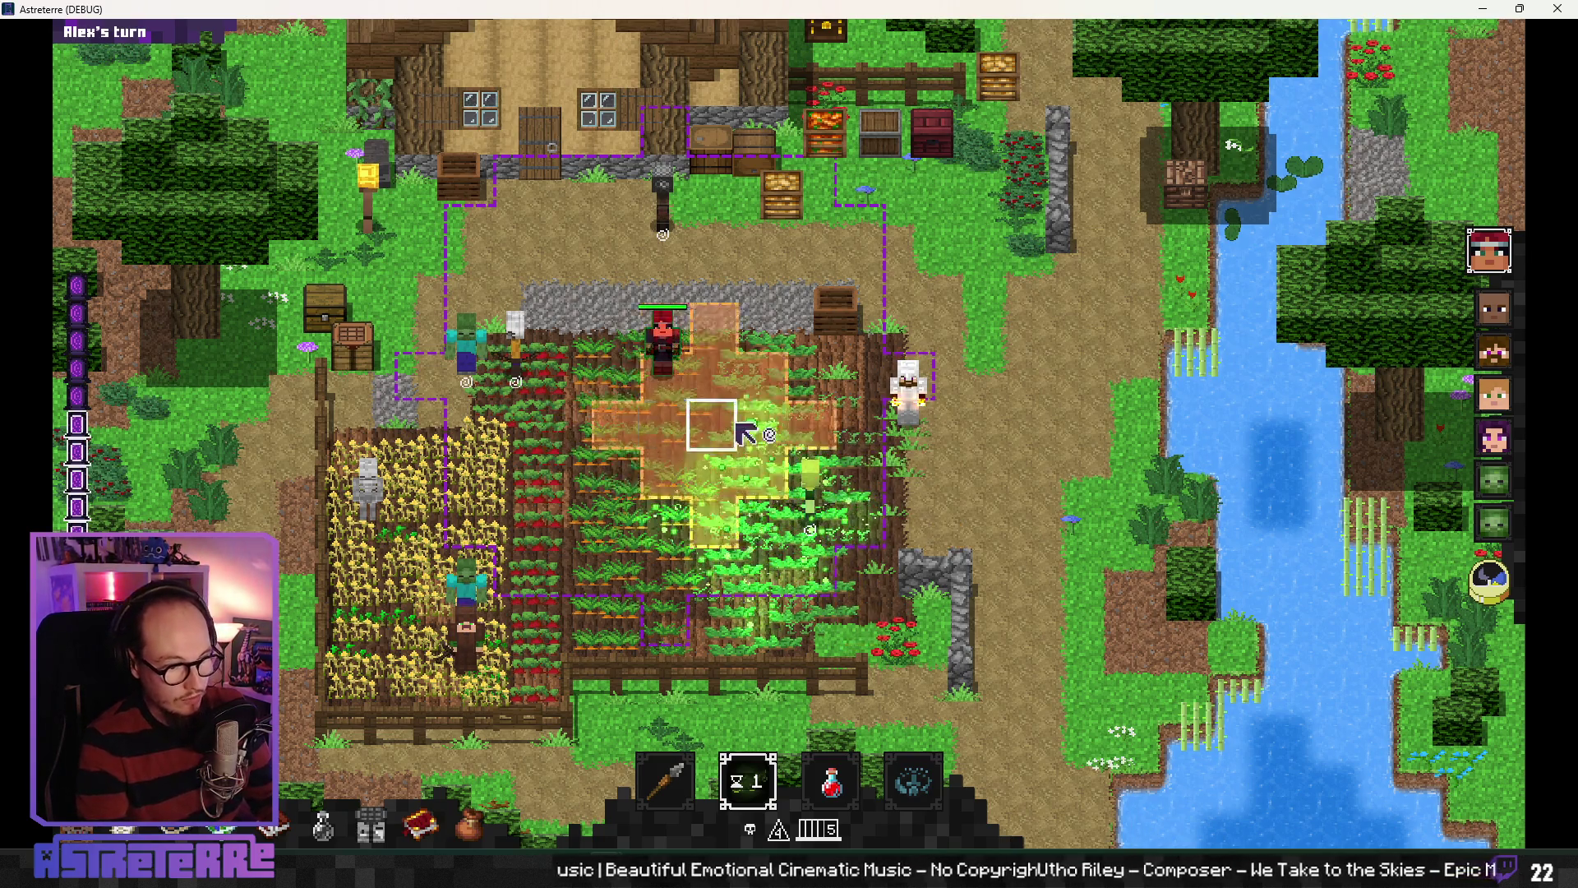
Step: Load Radiant totem from the spellbook into the first spell slot
key("b")
left_click_drag(539, 283, 596, 392)
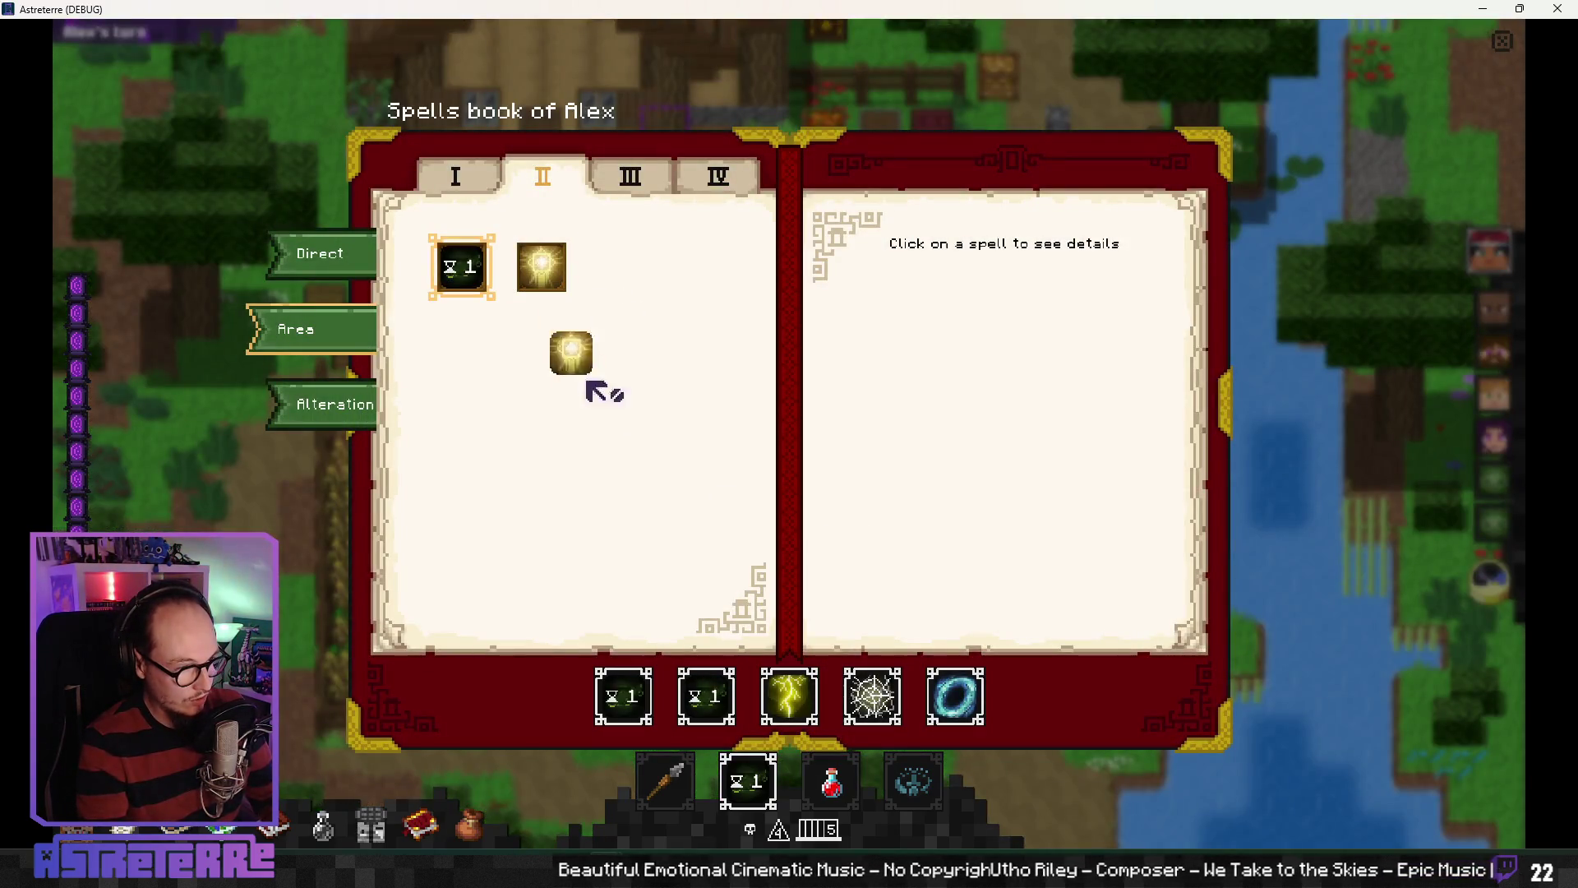
left_click_drag(727, 705, 708, 699)
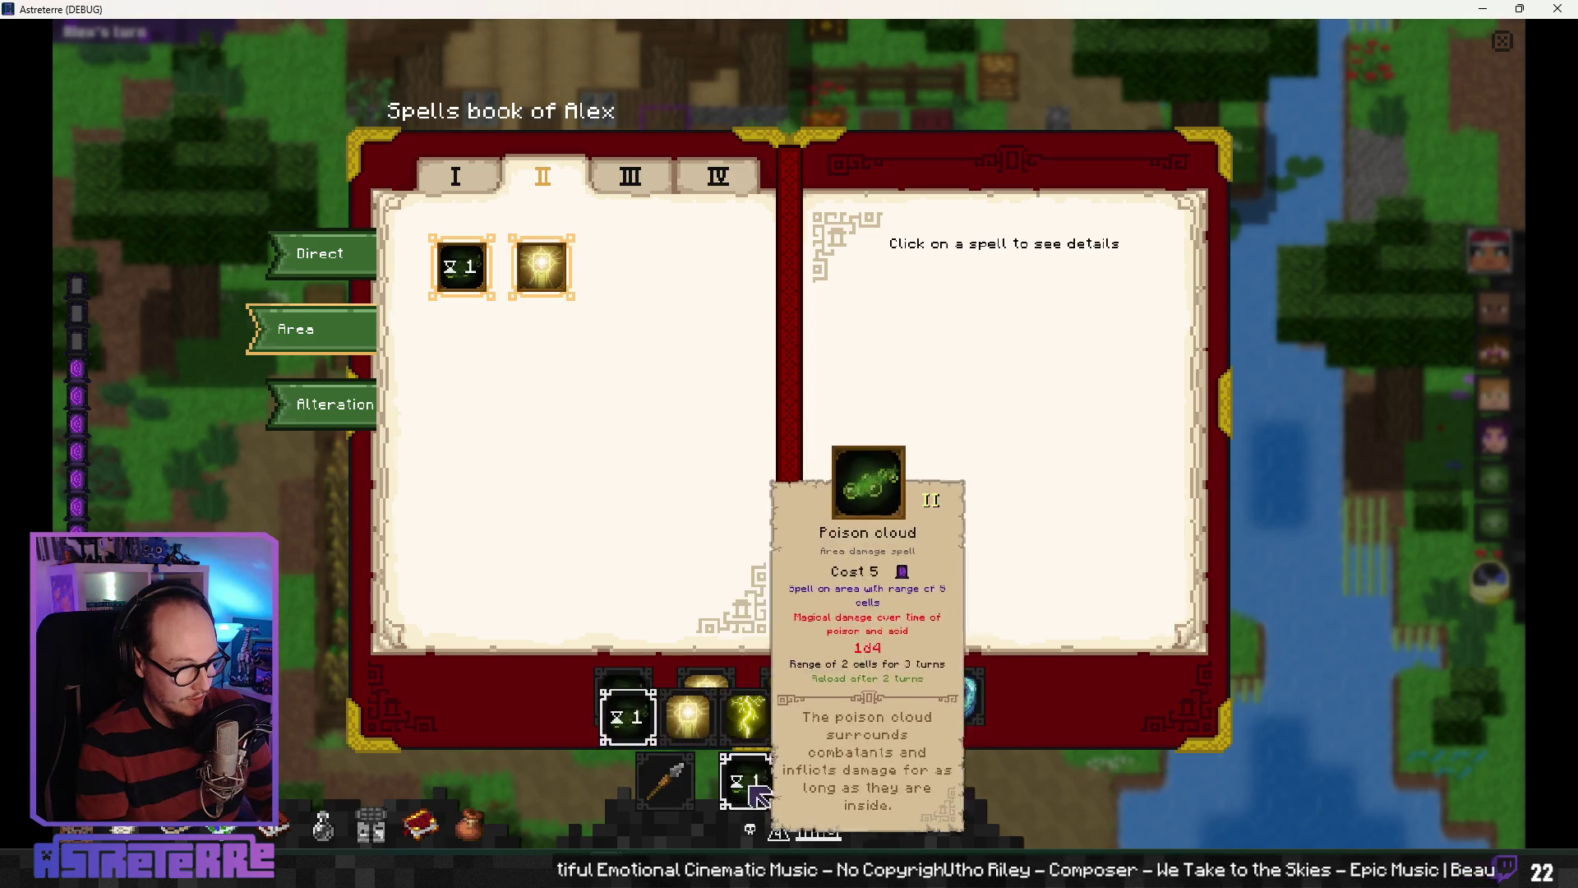
mouse_move(540, 266)
left_mouse_down()
mouse_move(557, 486)
mouse_move(634, 694)
left_mouse_up()
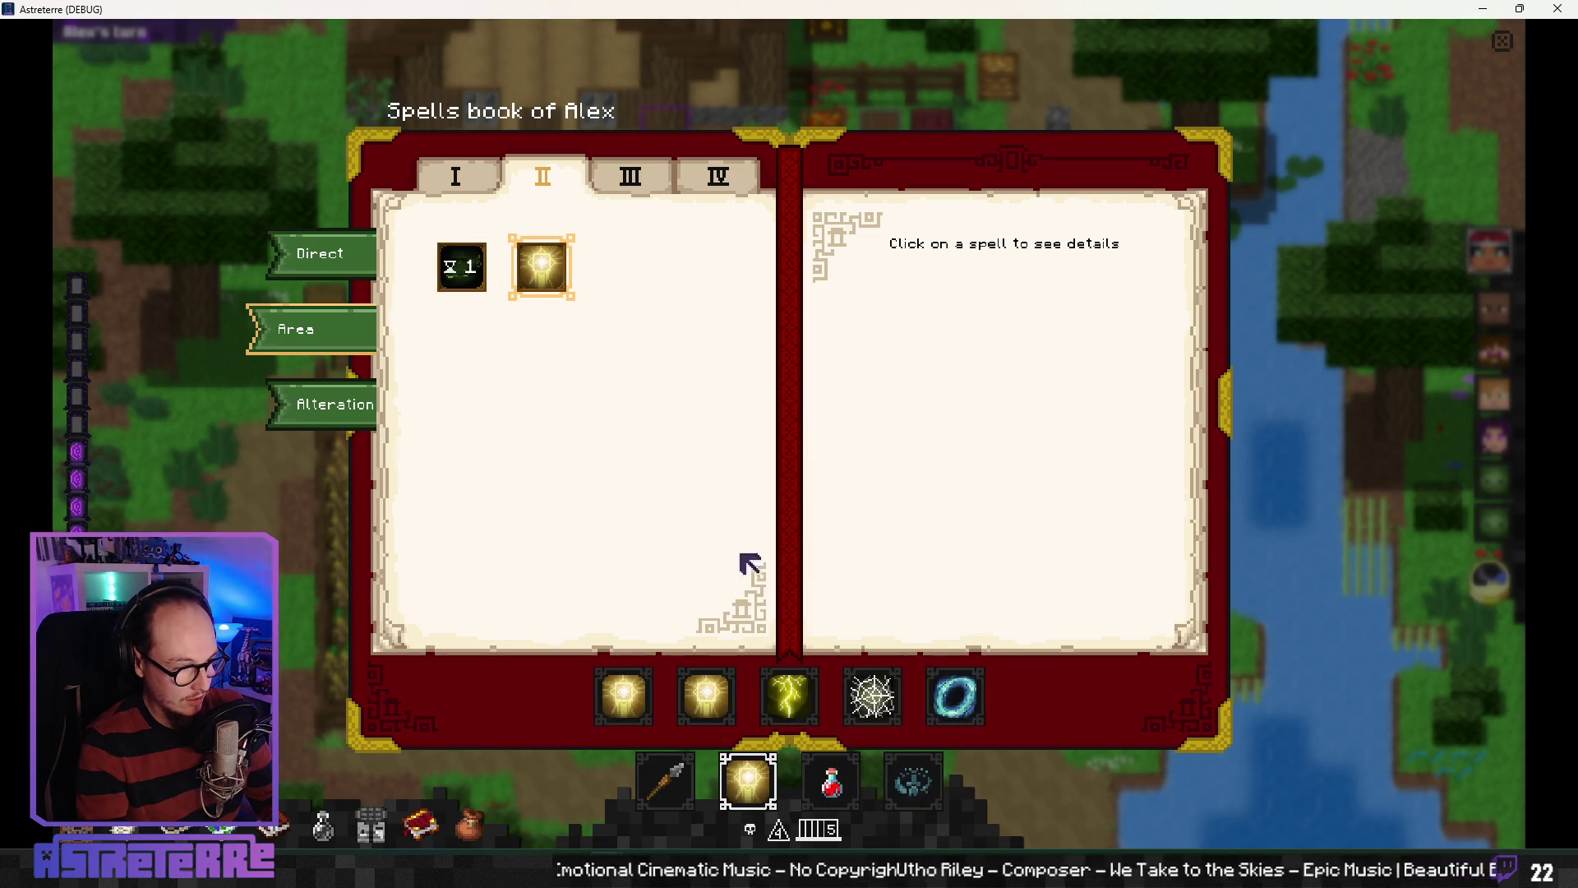
Step: Close the spellbook and ready Radiant totem from the spell row
key("b")
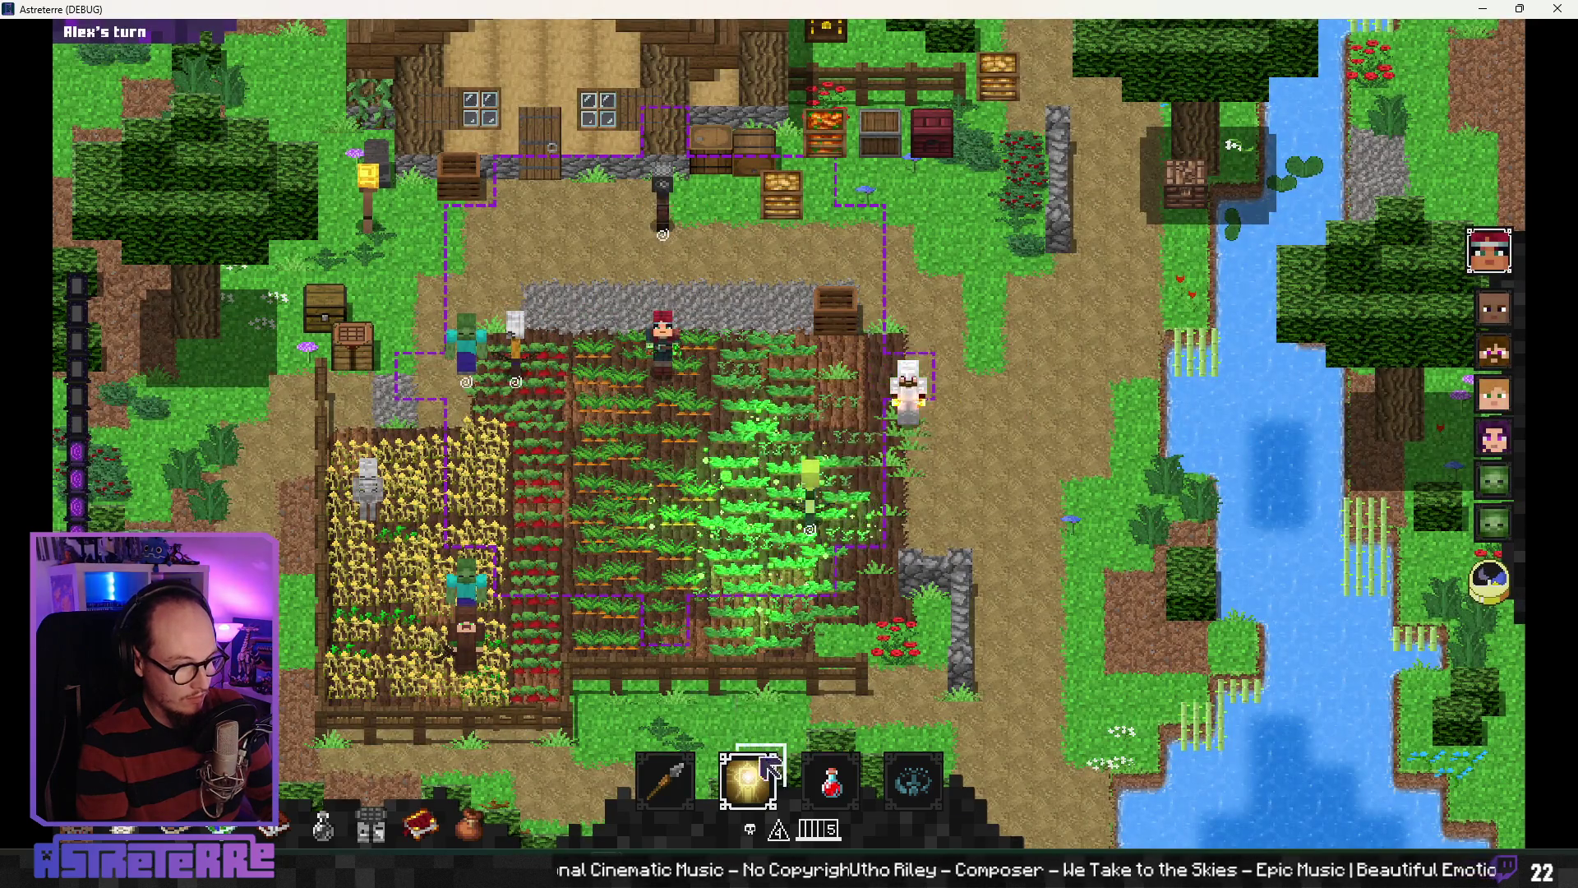
mouse_move(766, 791)
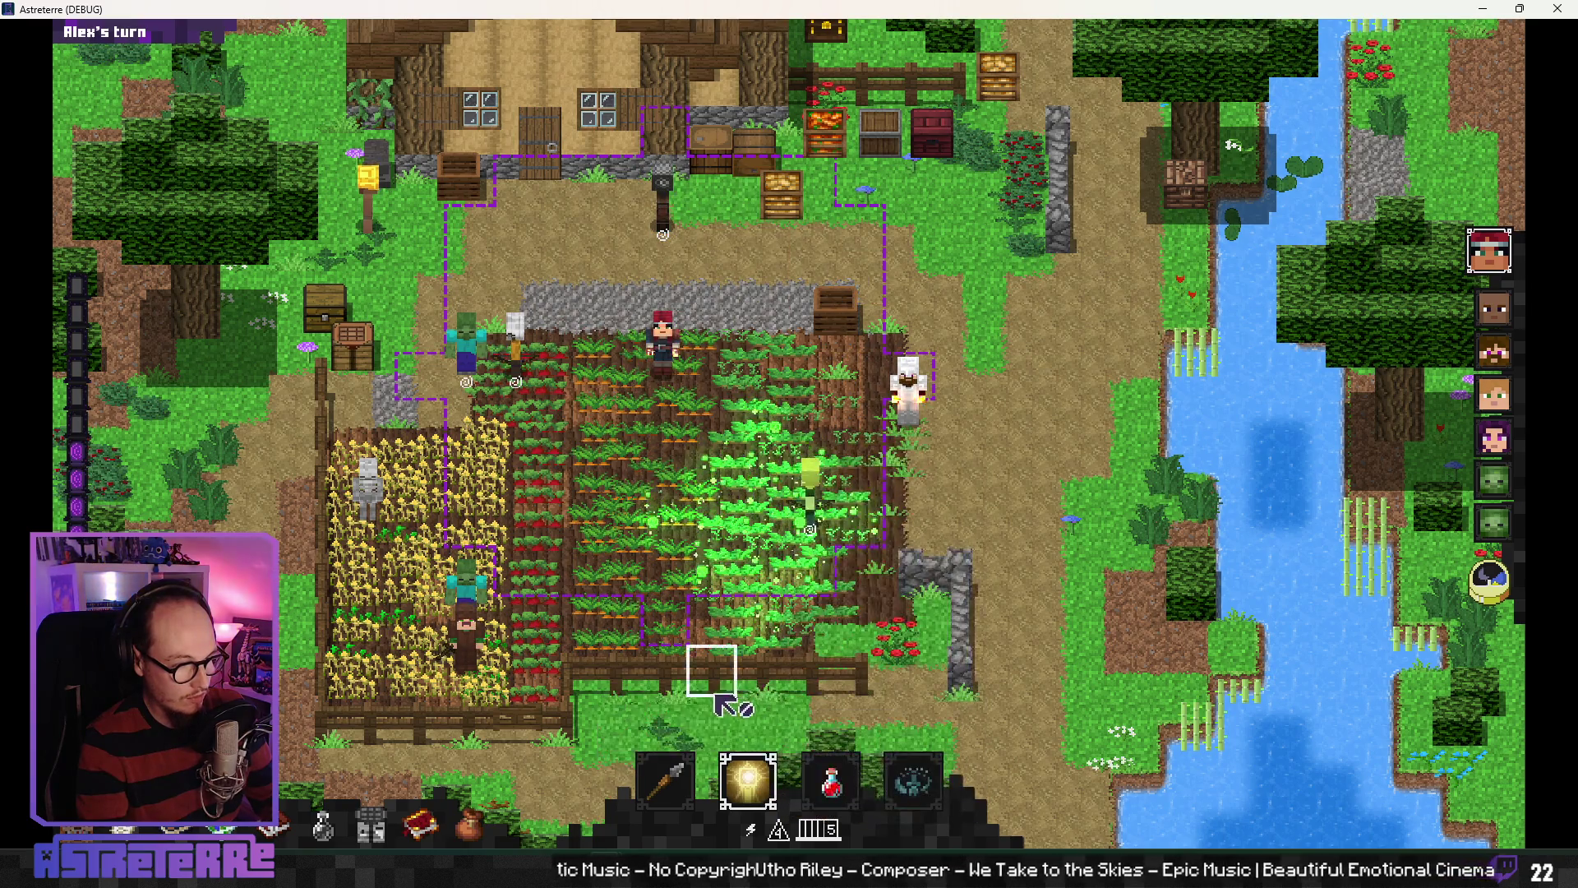
left_click(688, 717)
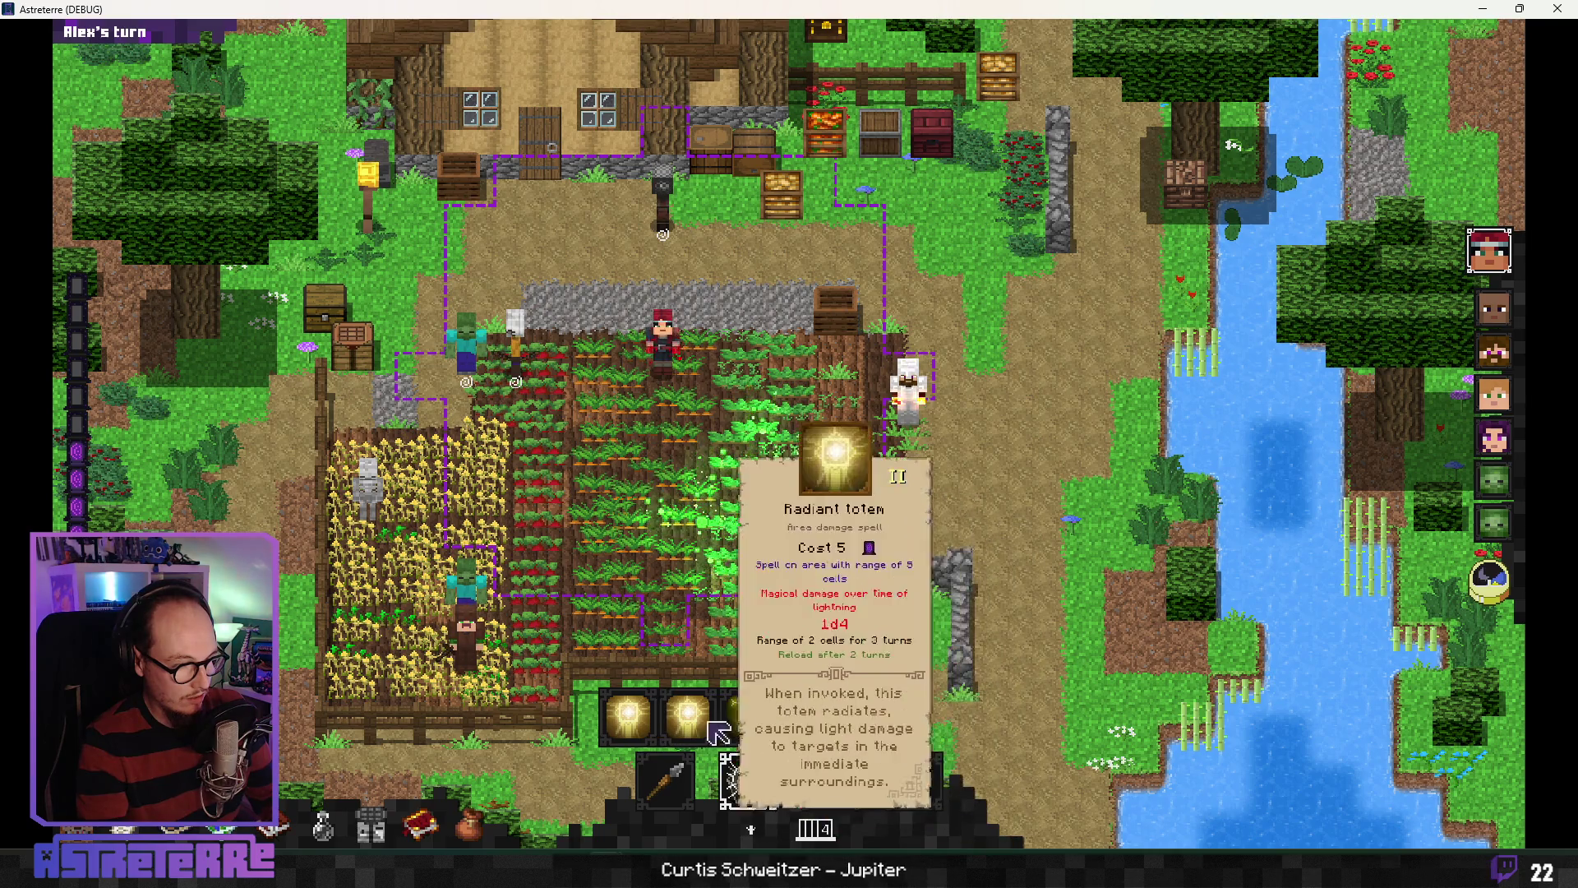
left_click(624, 727)
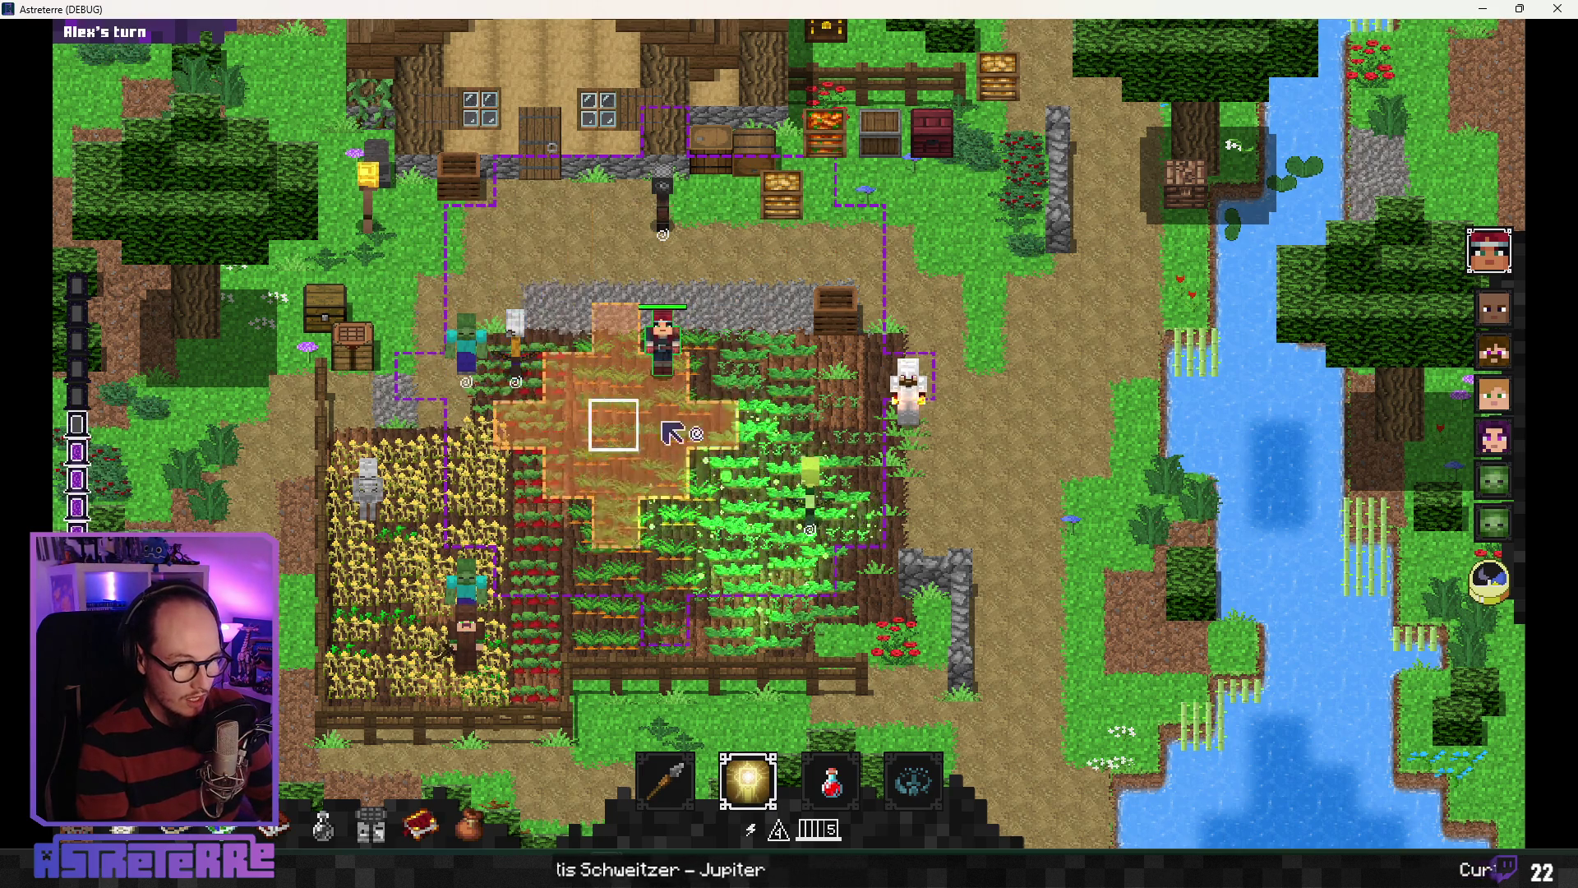
mouse_move(1269, 738)
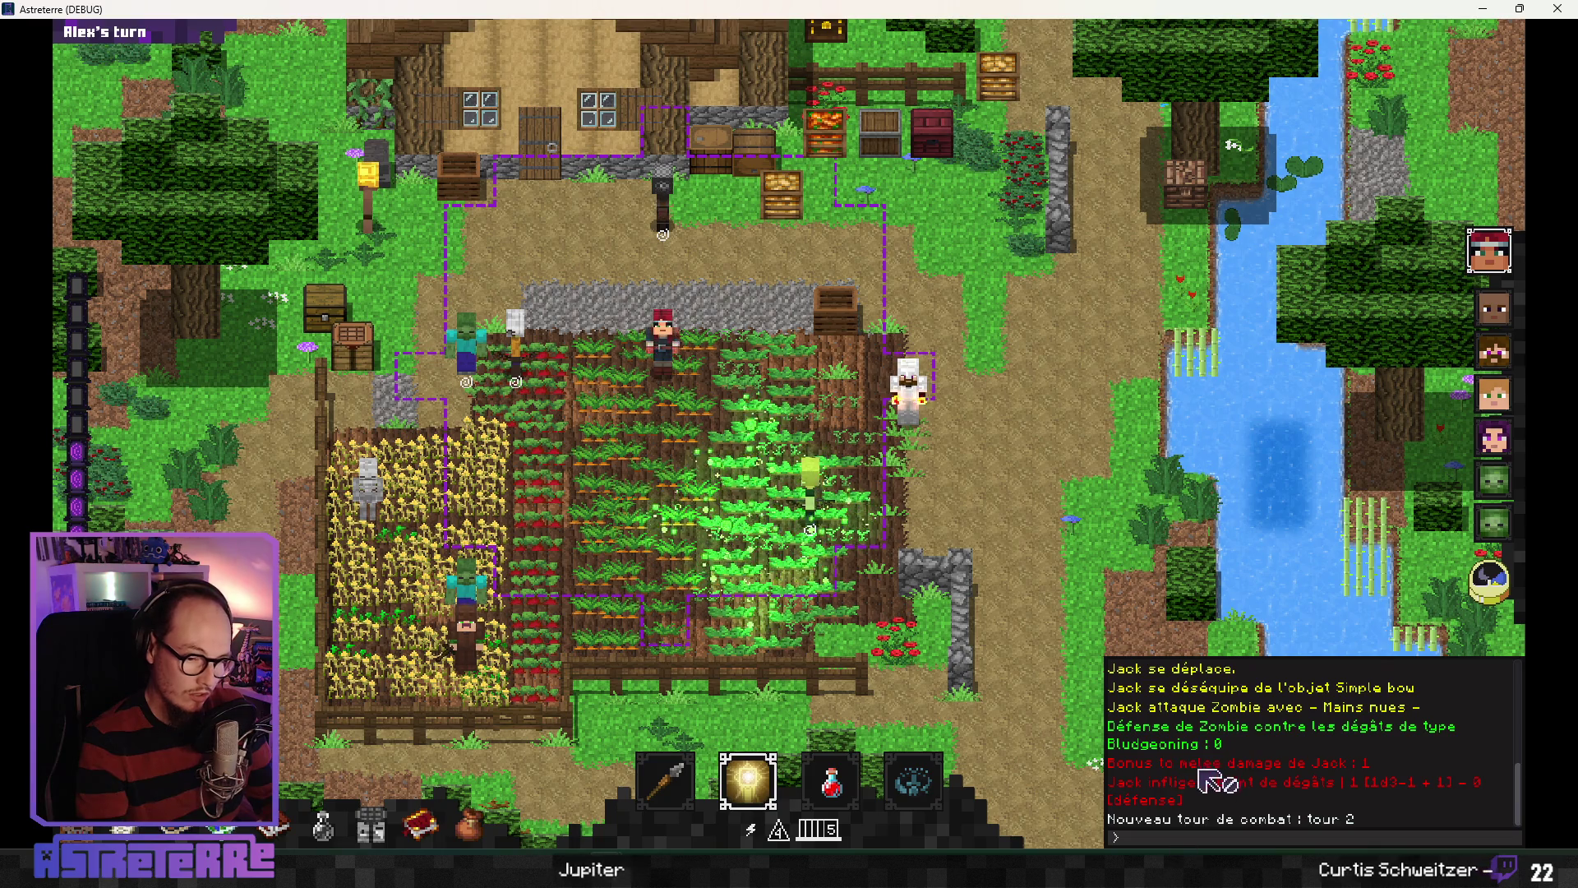
scroll(1215, 781, "up", 10)
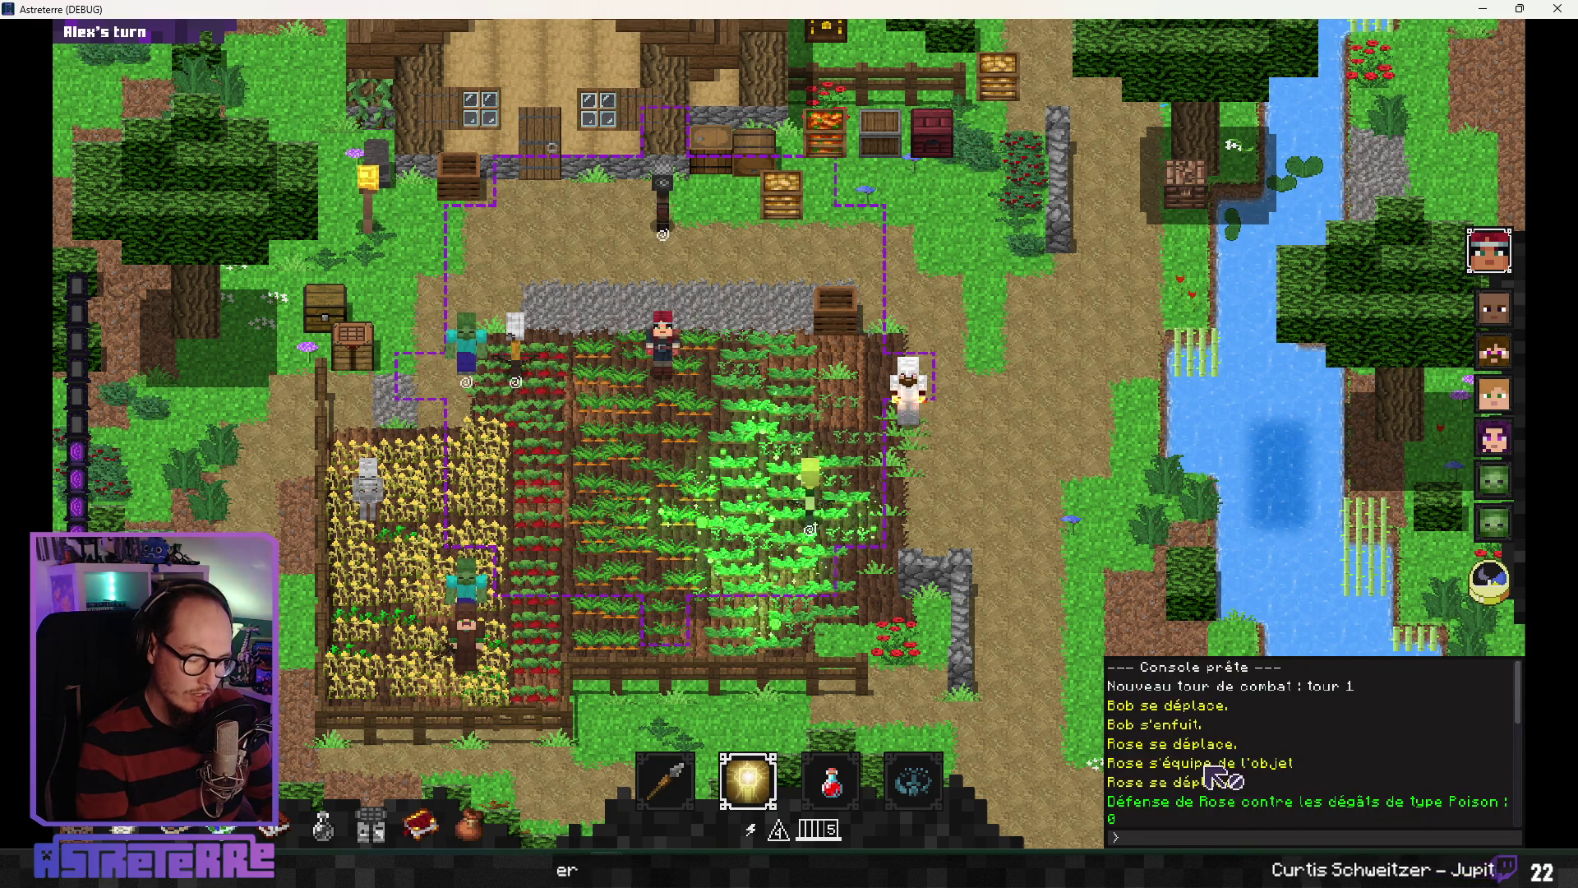
scroll(1215, 776, "down", 10)
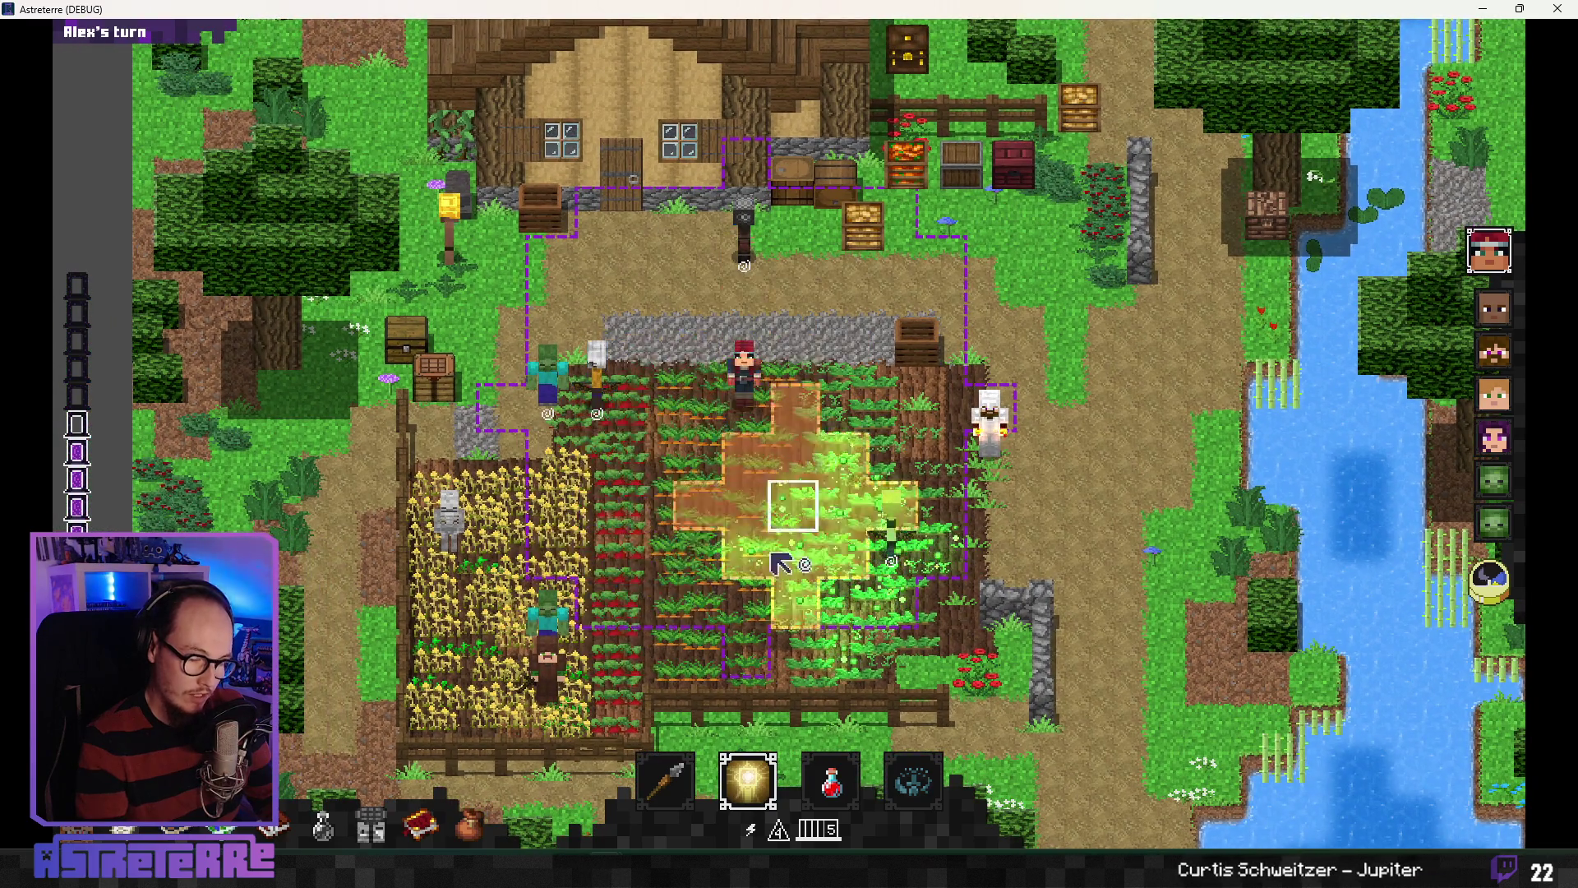
Step: Reselect Radiant totem and aim its cross-shaped area over the crop field
left_click(748, 780)
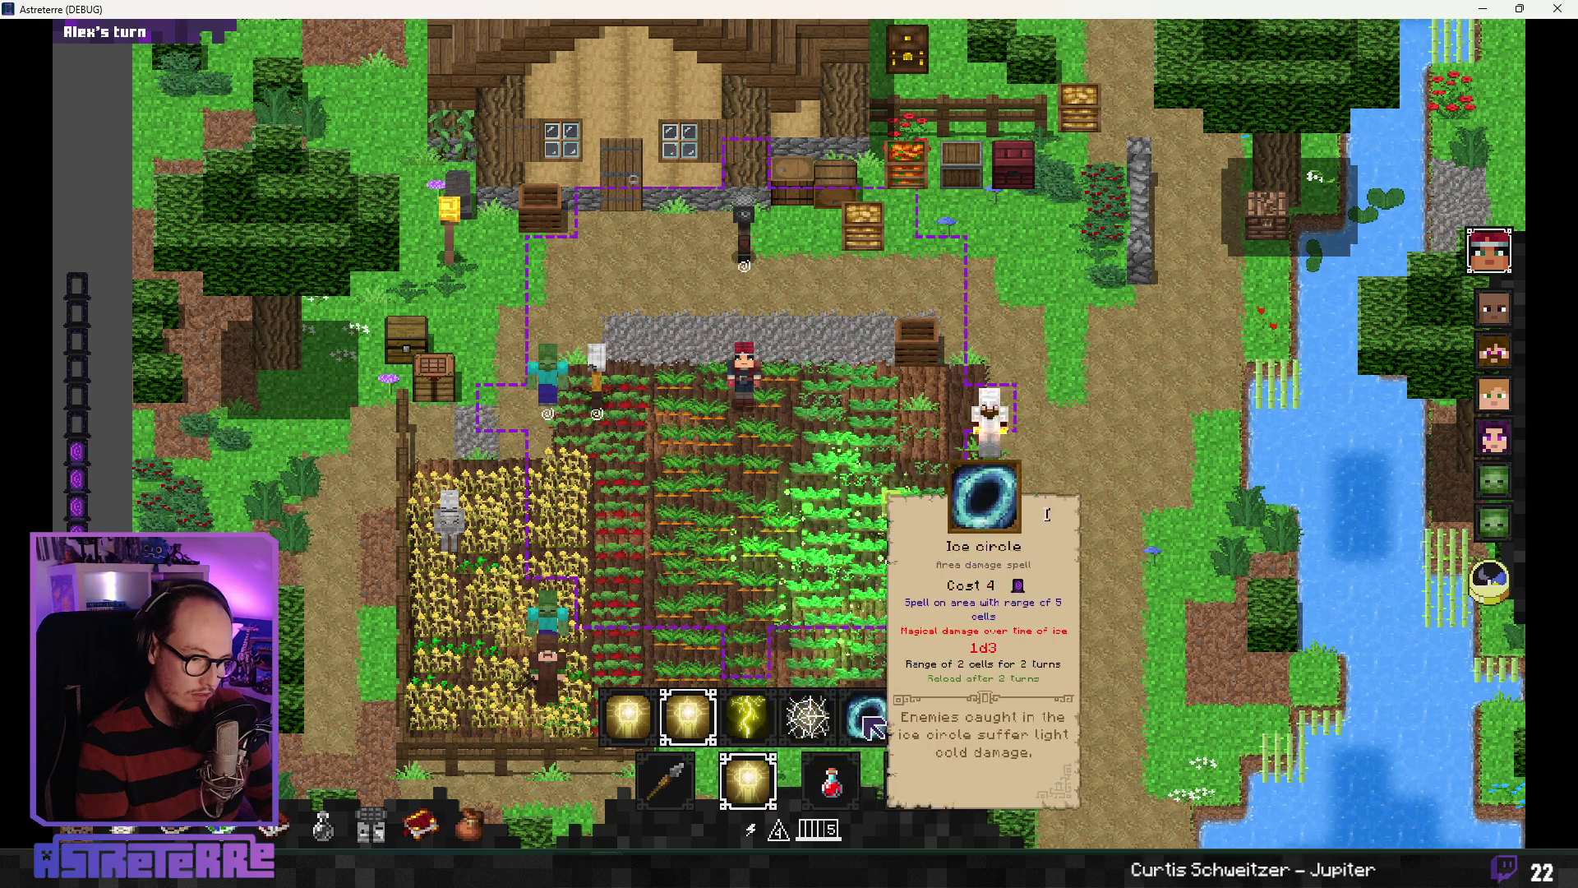
left_click(748, 777)
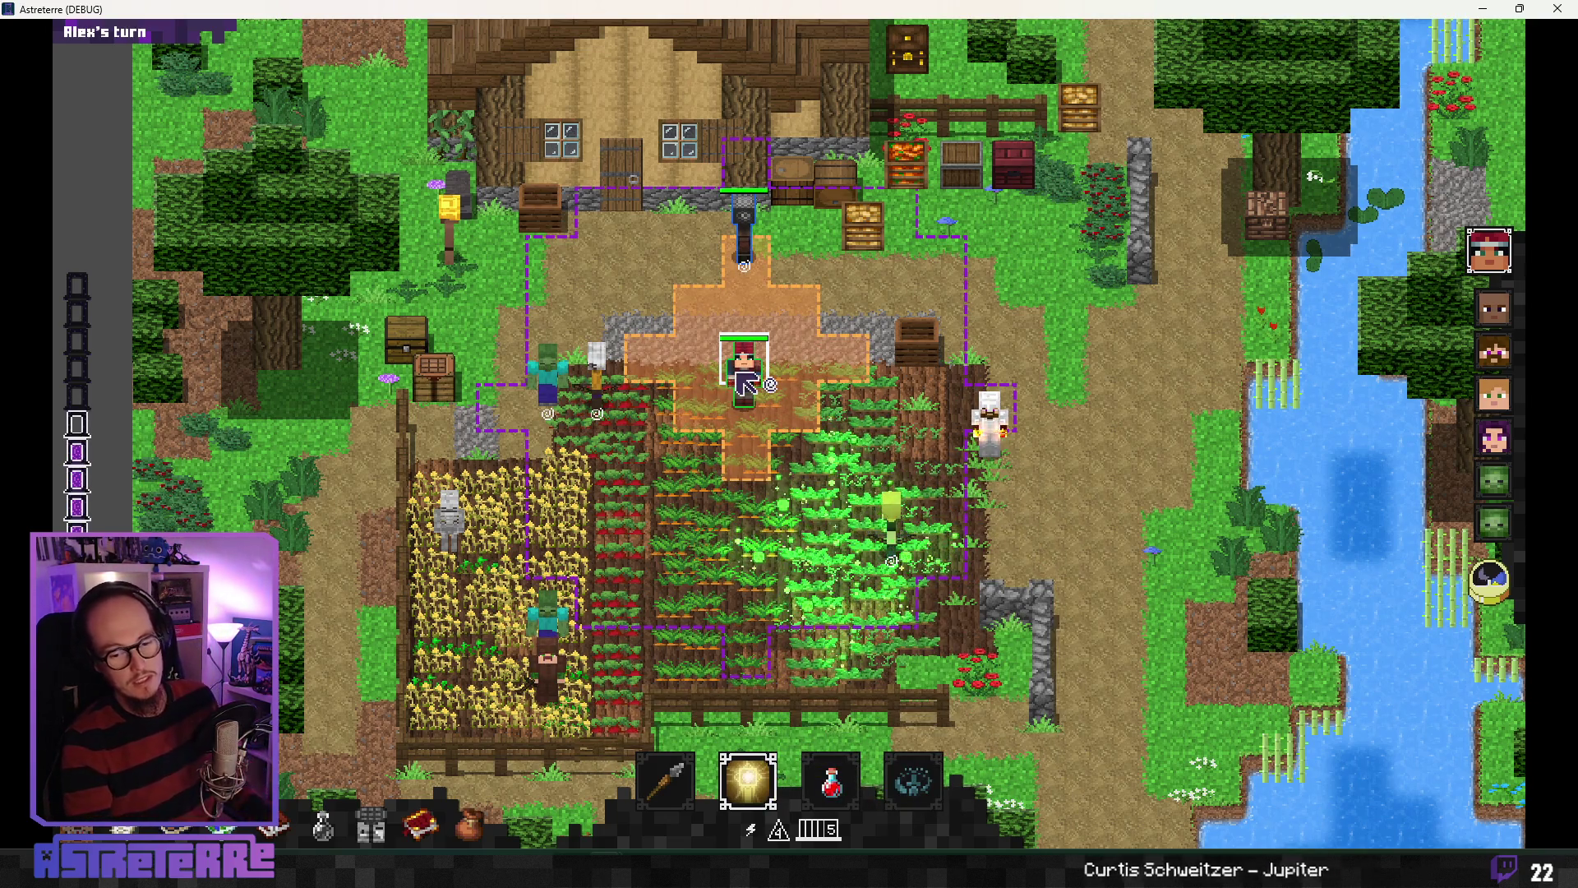
left_click_drag(693, 457, 593, 495)
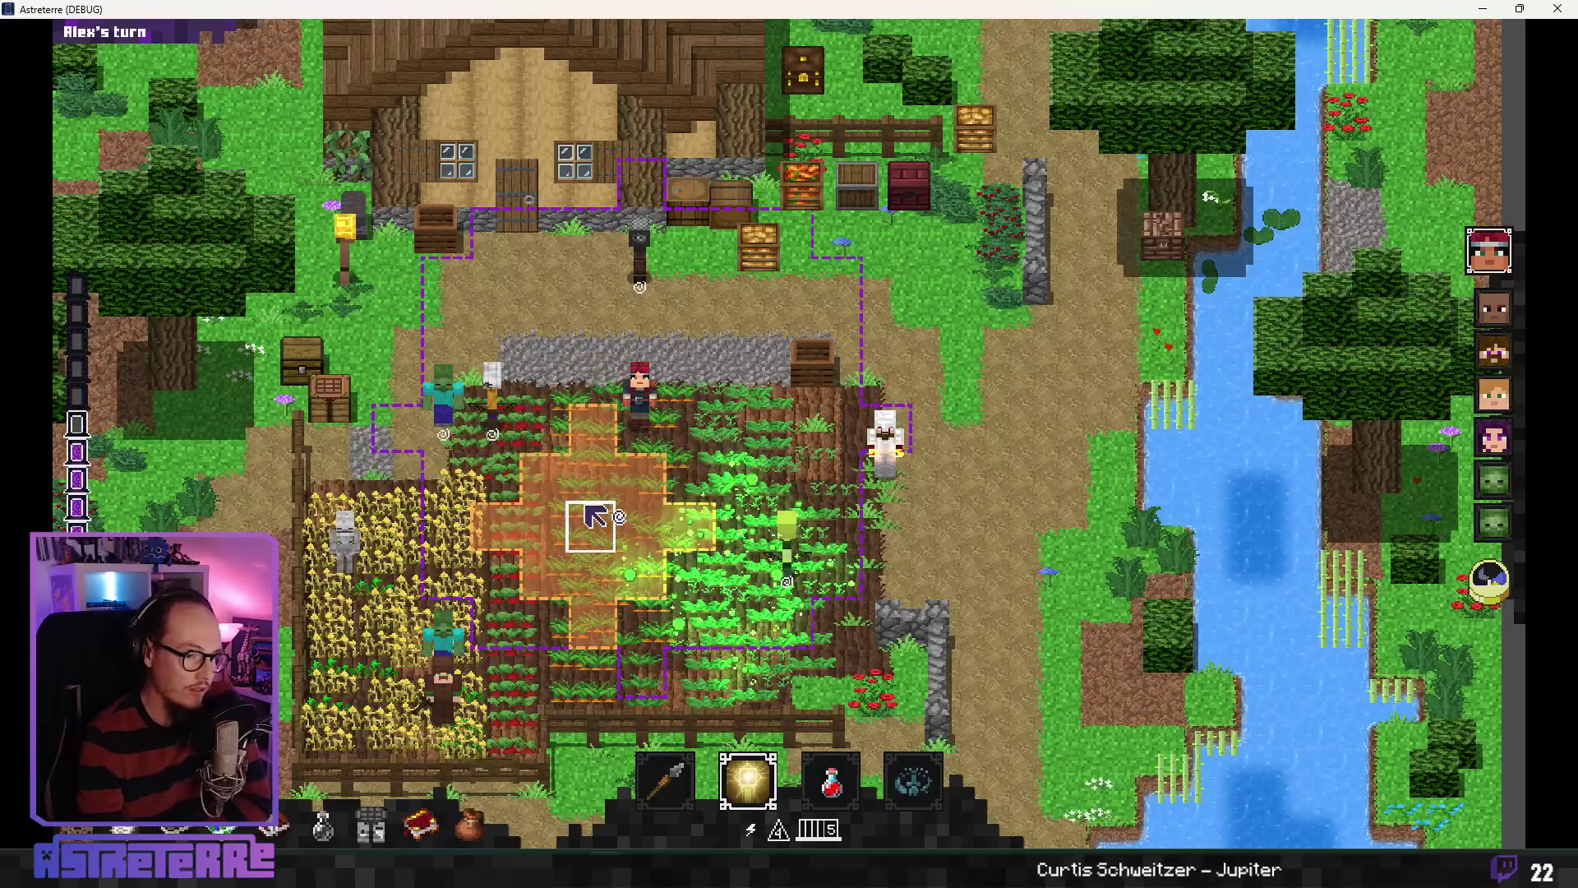